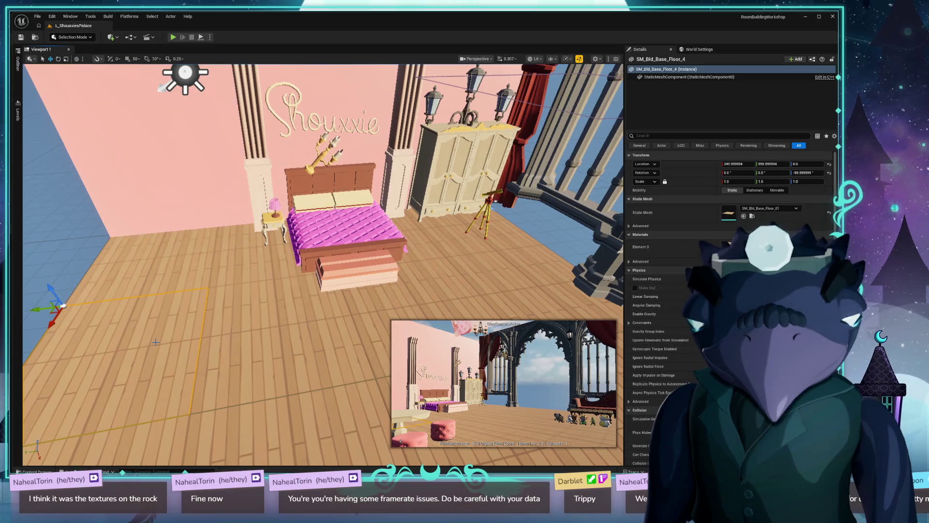
Step: Raise the viewport scalability from Low to Medium so the bedroom renders shadows
left_click_drag(246, 330, 333, 275)
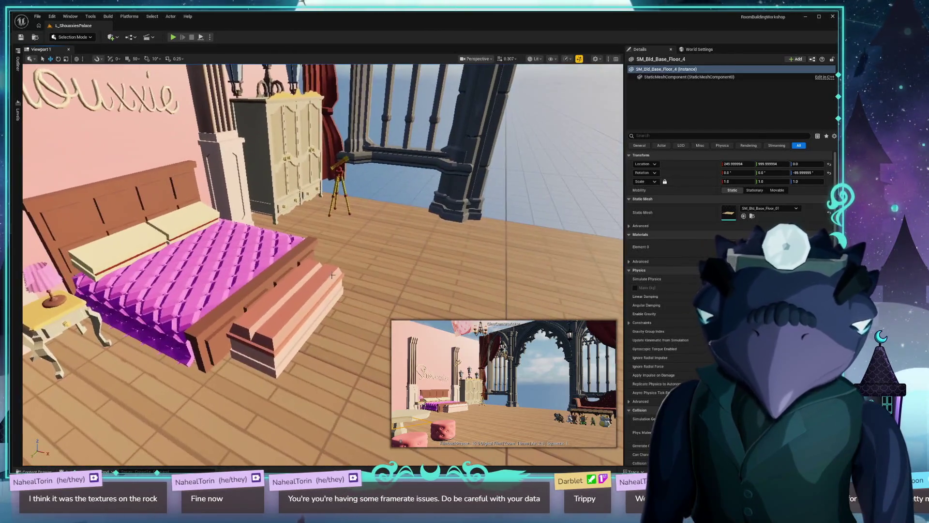
left_click(571, 59)
mouse_move(600, 84)
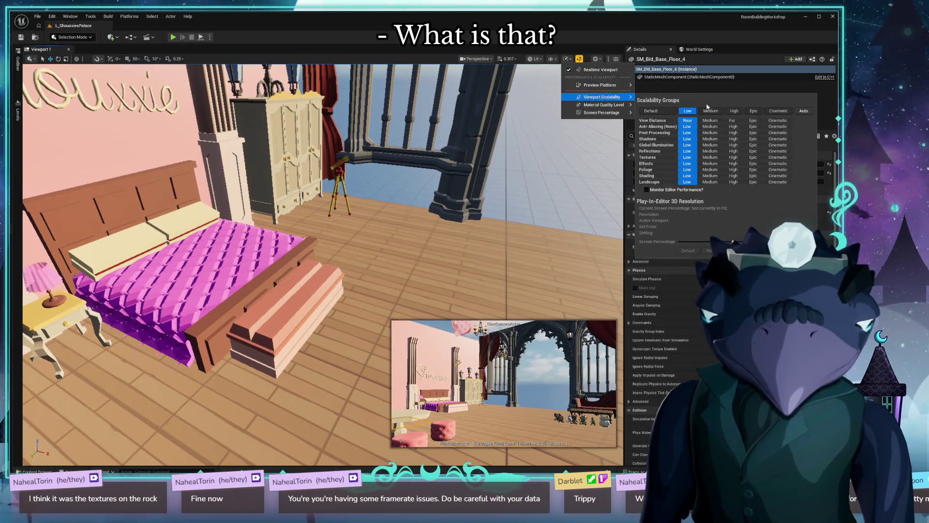
left_click(711, 111)
Step: Select the left wall, then fly to and select the Shouxxie neon sign
left_click_drag(290, 242, 148, 356)
left_click(261, 260)
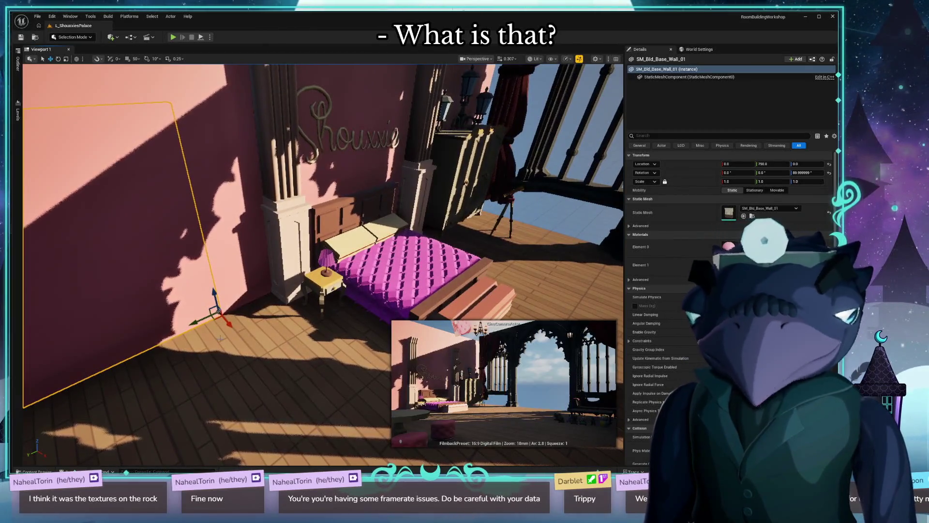
left_click_drag(369, 217, 369, 217)
left_click(376, 213)
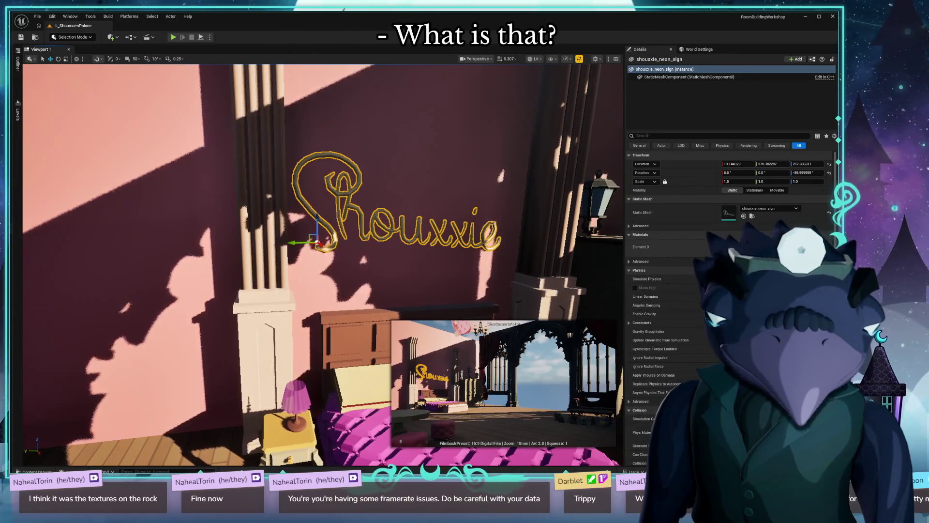
Step: Create a material named M_Shouxxie_sign in the DarbletProductions Shouxxie Materials folder
key("ctrl+space")
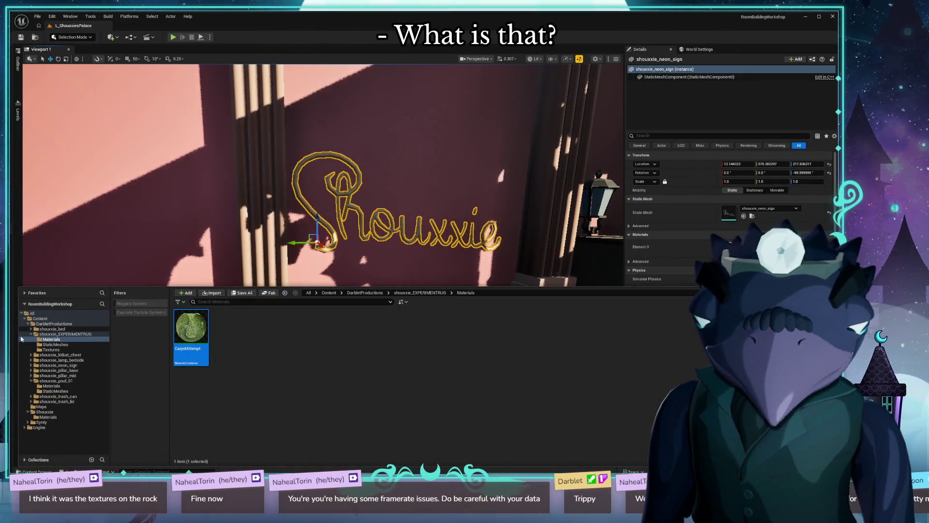
left_click(27, 324)
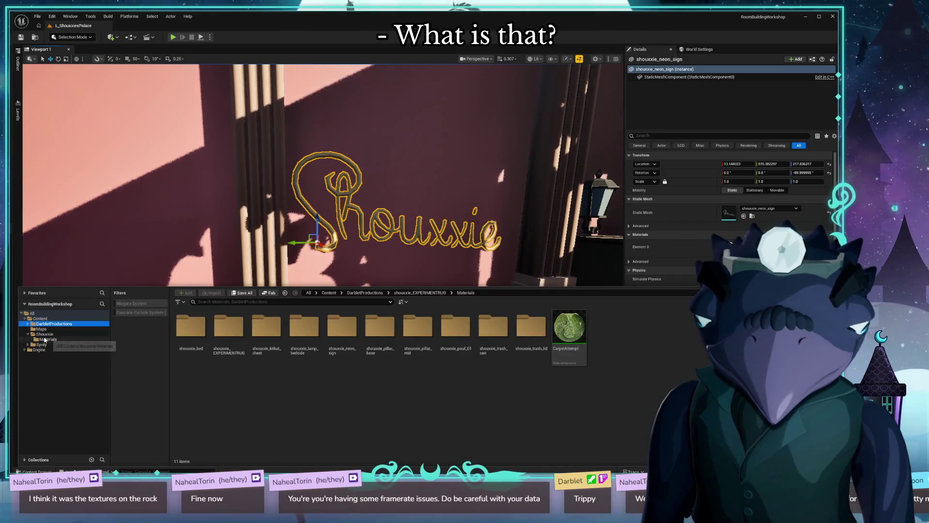
left_click(45, 339)
right_click(384, 405)
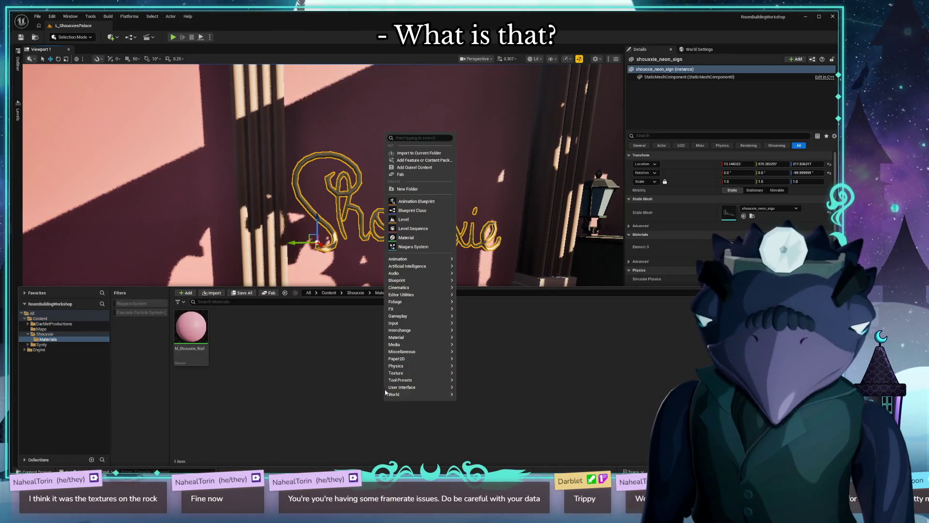
left_click(423, 238)
type("M_Sh")
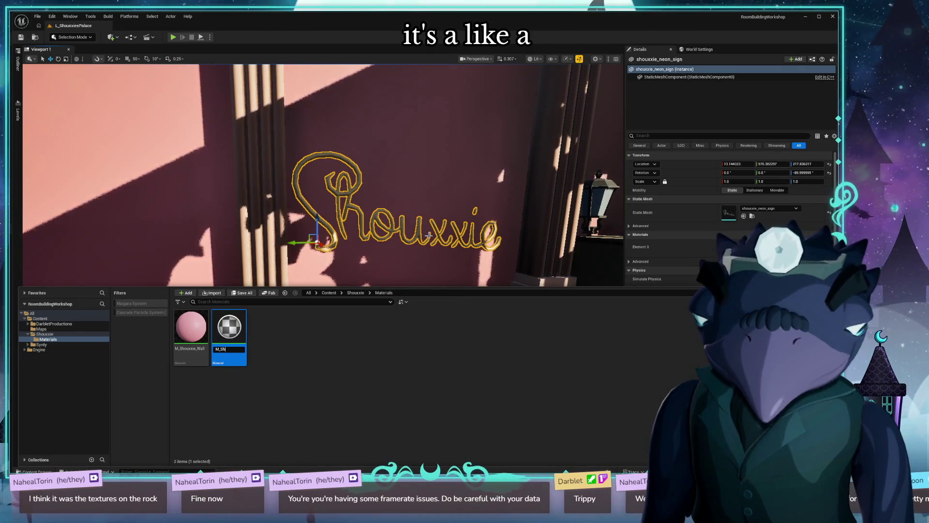
type("gn")
key("Return")
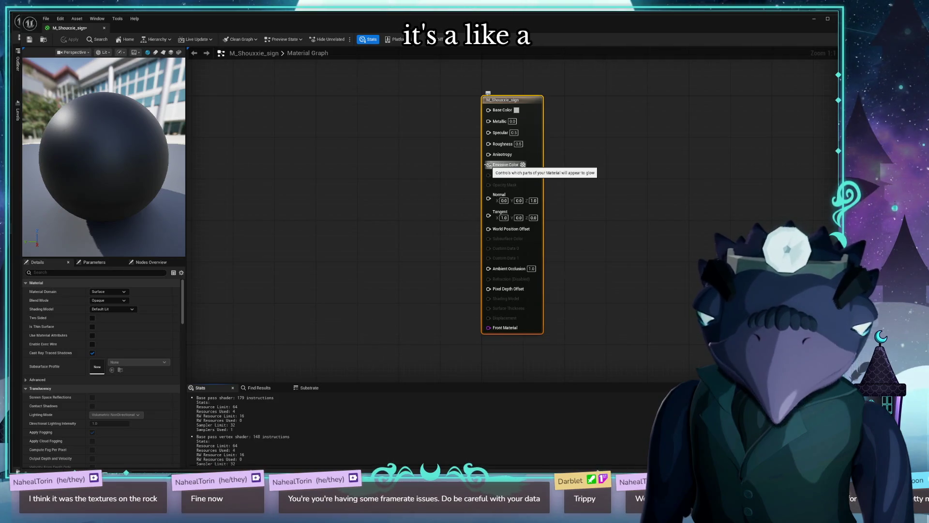
Step: Set M_Shouxxie_sign's emissive colour to white, apply it, and close the material editor
left_click(523, 165)
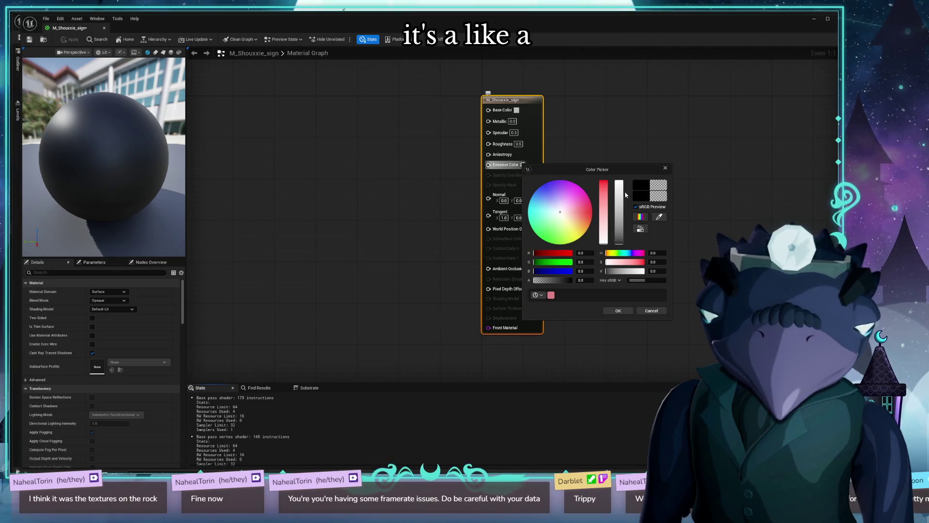
left_click(612, 311)
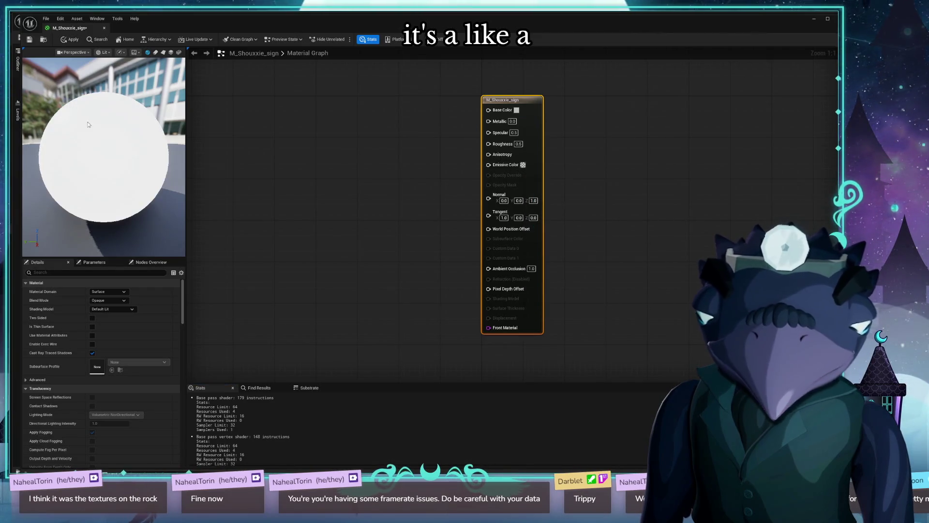
left_click(30, 39)
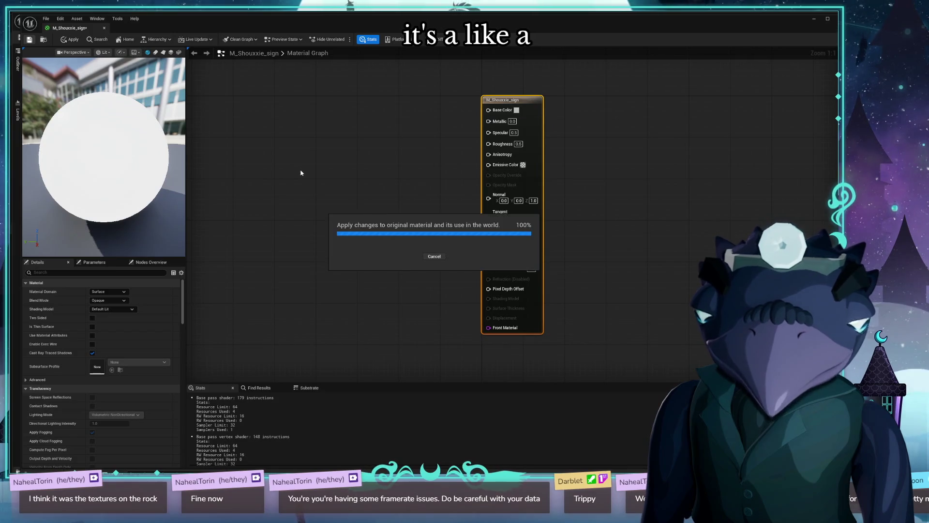
left_click(105, 29)
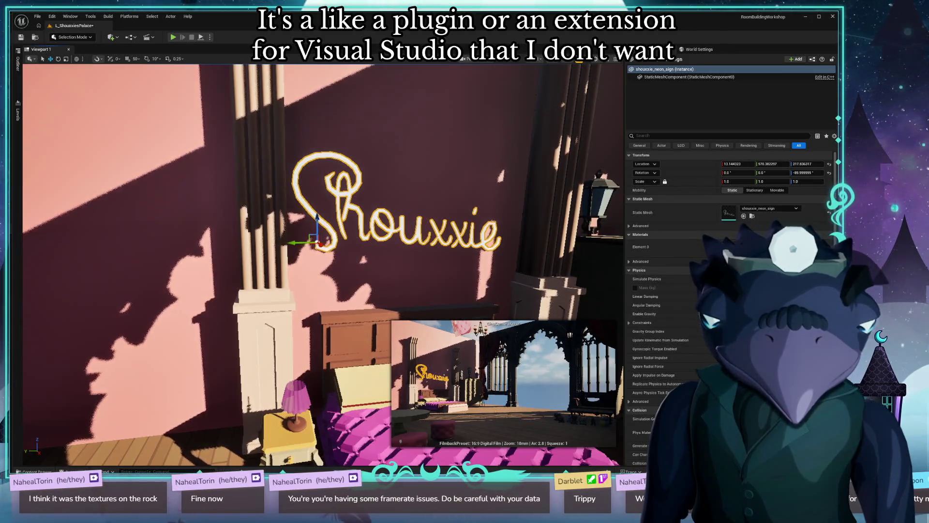
Step: Select the wall behind the sign, the pillar base and the floor piece by the bed
left_click(251, 121)
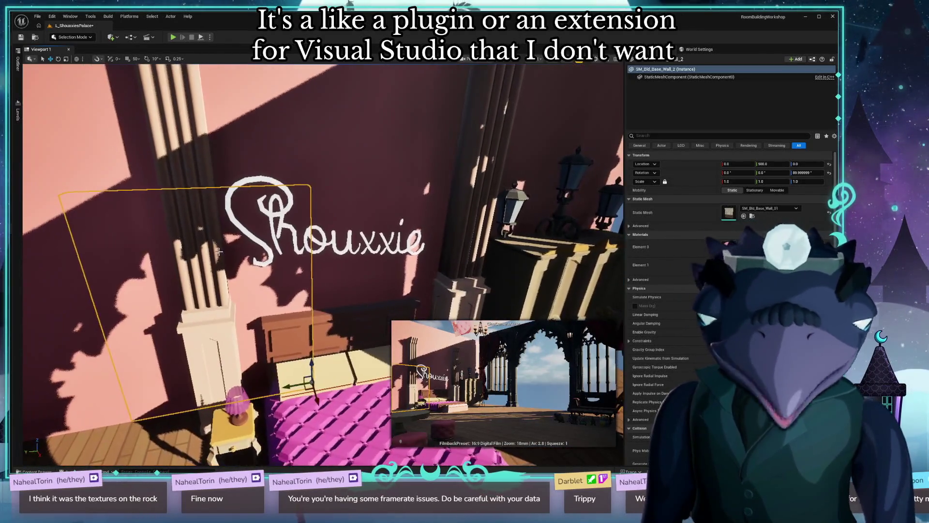
left_click(192, 336)
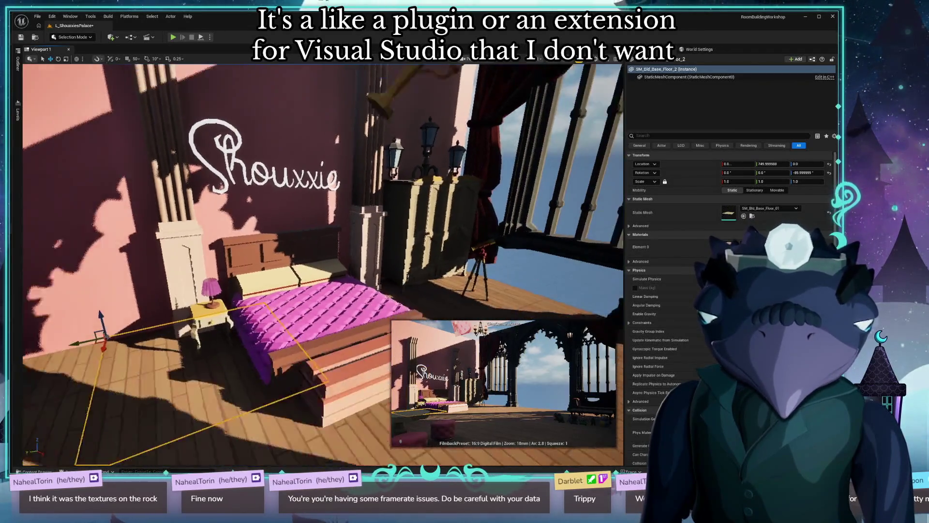
left_click(189, 372)
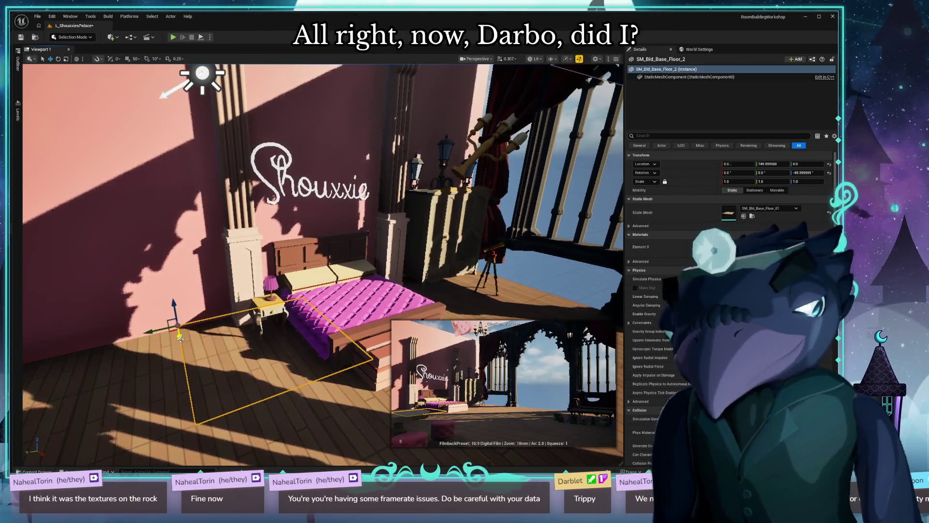
Step: Fly toward the window under the gothic arch and select the hanging lamp
key("w")
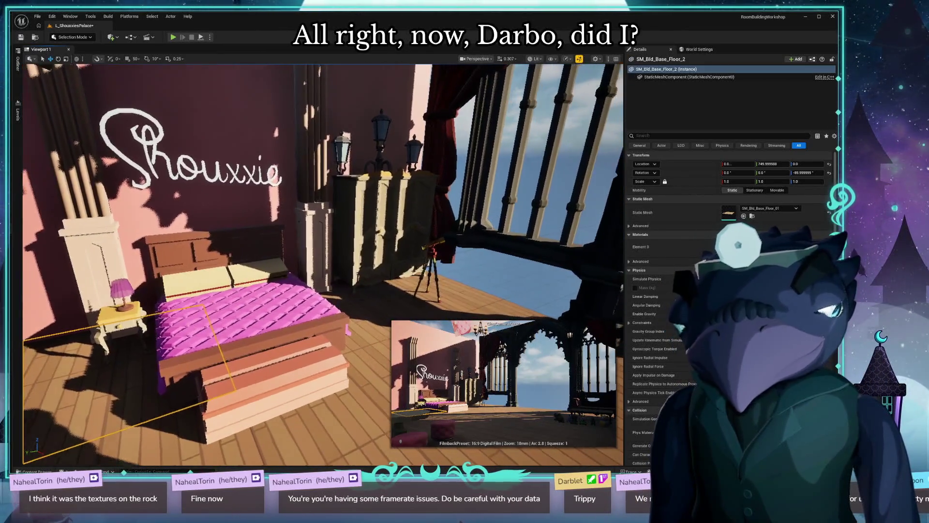
key("w")
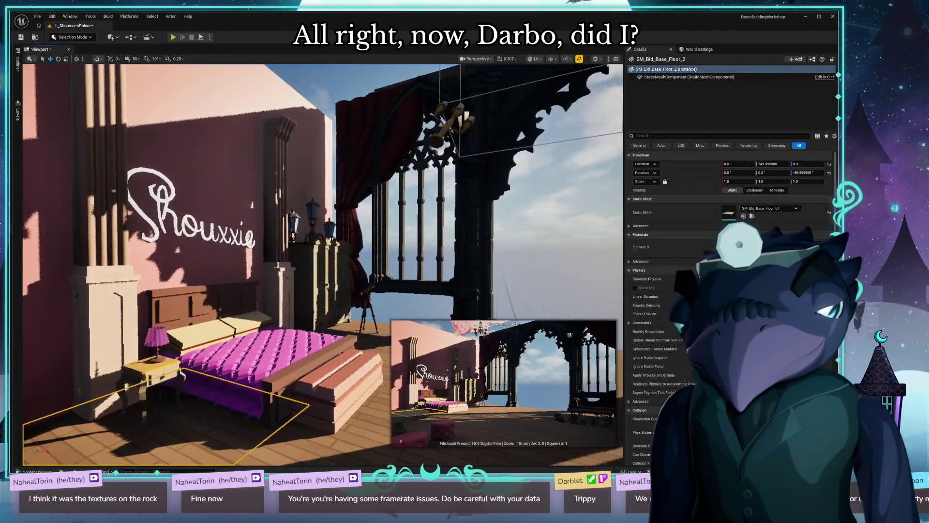
key("d")
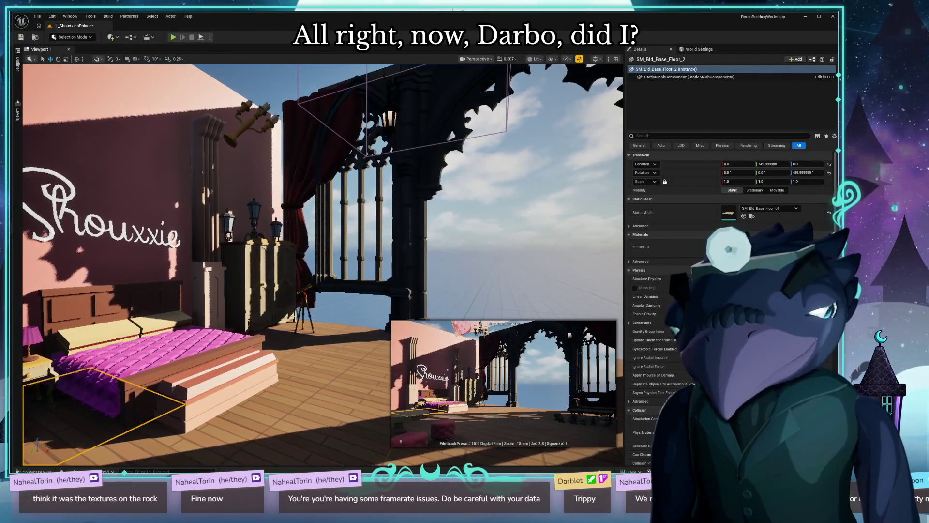
key("f")
key("d")
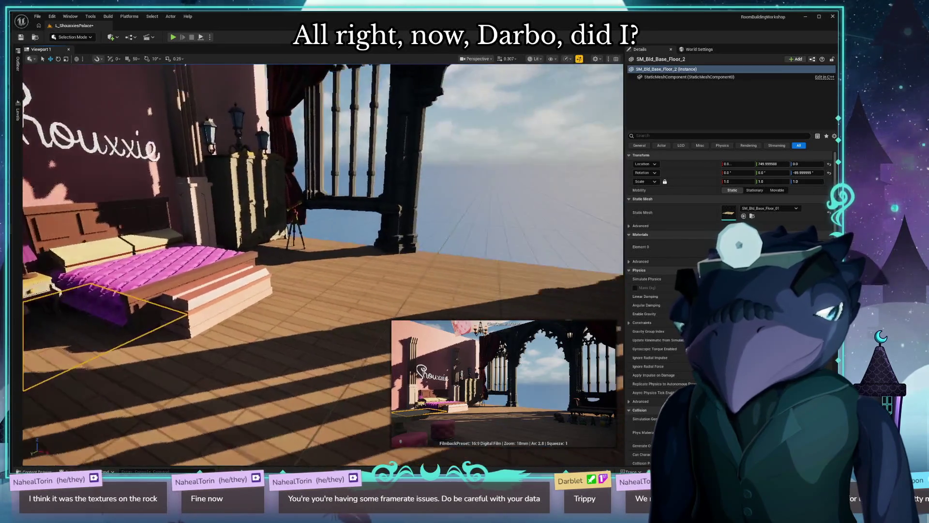
key("w")
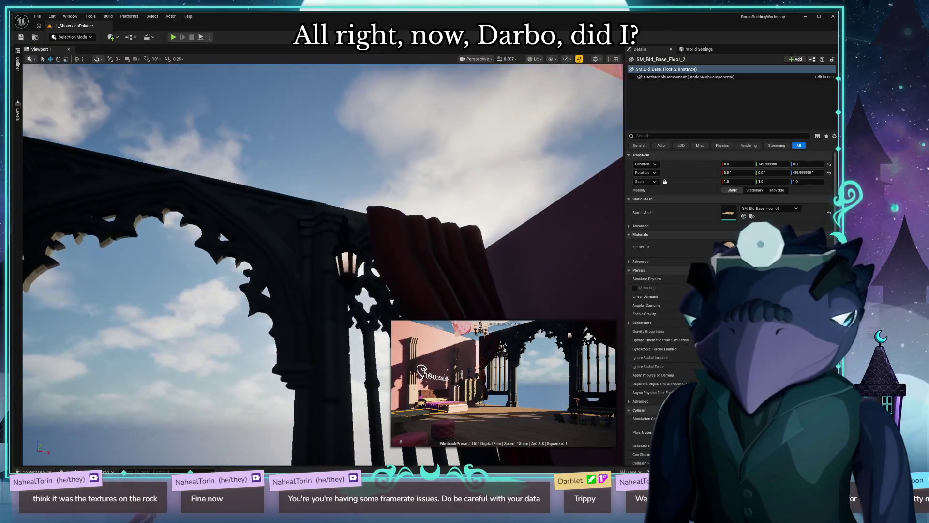
left_click(297, 315)
Step: Slide the hanging lamp slightly right along its X axis
key("w")
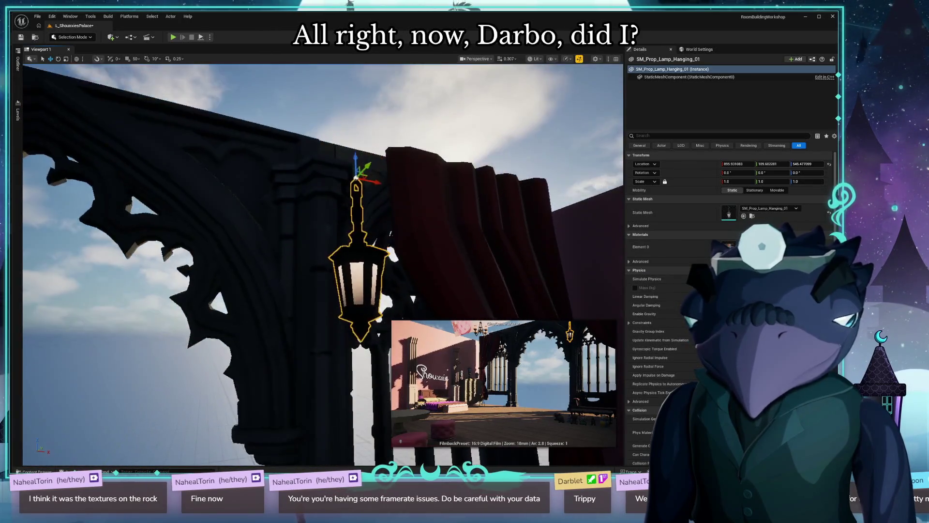
key("d")
left_click_drag(430, 201, 454, 203)
Step: Duplicate another hanging lamp further left, then select the pink reference plane
mouse_move(286, 326)
left_mouse_down()
mouse_move(254, 315)
mouse_move(271, 338)
left_mouse_up()
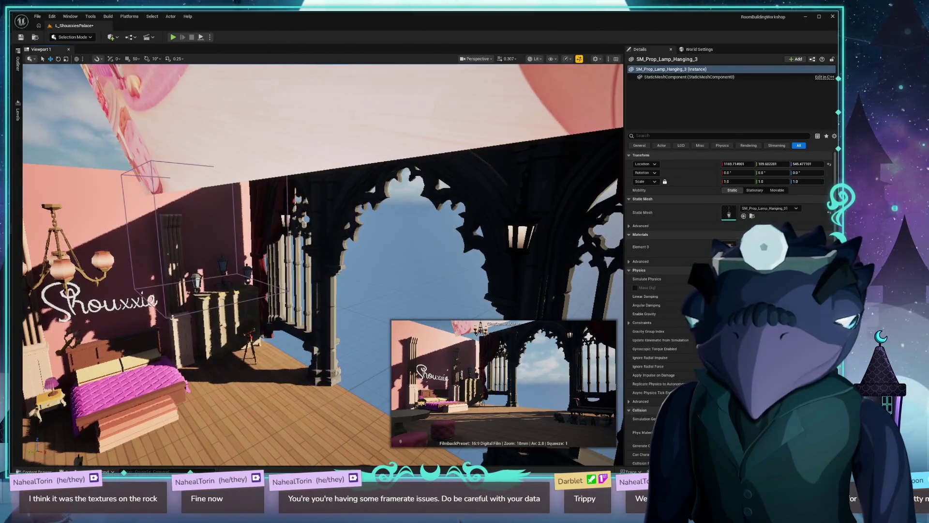
left_click(223, 264)
key("f")
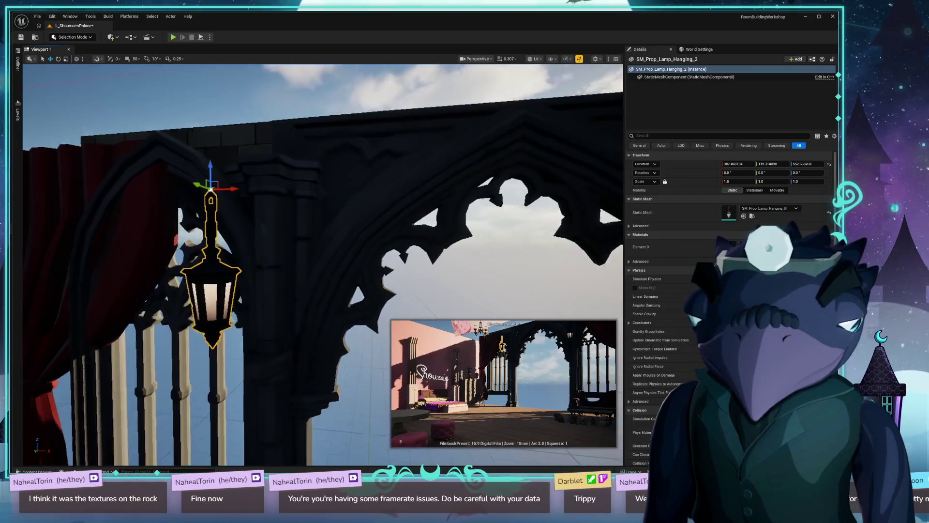
left_click_drag(395, 191, 98, 199)
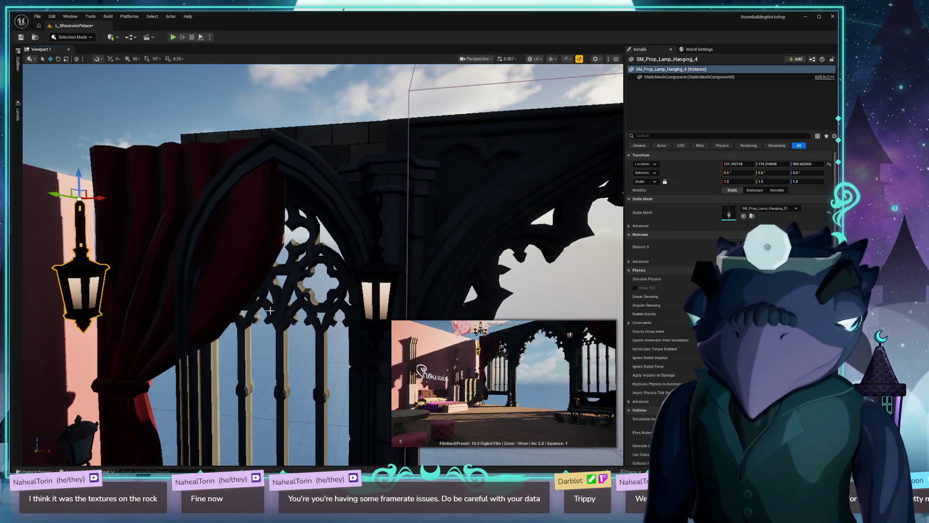
mouse_move(270, 371)
left_mouse_down()
mouse_move(279, 411)
mouse_move(202, 282)
left_mouse_up()
left_click(202, 281)
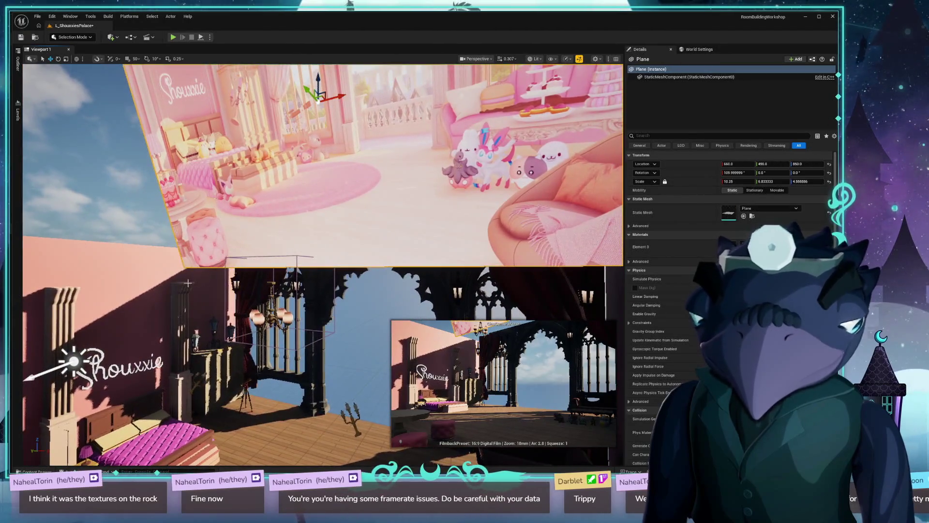
key("alt+Tab")
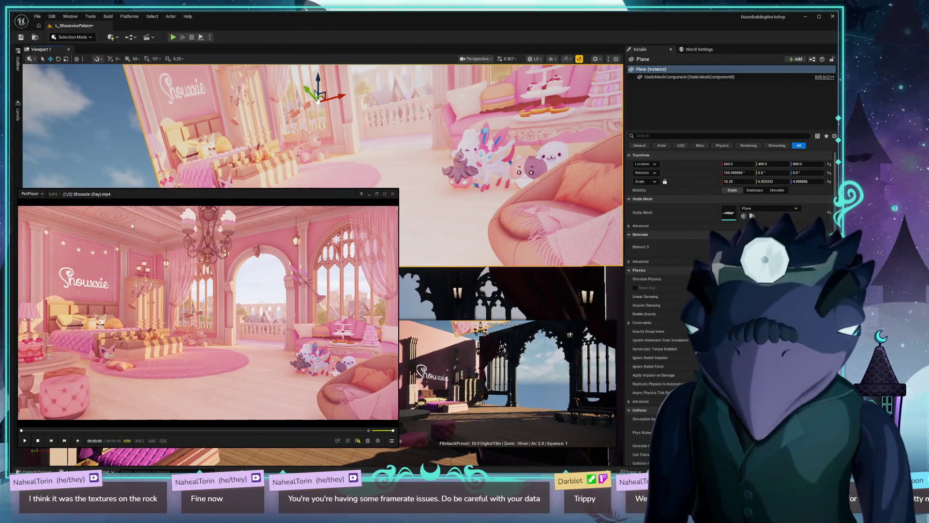
scroll(121, 225, "down", 1)
left_click_drag(229, 261, 210, 271)
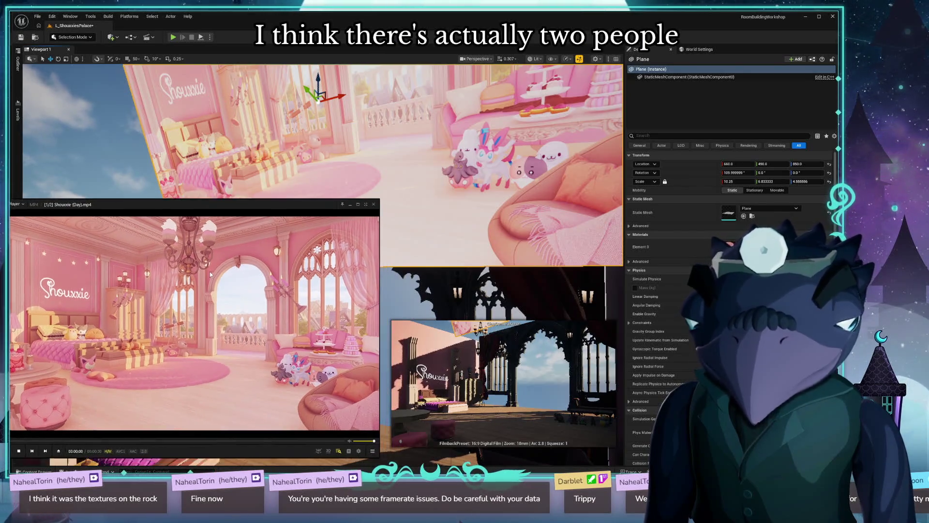
key("alt+Tab")
left_click_drag(374, 300, 367, 306)
key("ctrl+space")
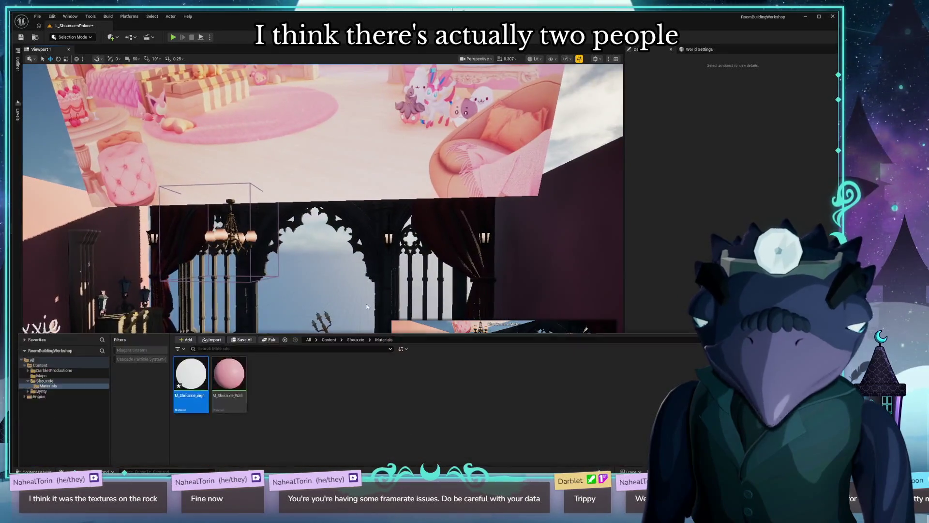
Step: Browse to Synty > PolygonAncientEmpire > Meshes > Buildings and select all 210 meshes
double_click(34, 345)
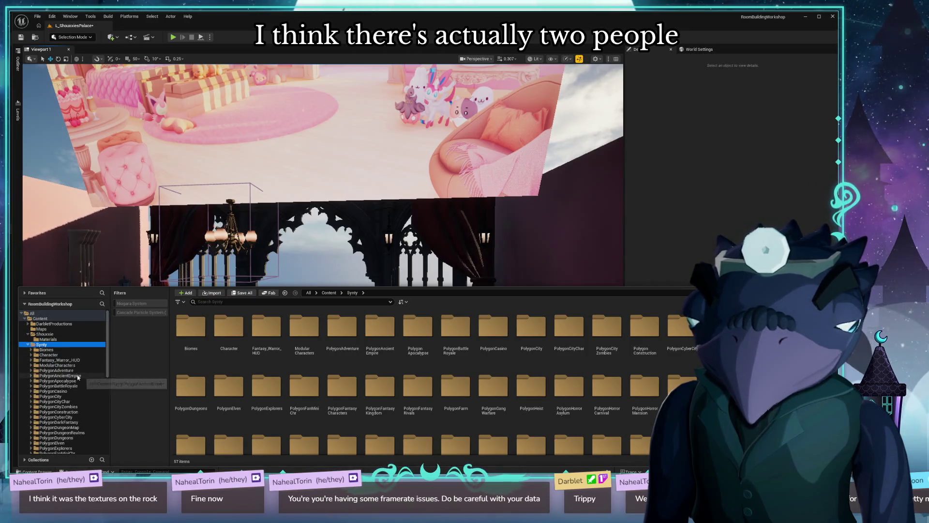
left_click(73, 376)
double_click(313, 330)
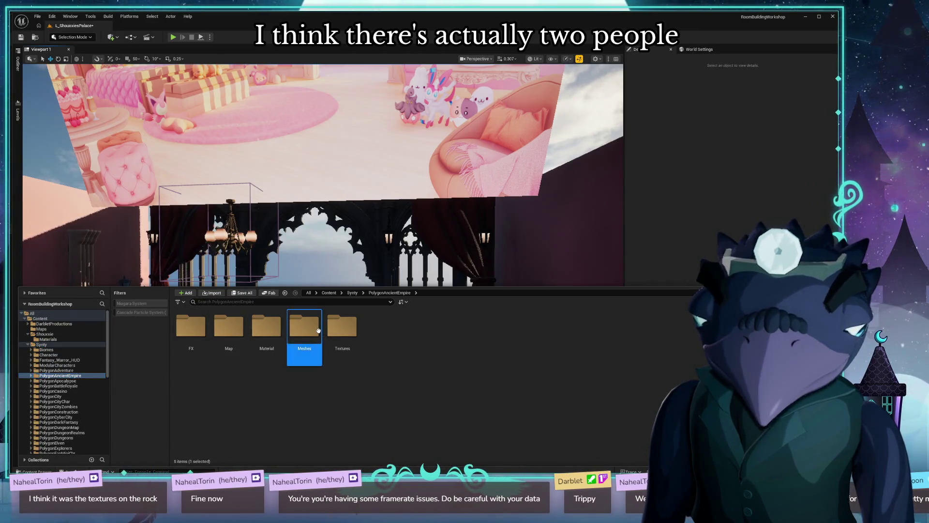
double_click(194, 335)
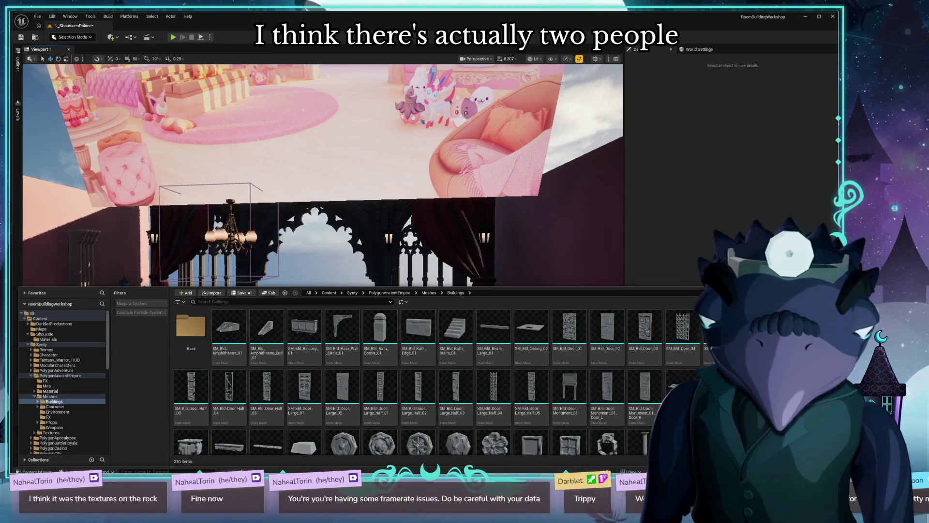
scroll(627, 364, "down", 5)
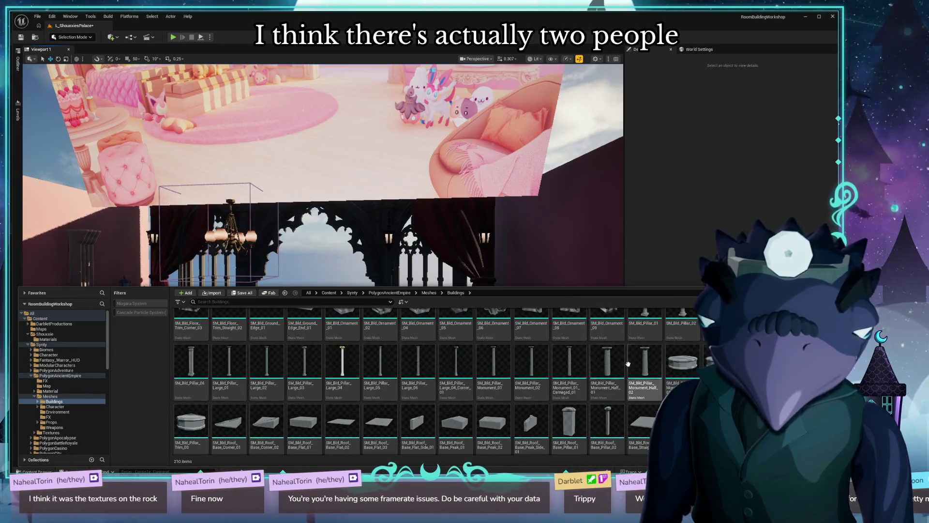
scroll(250, 334, "up", 5)
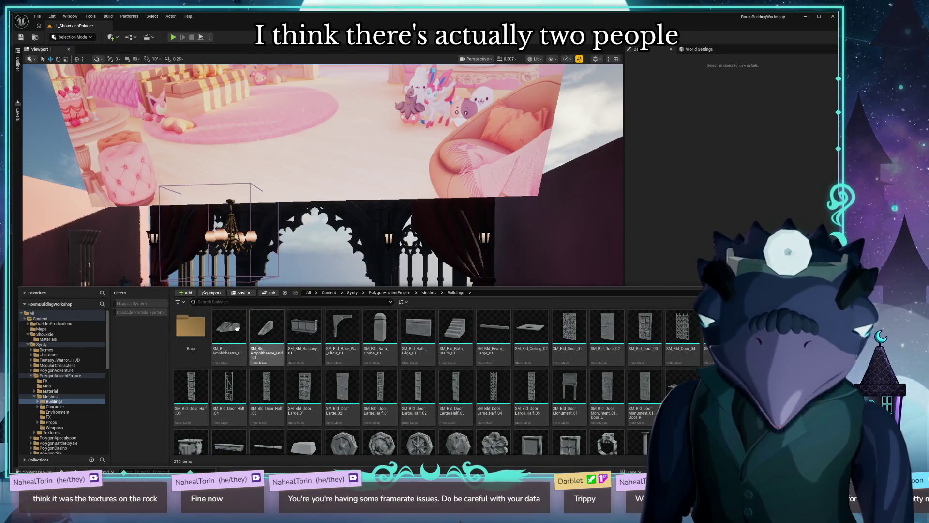
scroll(250, 329, "down", 1)
key("ctrl+a")
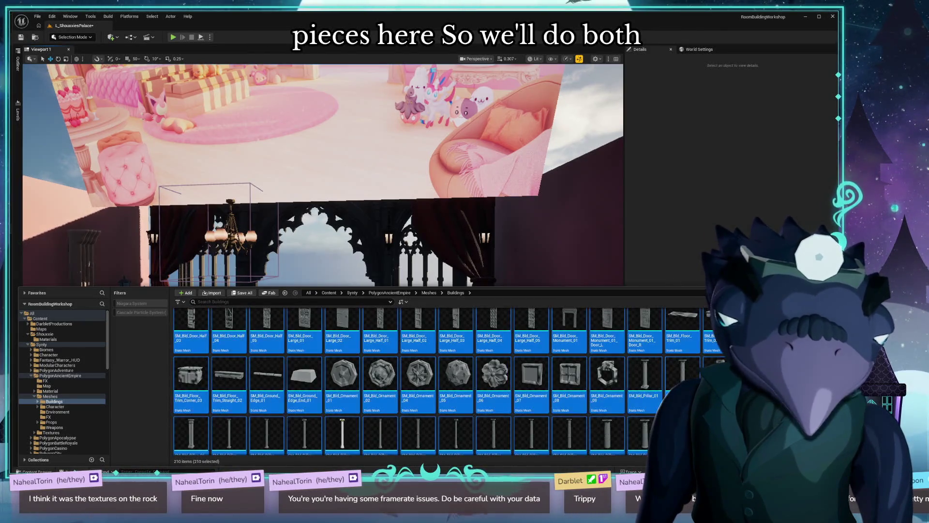
Step: Select the Buildings assets through SM_Prop_Pillar_Top_01 and load them via Asset Actions > Load
right_click(588, 379)
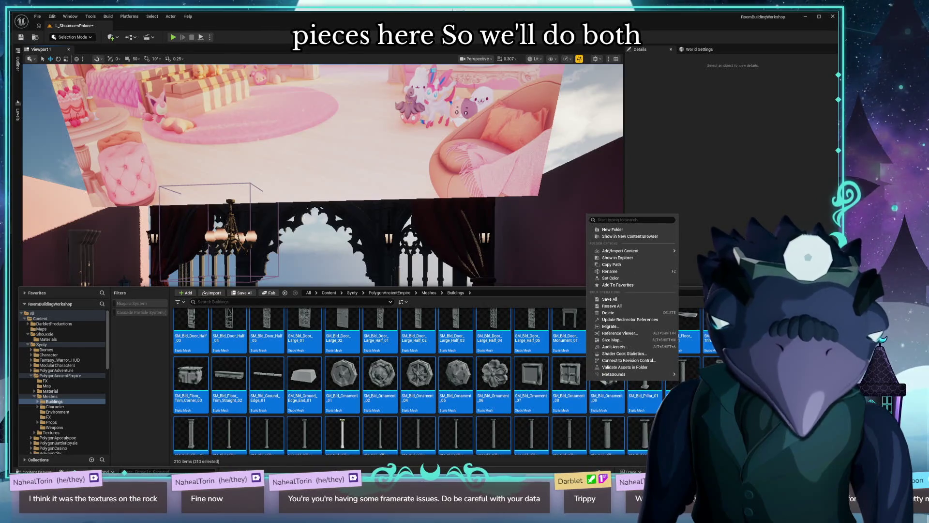
mouse_move(671, 250)
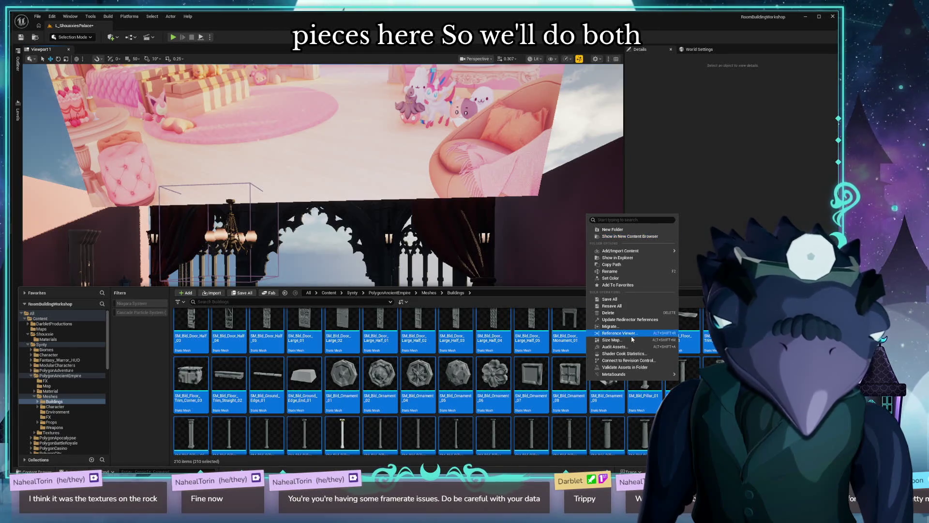
mouse_move(624, 374)
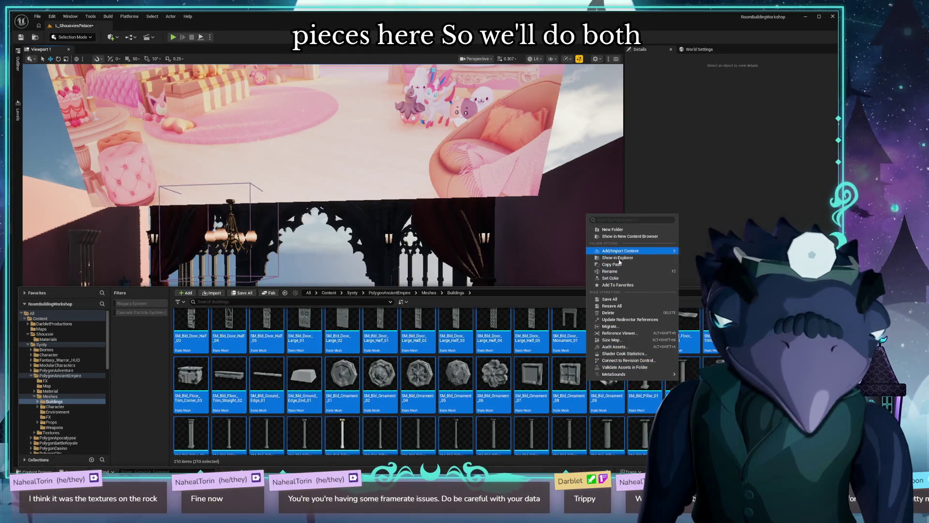
scroll(228, 334, "up", 2)
left_click(229, 334)
scroll(229, 334, "down", 15)
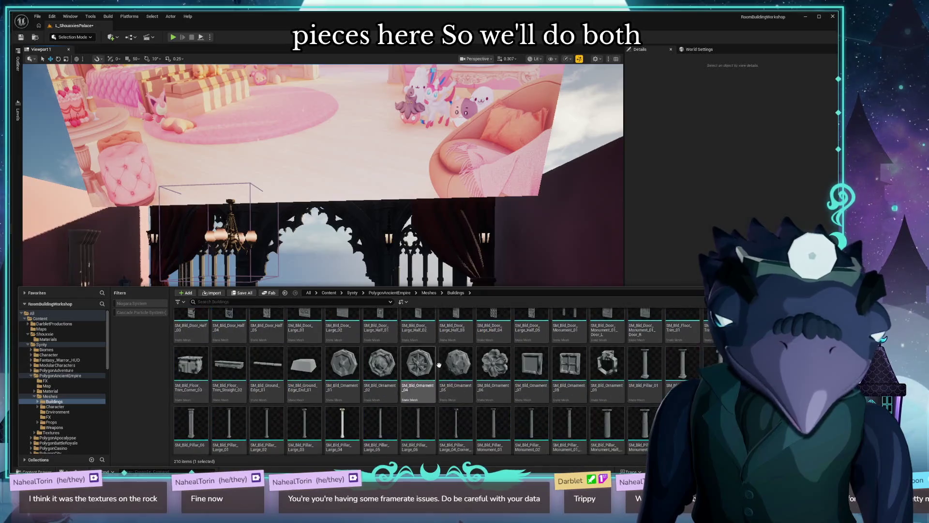
scroll(371, 406, "down", 5)
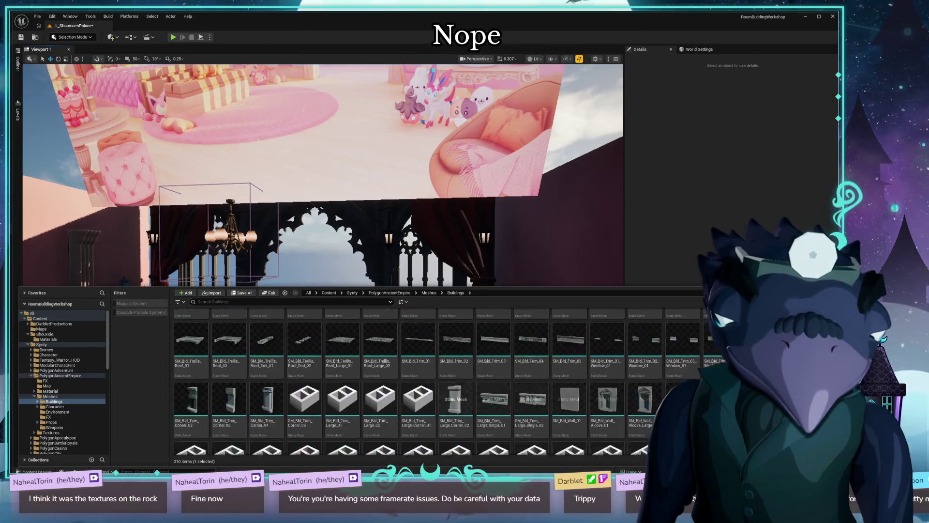
left_click(371, 407, "shift")
right_click(371, 407)
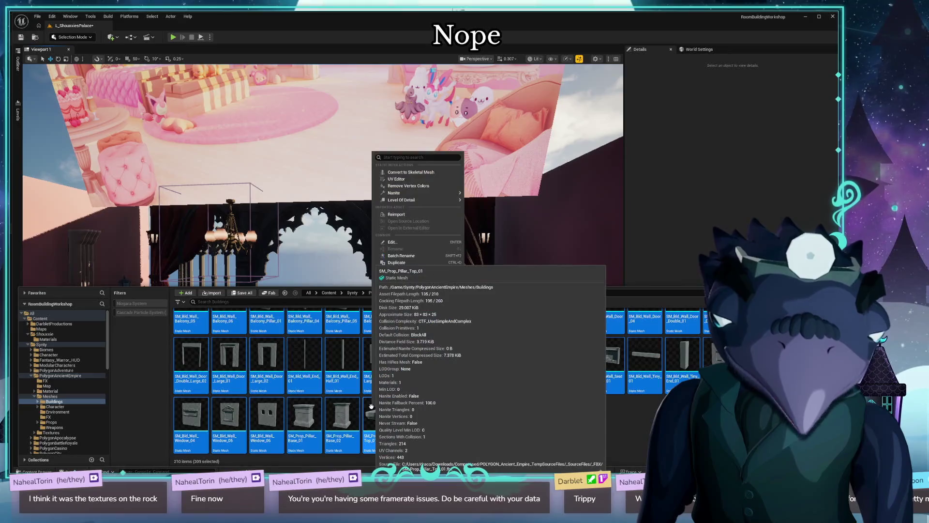
mouse_move(442, 286)
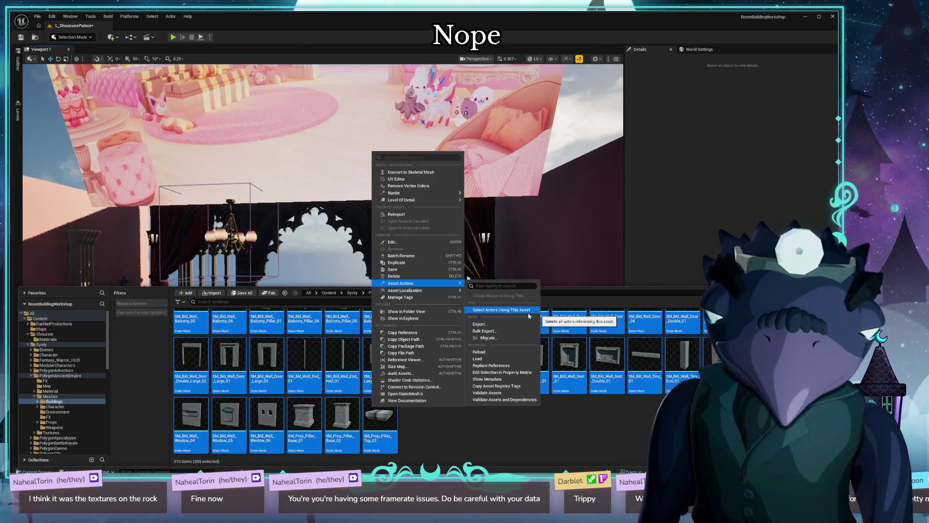
left_click(513, 361)
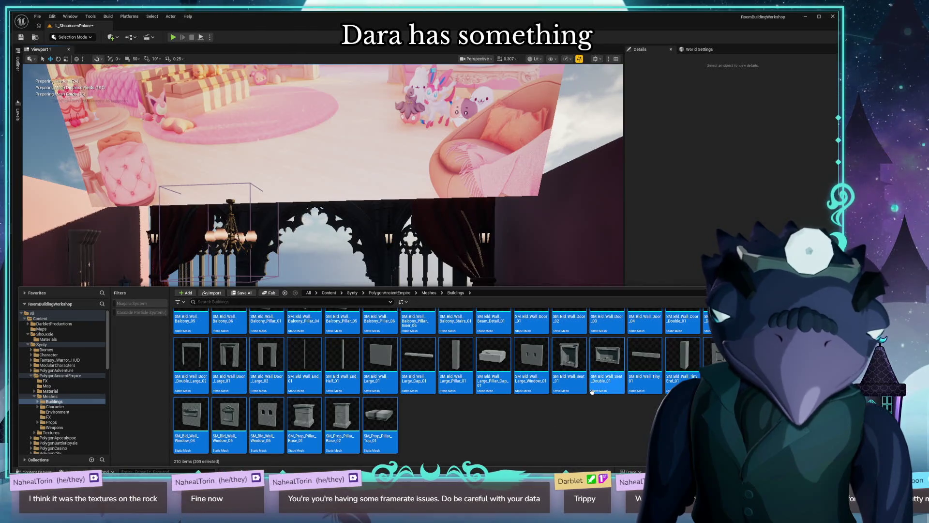
Step: Scroll through the loaded Buildings meshes, inspecting SM_Bld_Roof_End_Peak_Large_01 along the way
scroll(570, 429, "up", 2)
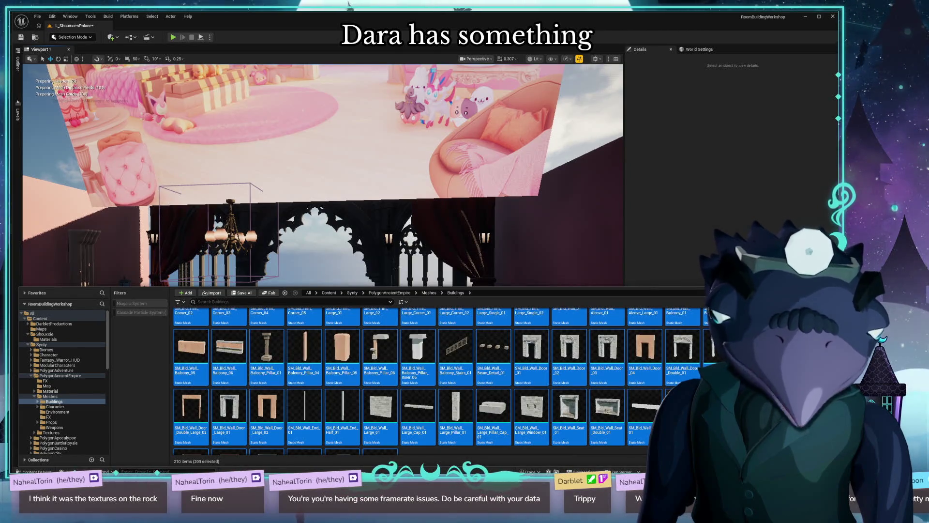
scroll(435, 379, "up", 1)
scroll(435, 380, "up", 1)
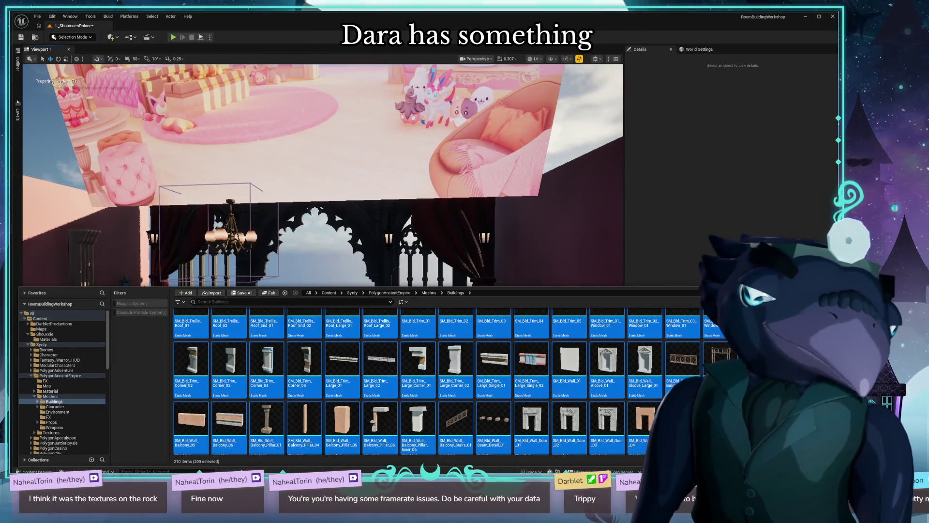
scroll(542, 416, "up", 5)
left_click(554, 372)
scroll(556, 382, "up", 8)
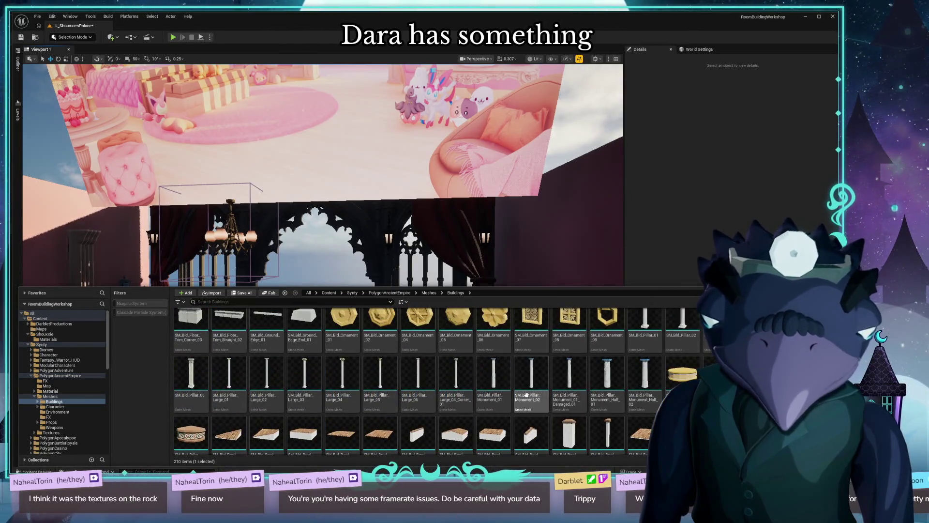
scroll(562, 401, "up", 1)
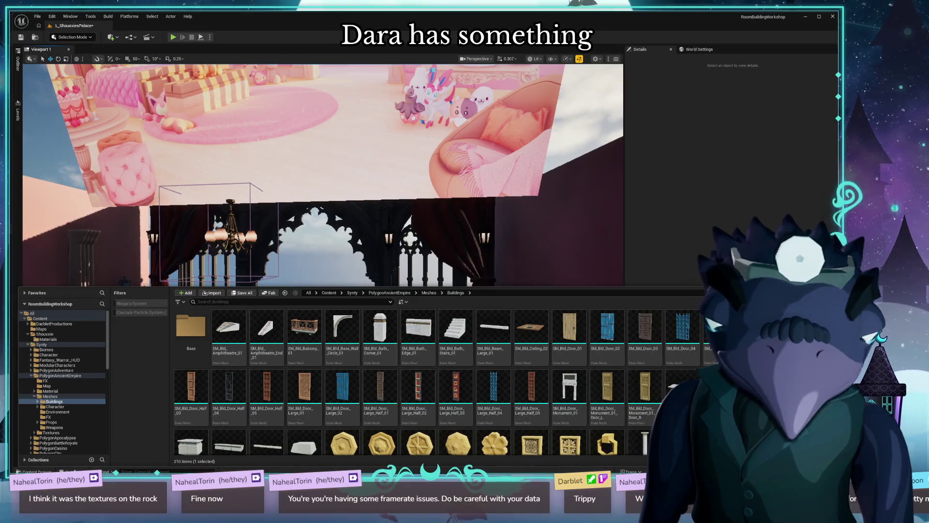
scroll(562, 400, "down", 7)
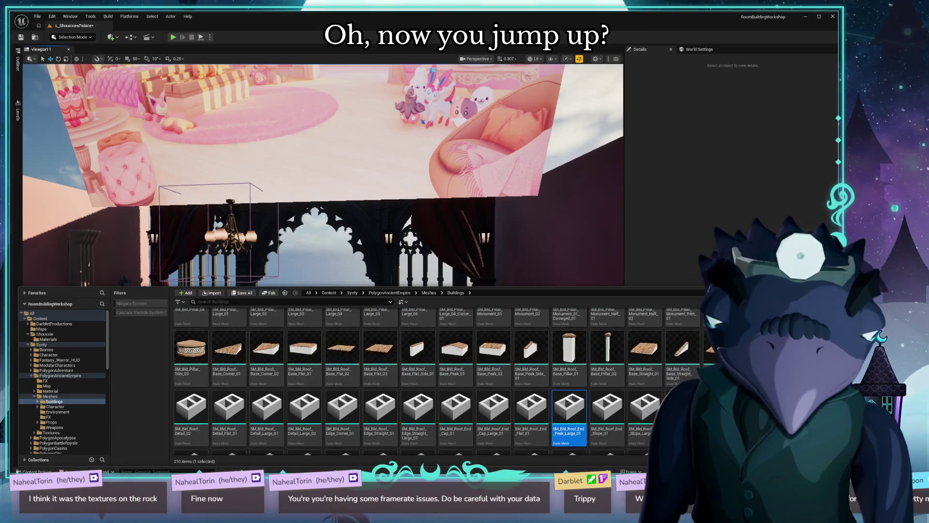
scroll(632, 379, "up", 2, "ctrl")
scroll(632, 379, "up", 1, "ctrl")
scroll(632, 378, "down", 5)
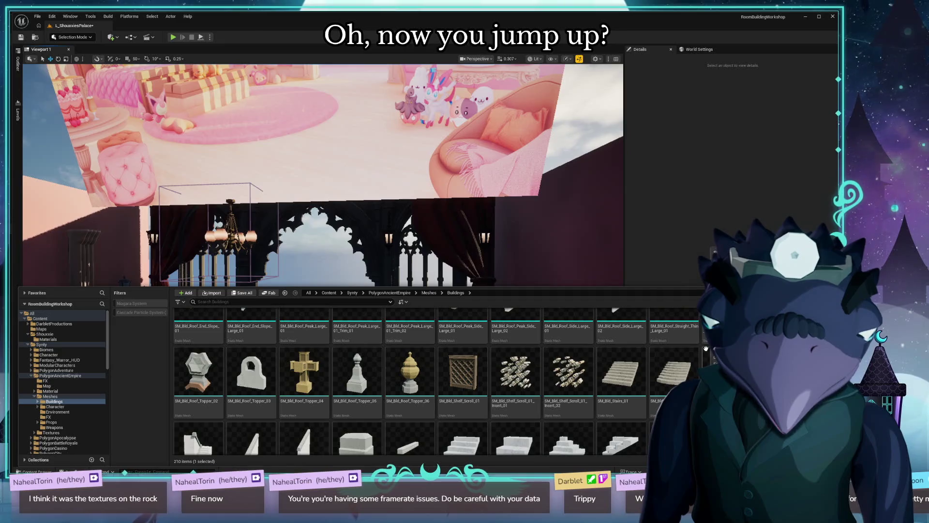
scroll(632, 378, "down", 5)
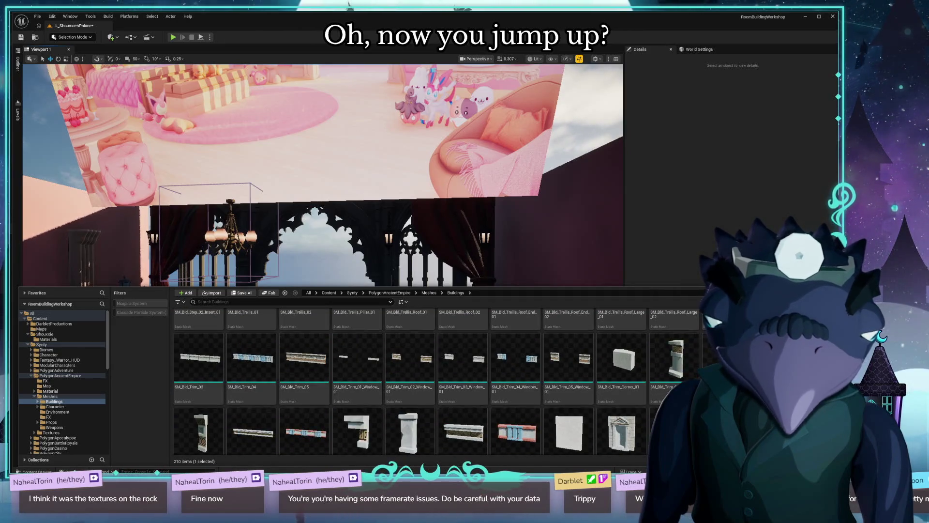
scroll(632, 378, "down", 6)
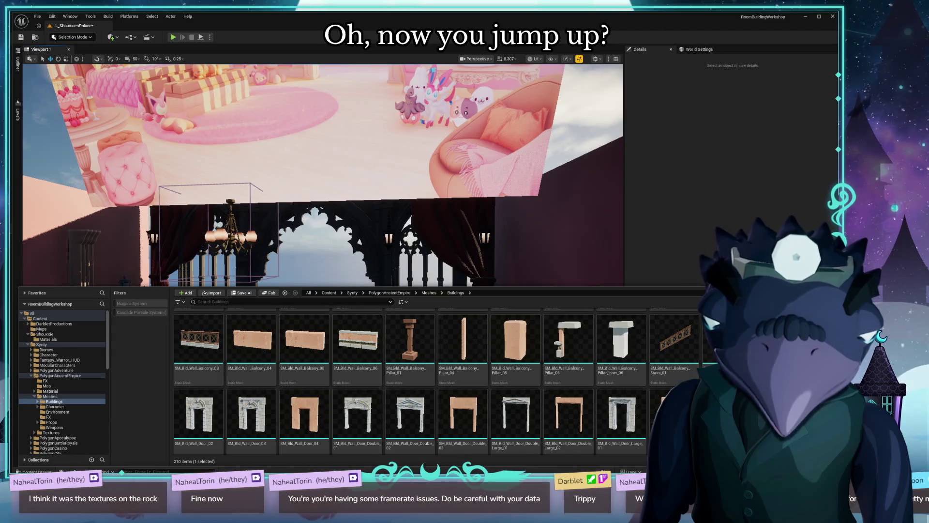
scroll(586, 410, "down", 6)
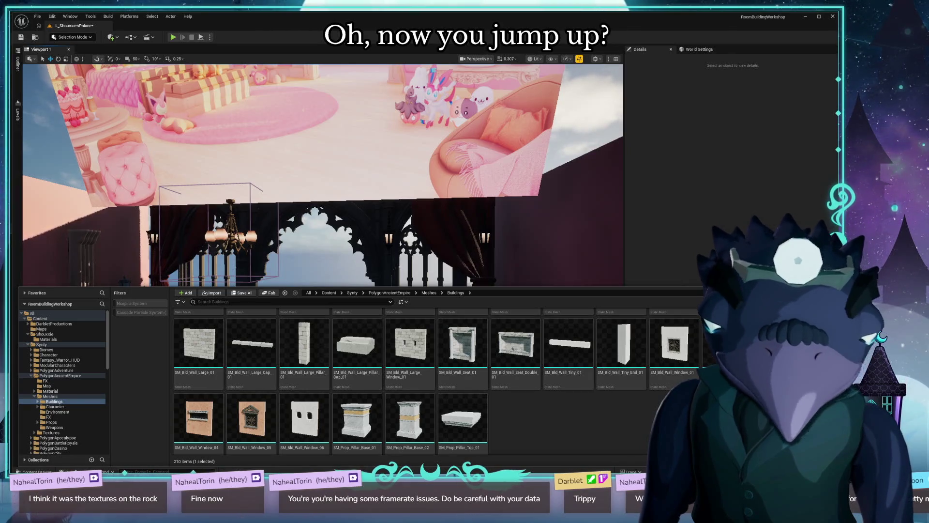
scroll(586, 410, "up", 6)
scroll(435, 382, "down", 6)
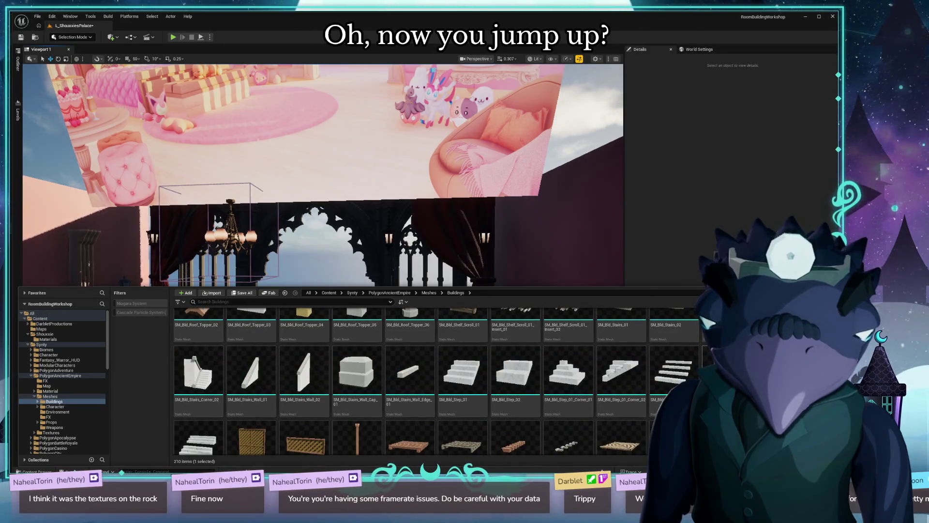
scroll(436, 383, "up", 5)
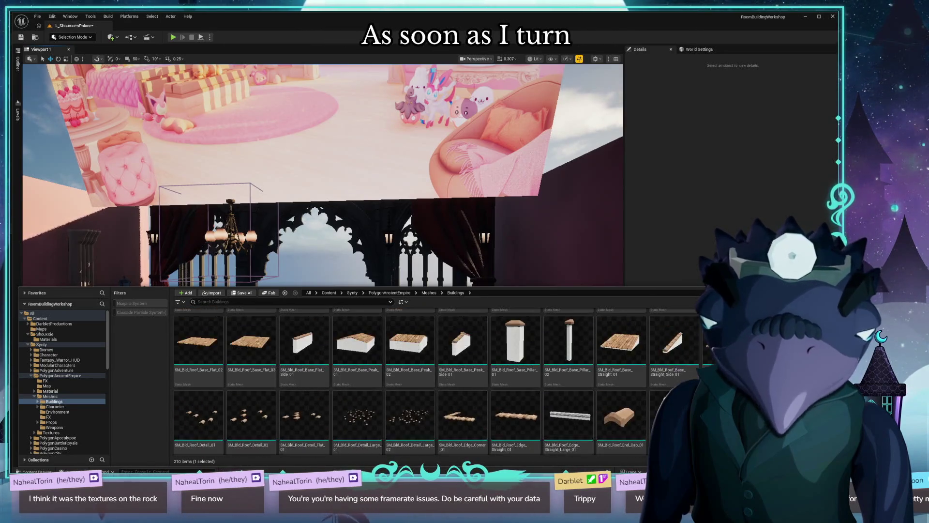
scroll(662, 378, "up", 5)
scroll(662, 378, "up", 2)
scroll(662, 378, "down", 2)
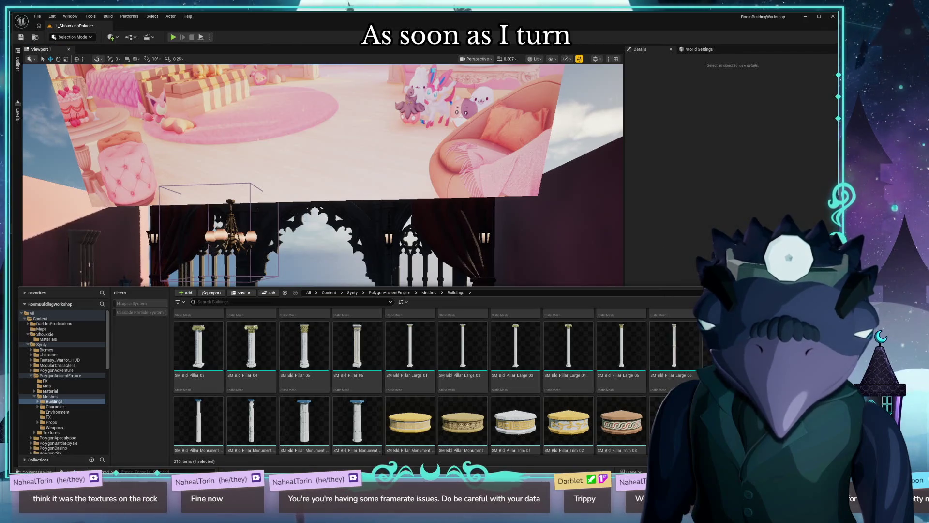
scroll(556, 417, "up", 2)
scroll(663, 367, "up", 2)
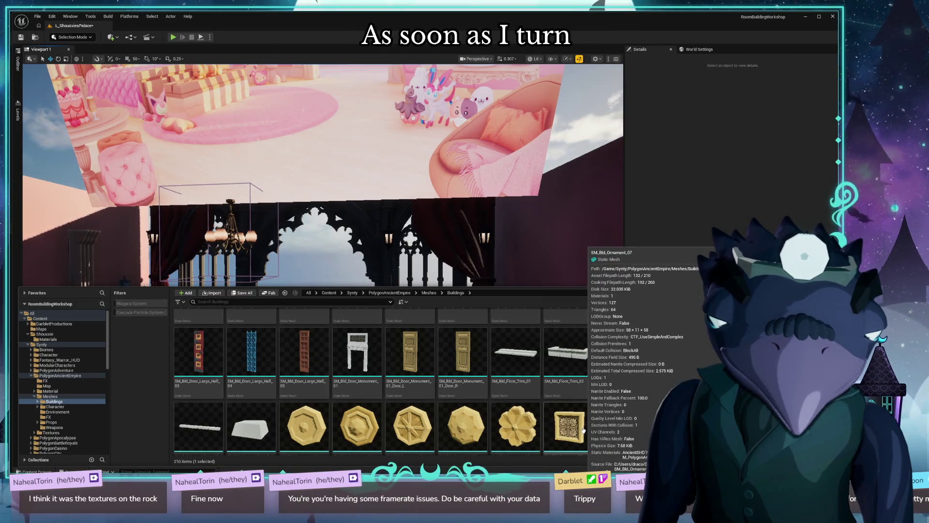
scroll(411, 377, "up", 5)
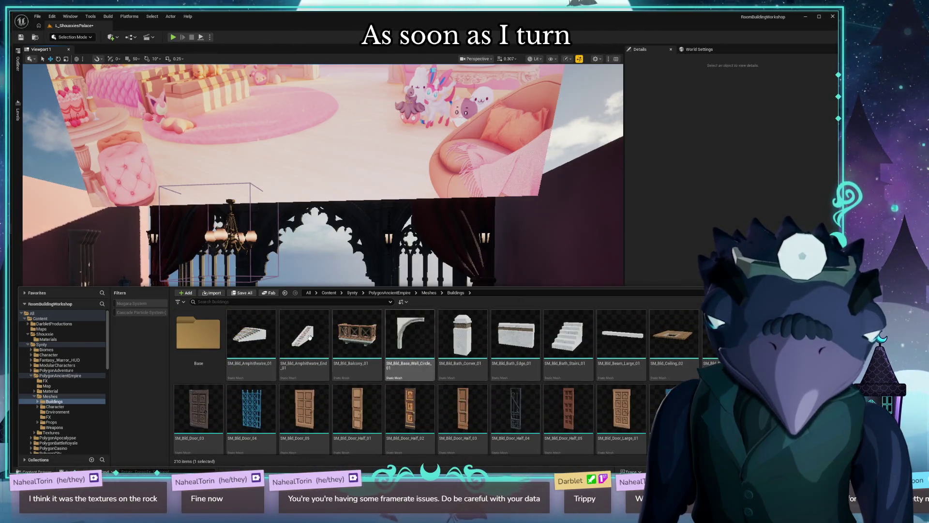
Step: Open the Base folder, select all 43 meshes and load them via Asset Actions
double_click(198, 334)
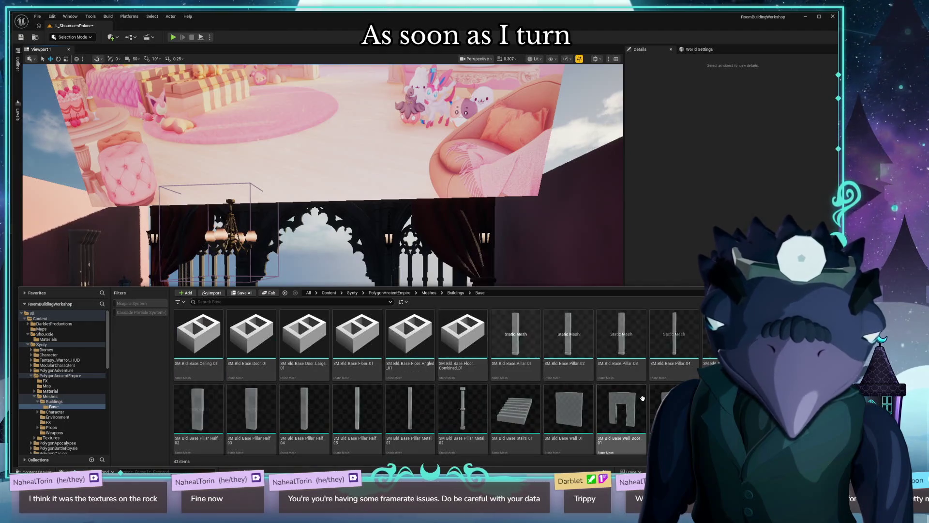
mouse_move(206, 328)
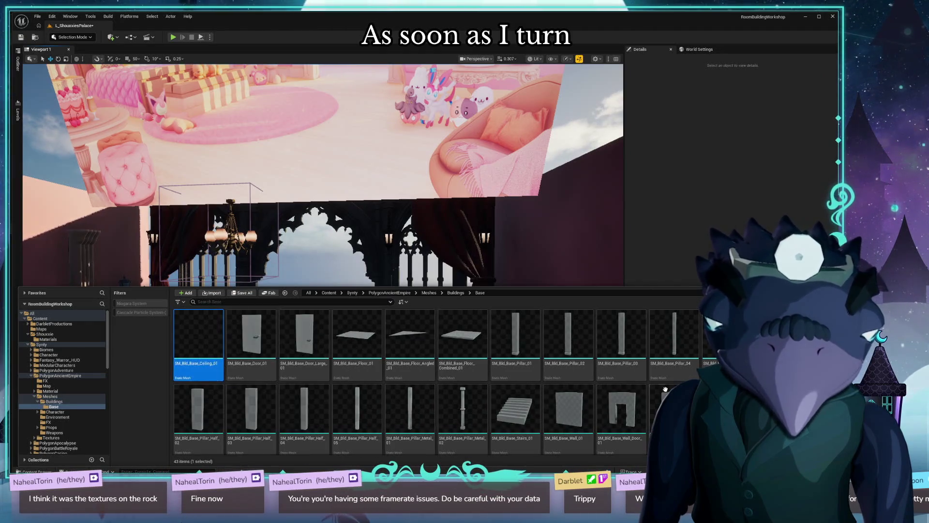
scroll(411, 387, "down", 4)
left_click(496, 423)
key("ctrl+a")
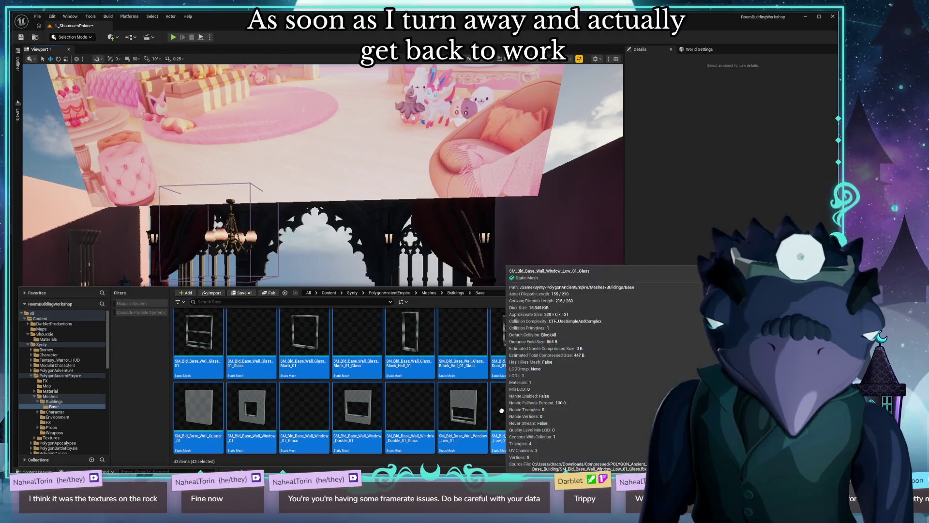
right_click(499, 416)
mouse_move(570, 289)
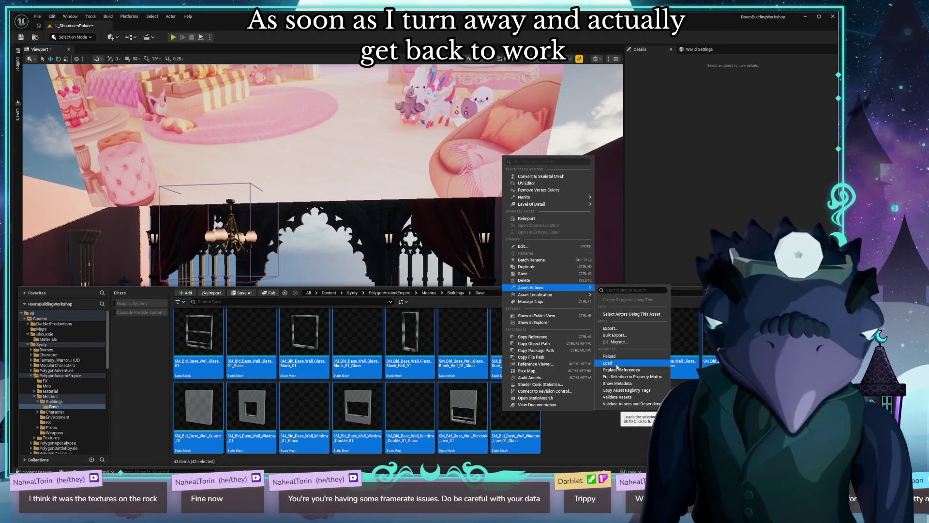
left_click(617, 367)
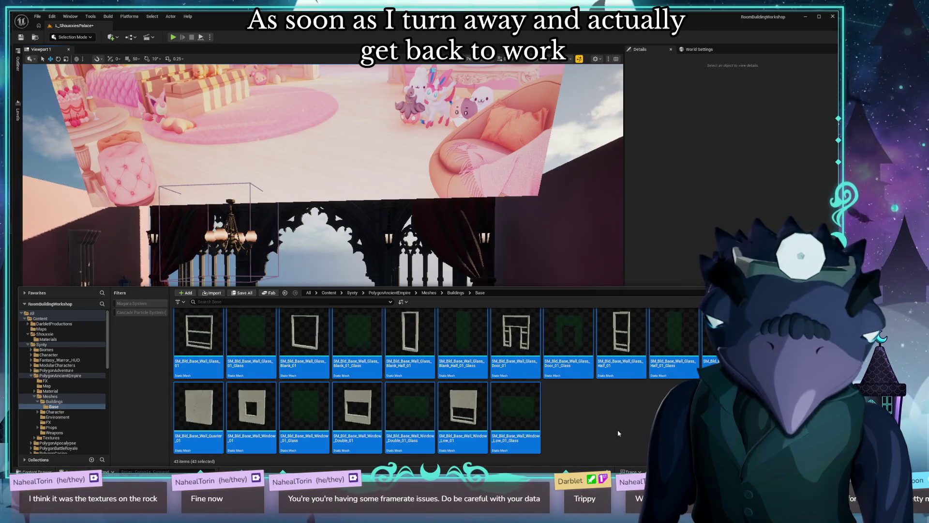
Step: Return through the breadcrumb to Buildings and then the Meshes folder
scroll(626, 437, "up", 5)
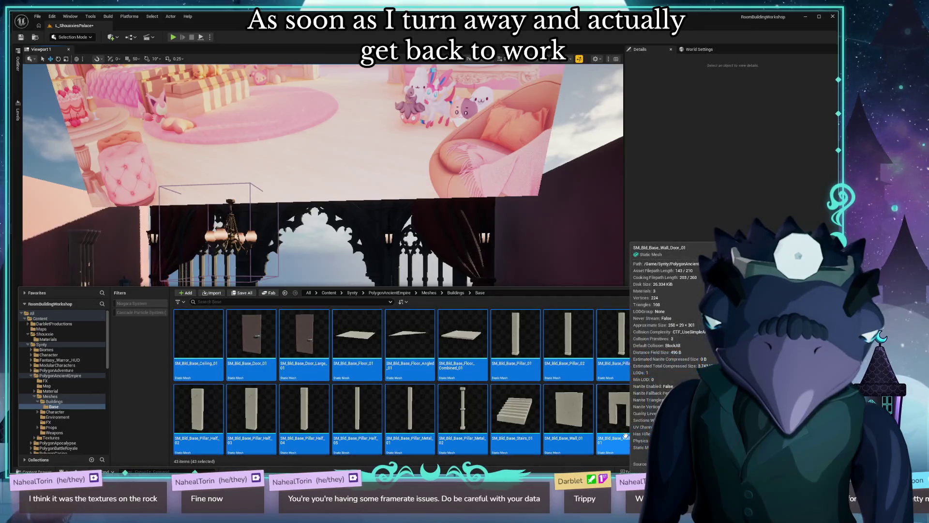
left_click(455, 293)
left_click(428, 293)
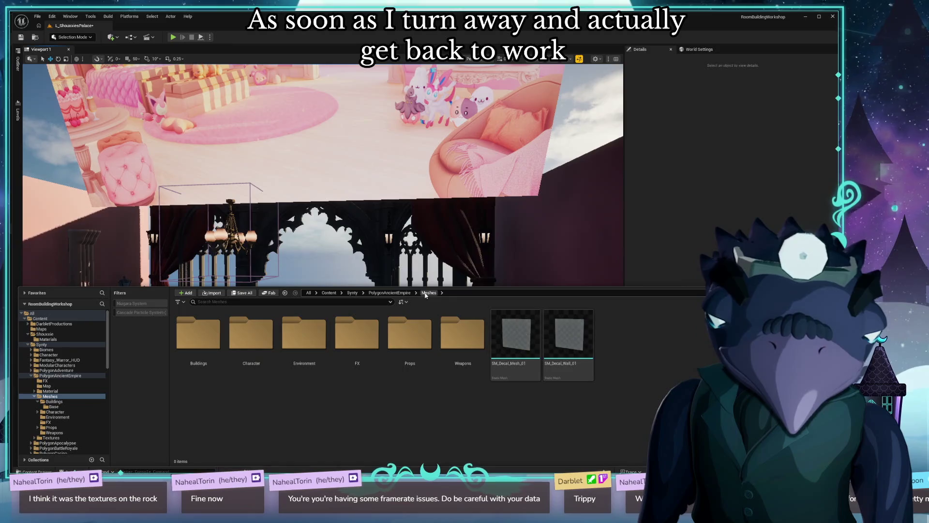
Step: Browse the Environment, Props and Pottery folders, ending back in Props
double_click(303, 339)
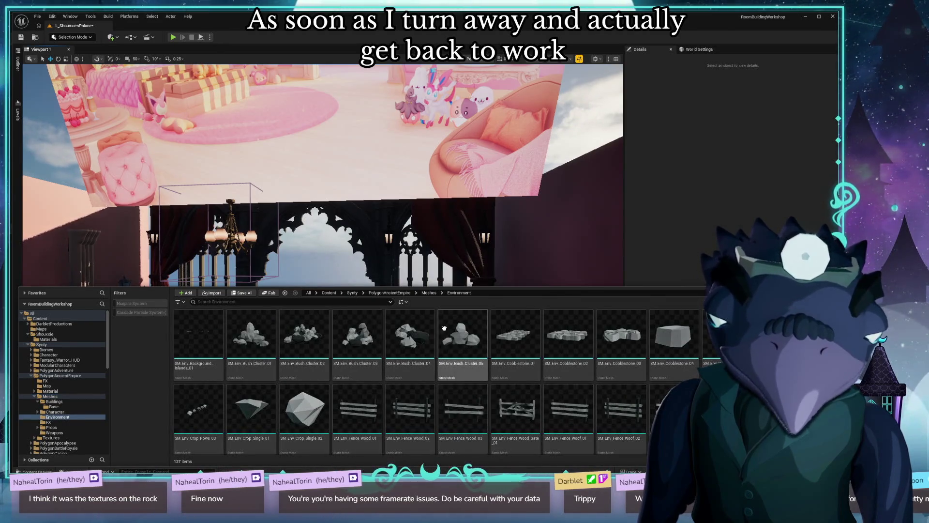
left_click(427, 293)
double_click(407, 332)
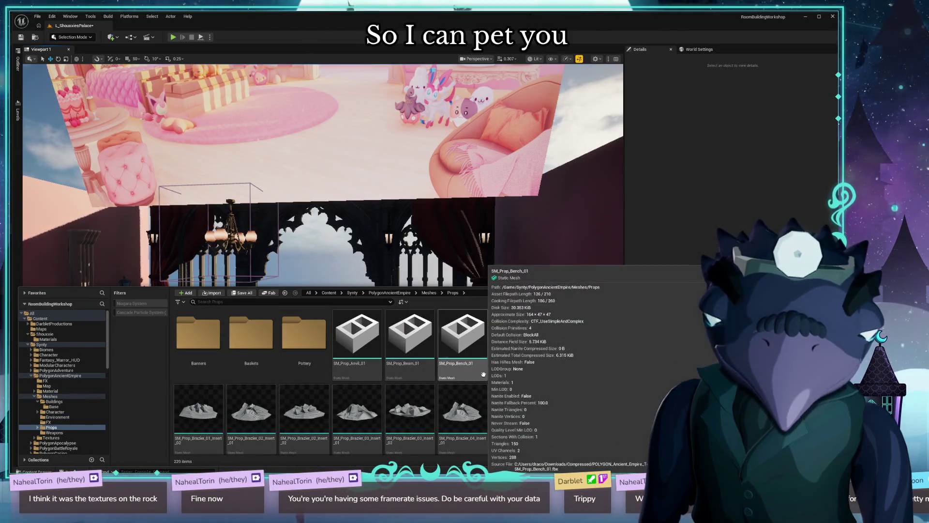
double_click(304, 334)
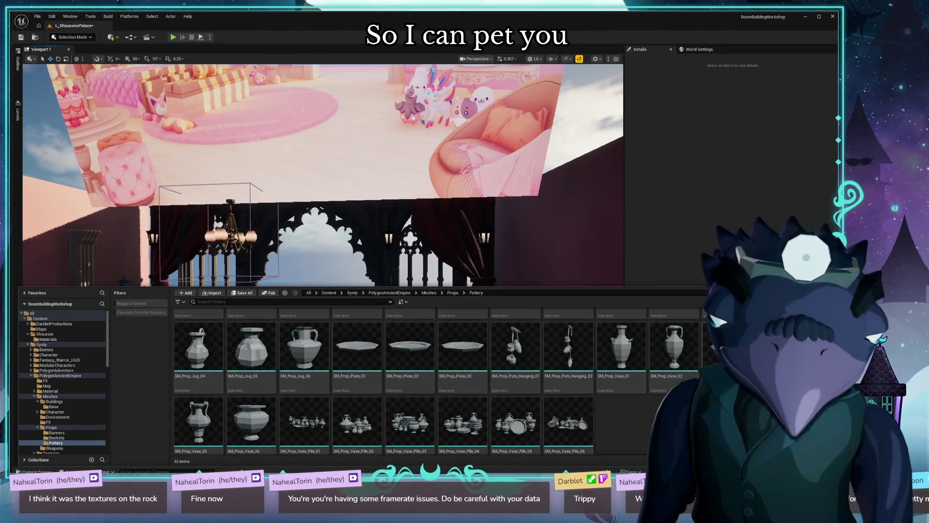
scroll(511, 321, "down", 1)
left_click(453, 292)
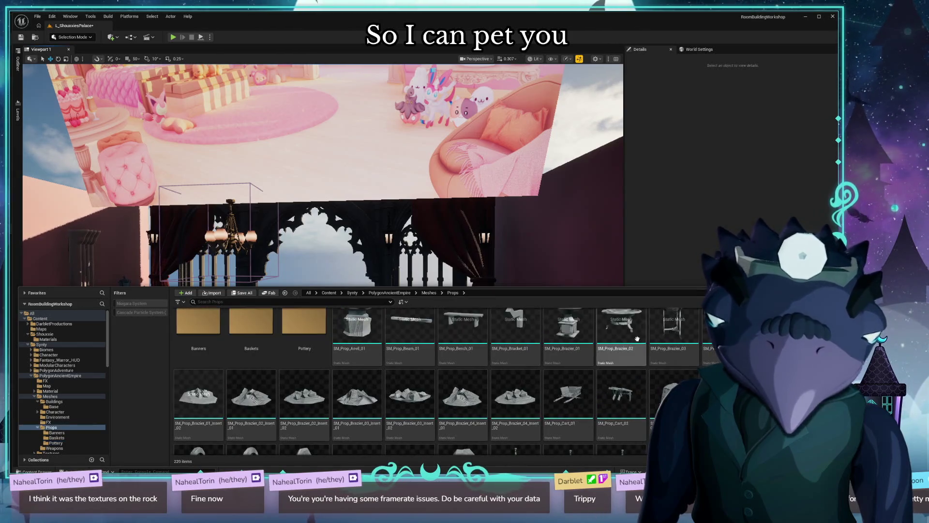
Step: Select every prop mesh from SM_Prop_Anvil_01 through SM_Prop_Well_01
scroll(411, 378, "down", 5)
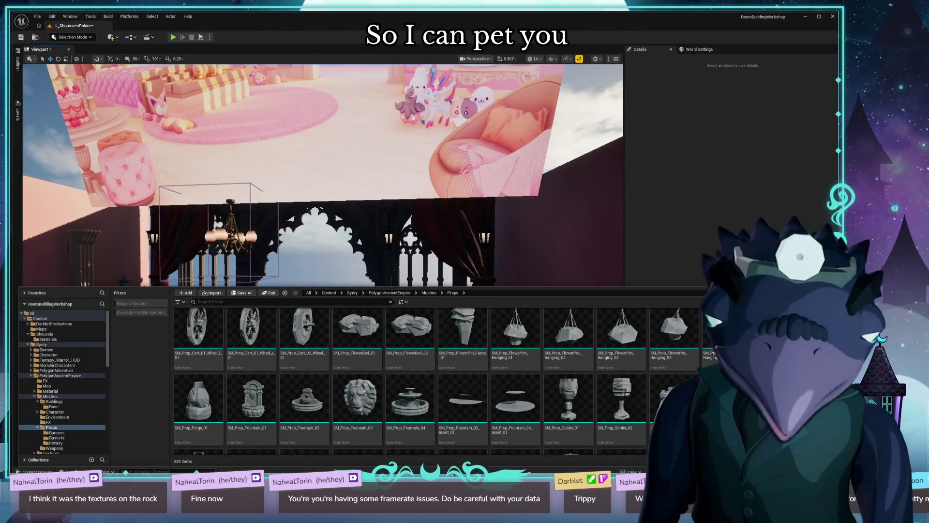
scroll(412, 377, "down", 15)
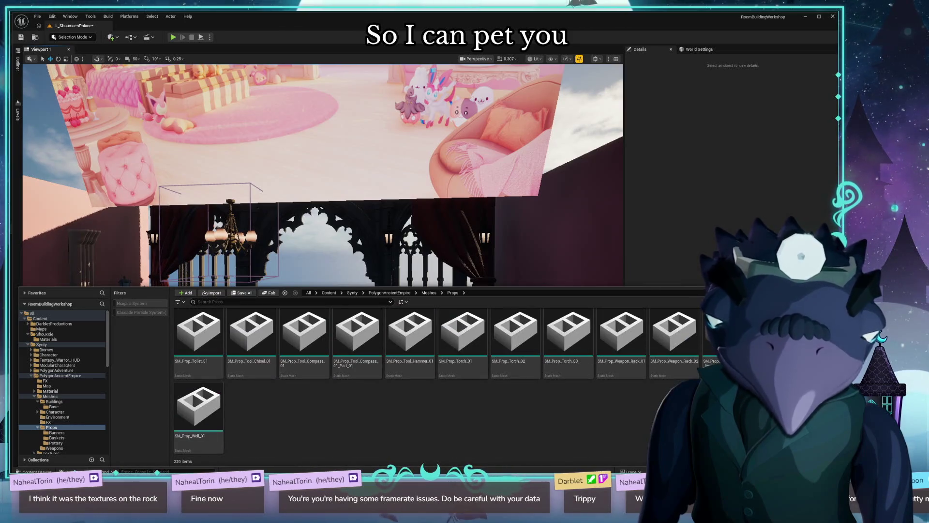
right_click(198, 407)
key("Escape")
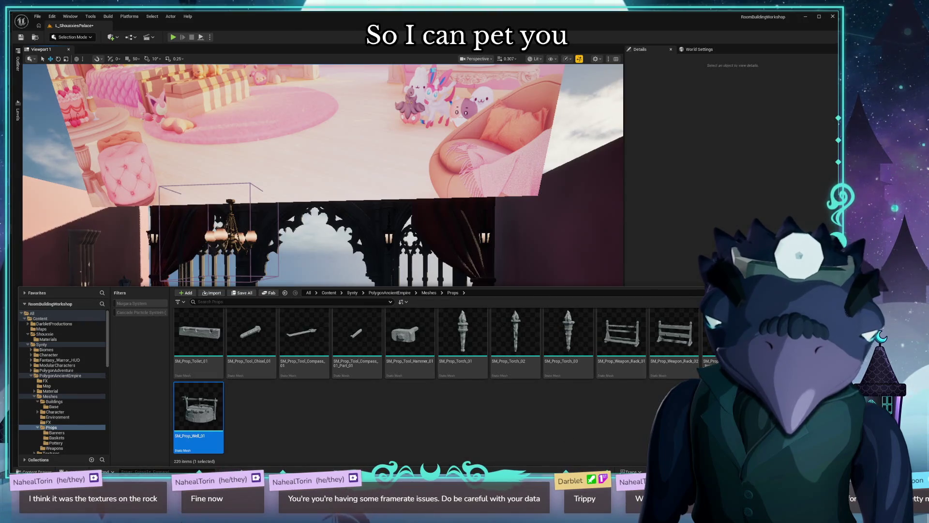
scroll(357, 334, "up", 20)
left_click(357, 335, "shift")
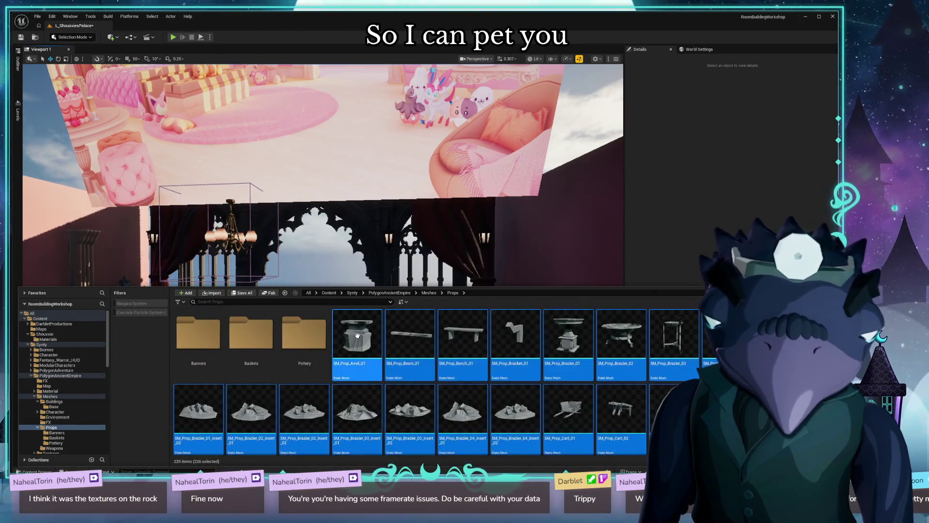
Step: Load the 226 selected prop meshes via Asset Actions > Load, then hide and reshow the Content Drawer
right_click(357, 335)
mouse_move(435, 213)
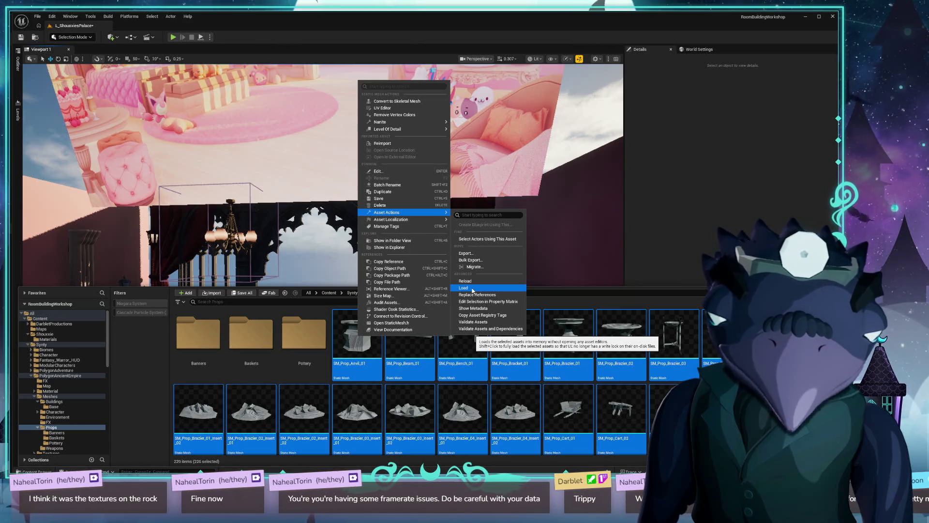
left_click(472, 289)
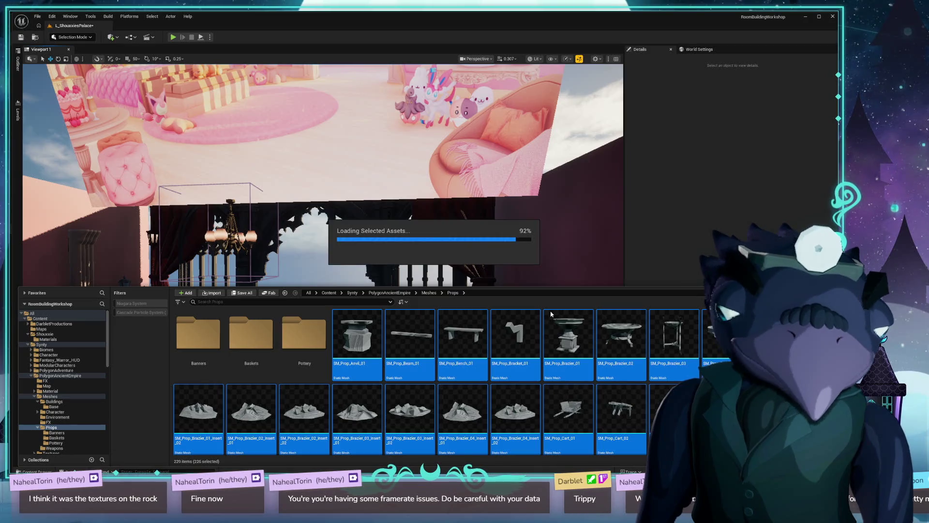
mouse_move(550, 312)
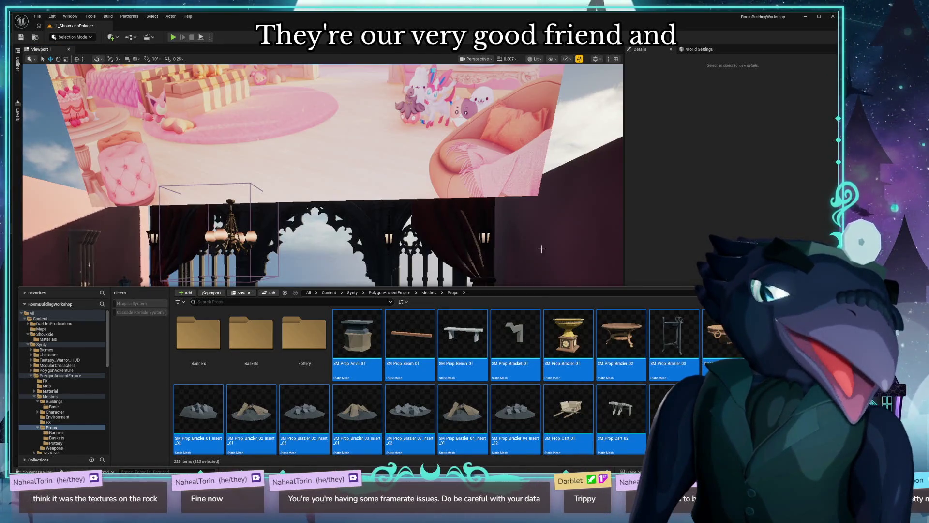
left_click(739, 207)
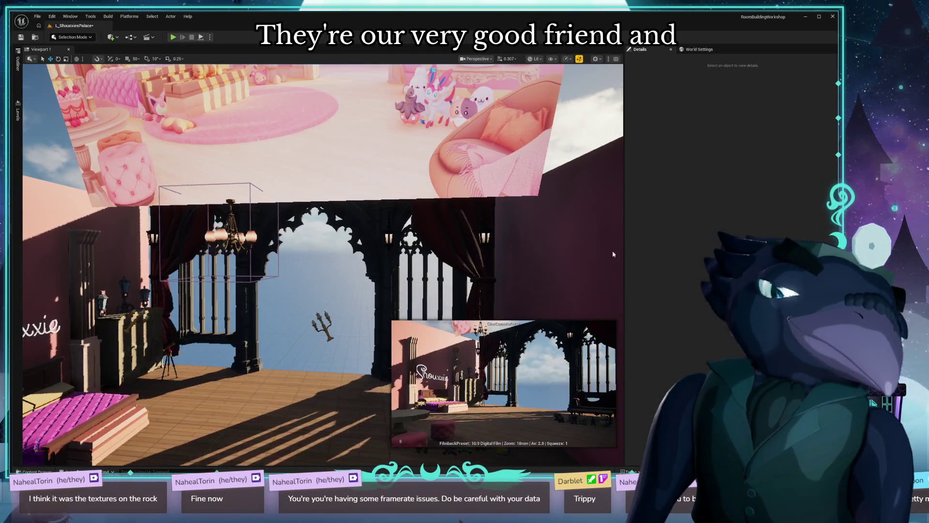
left_click(37, 469)
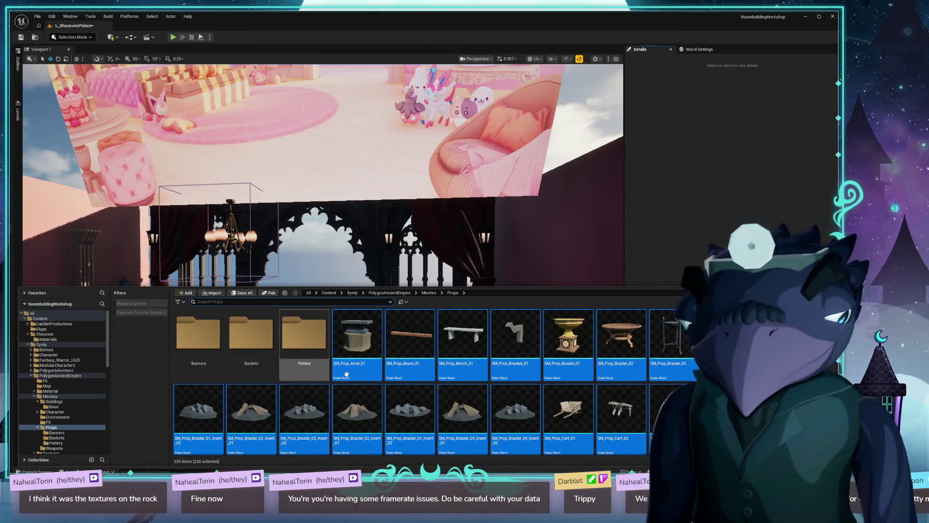
Step: Scroll through the ancient-empire Props folder's 229 items and select a single prop
scroll(358, 367, "down", 3)
scroll(411, 377, "down", 10)
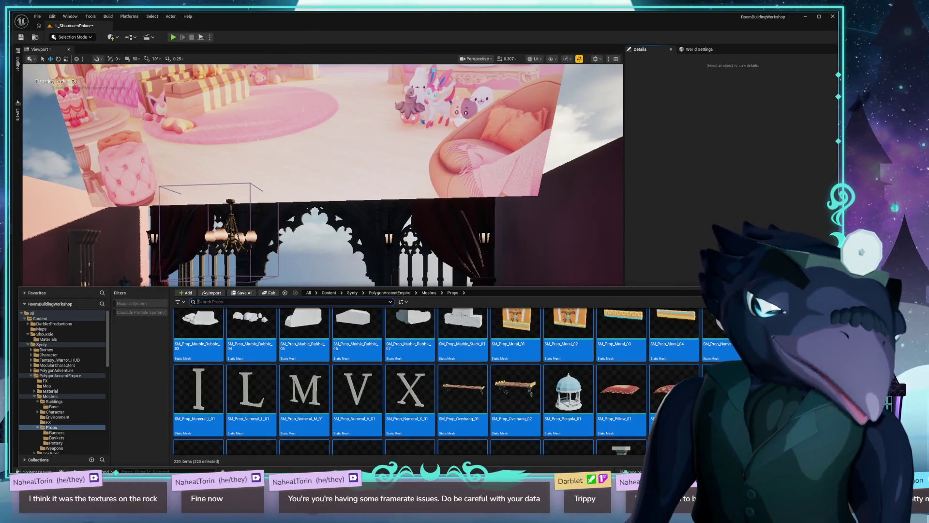
mouse_move(780, 392)
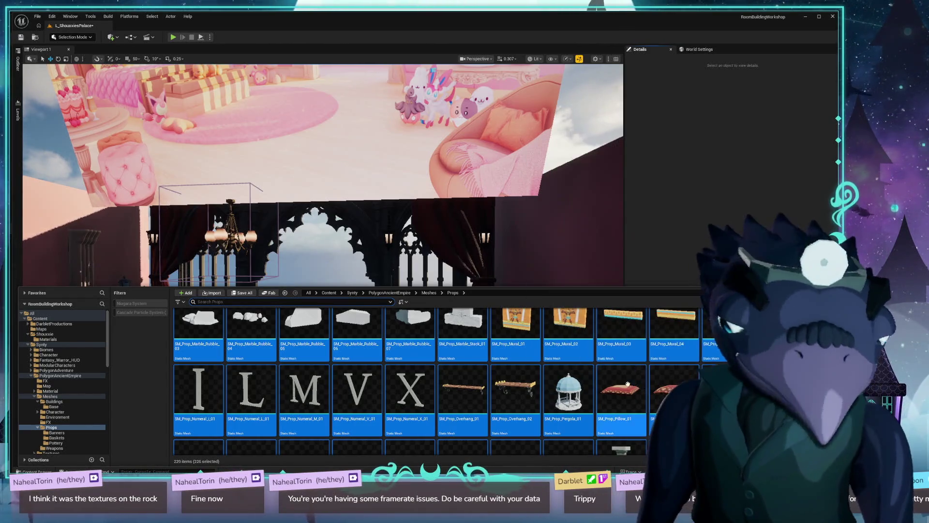
scroll(524, 397, "down", 1)
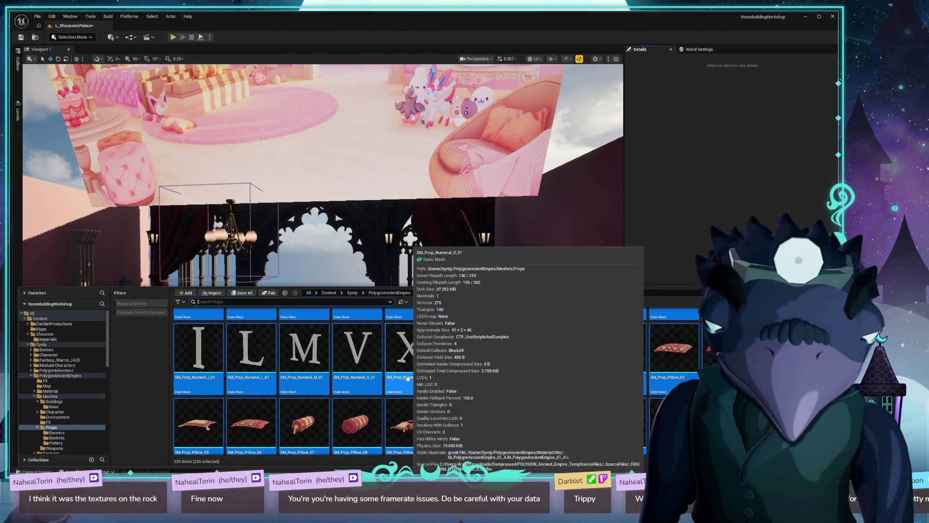
scroll(535, 361, "down", 1)
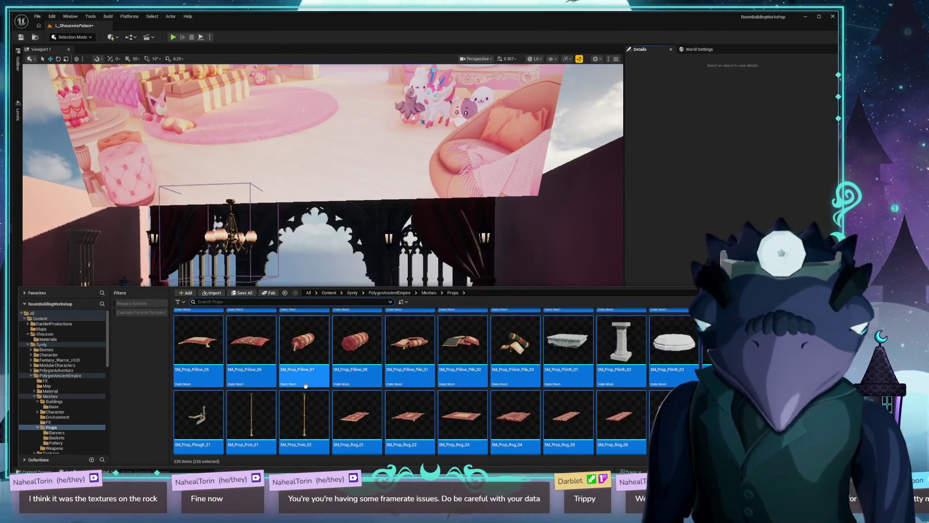
scroll(474, 376, "down", 1)
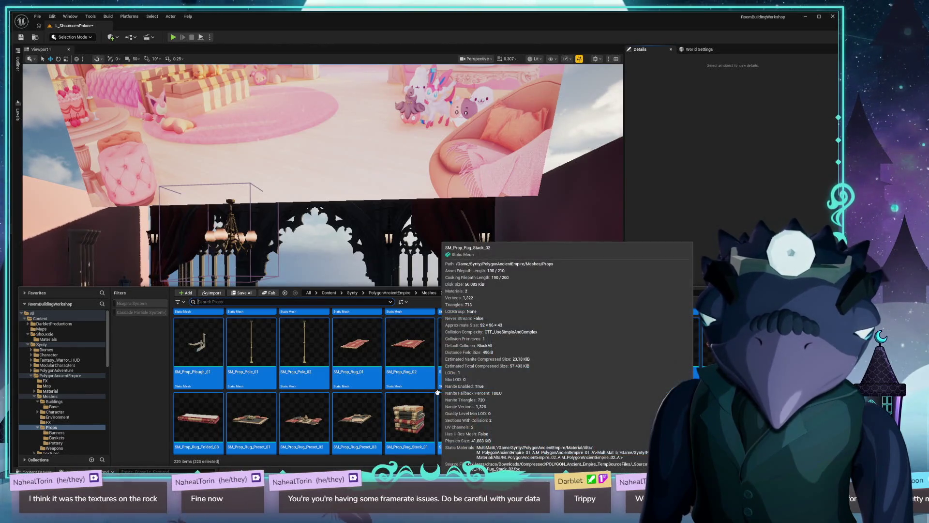
scroll(411, 382, "down", 3)
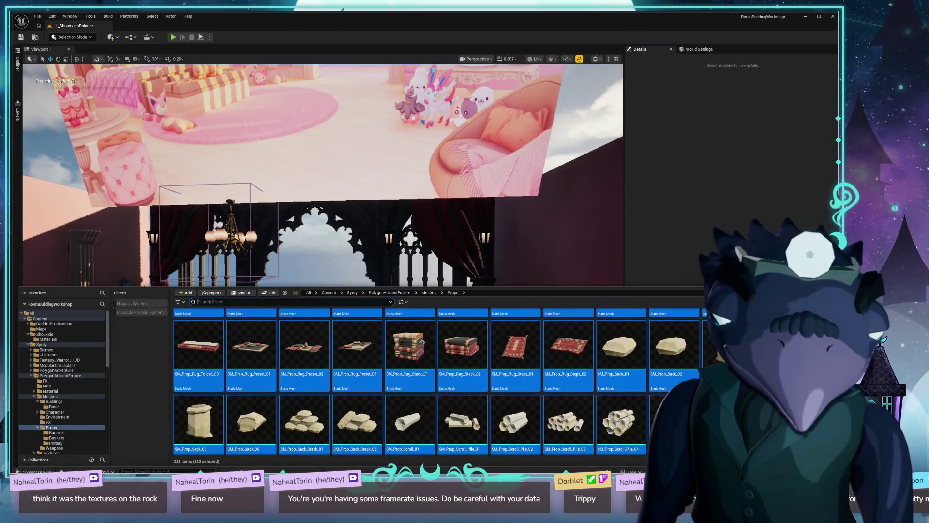
scroll(412, 382, "down", 5)
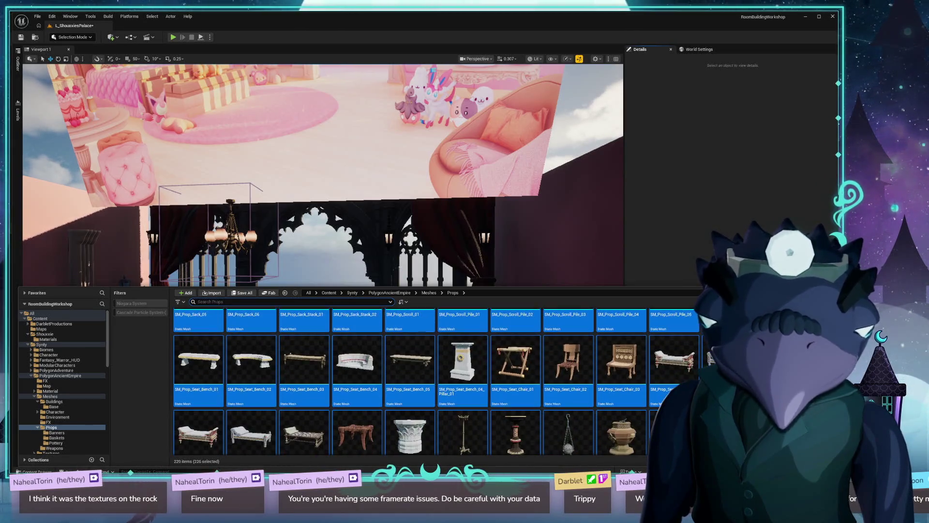
scroll(411, 382, "down", 2)
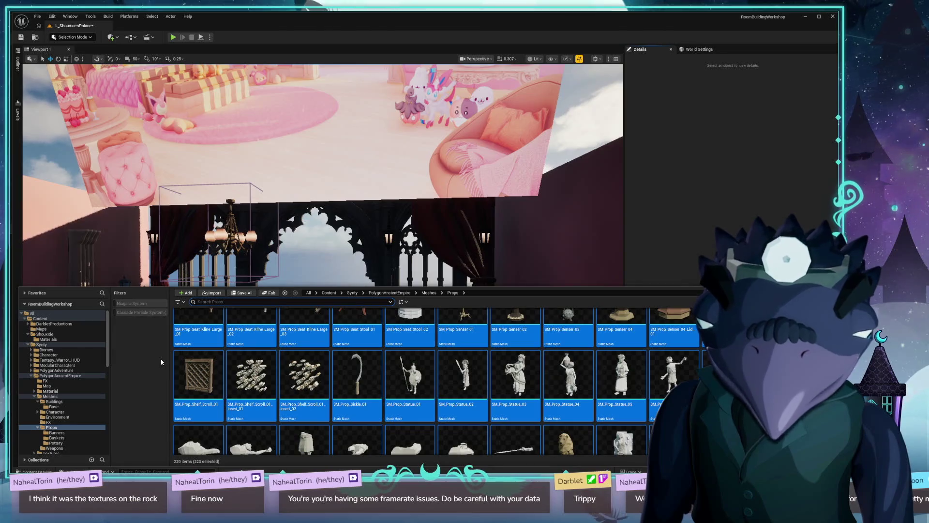
scroll(411, 382, "down", 3)
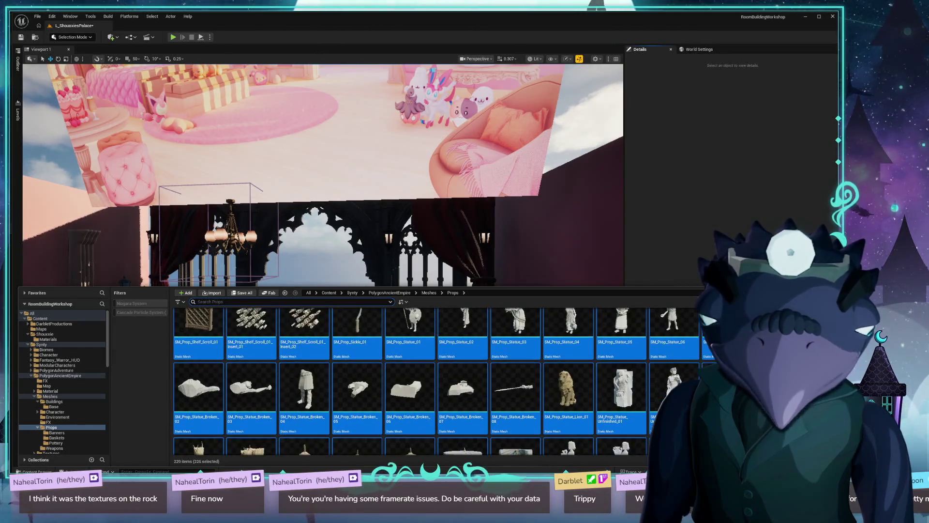
scroll(412, 382, "down", 2)
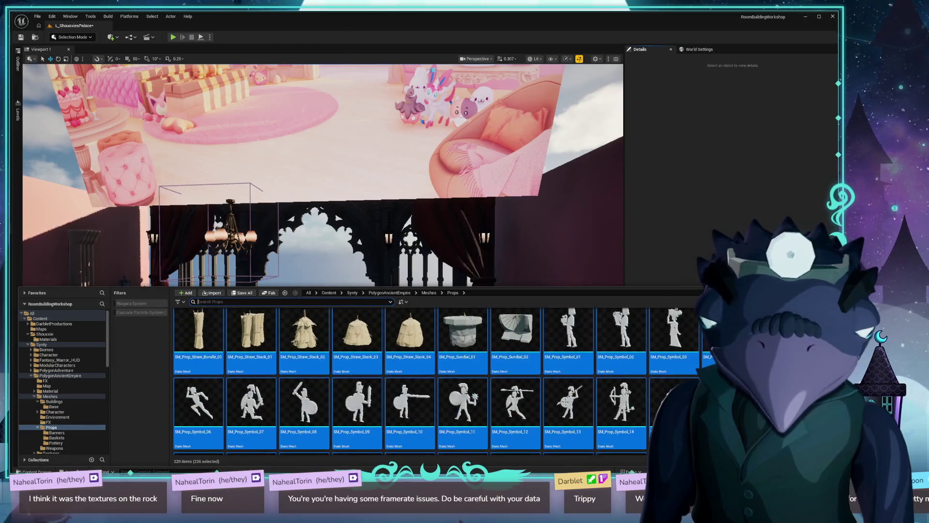
scroll(411, 382, "down", 10)
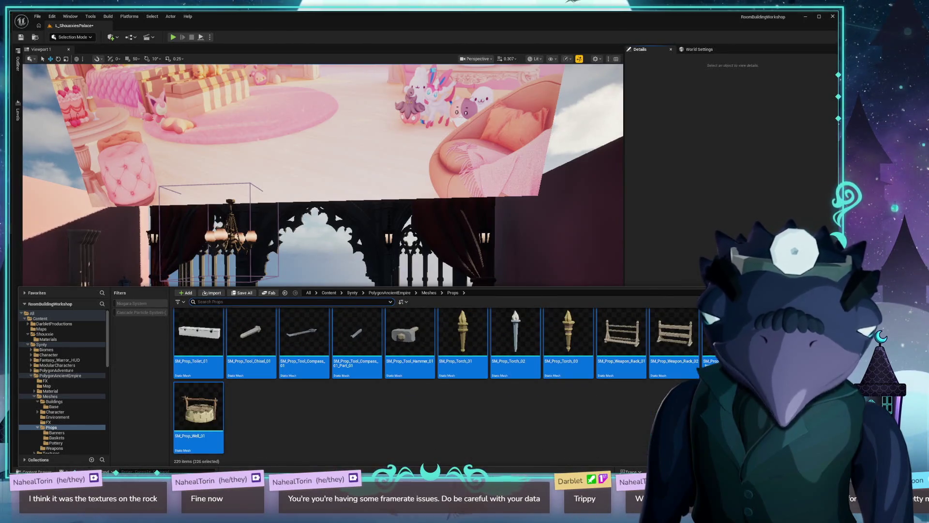
scroll(358, 430, "up", 5)
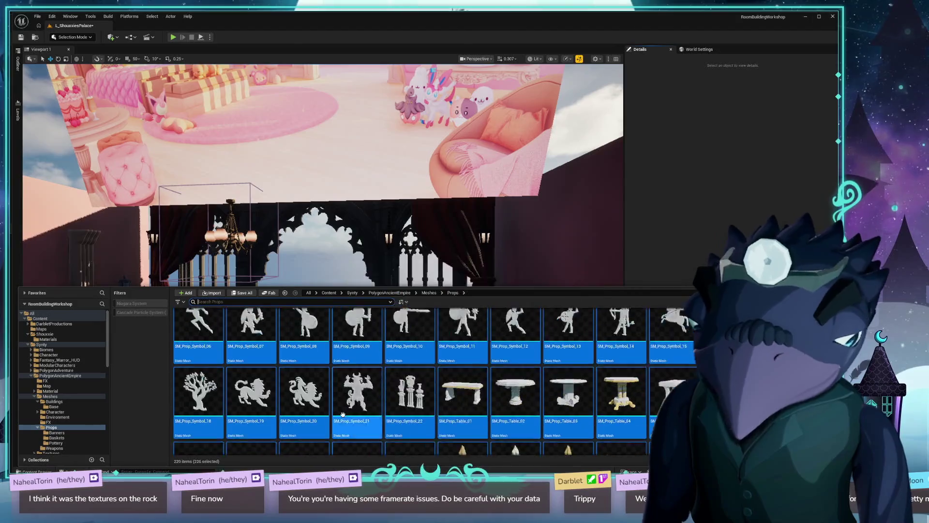
scroll(388, 442, "up", 6)
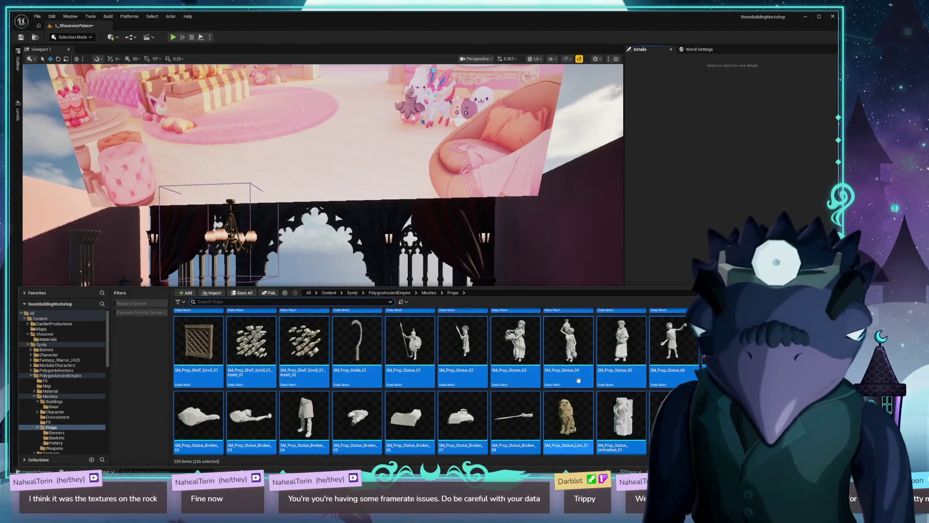
scroll(619, 385, "up", 5)
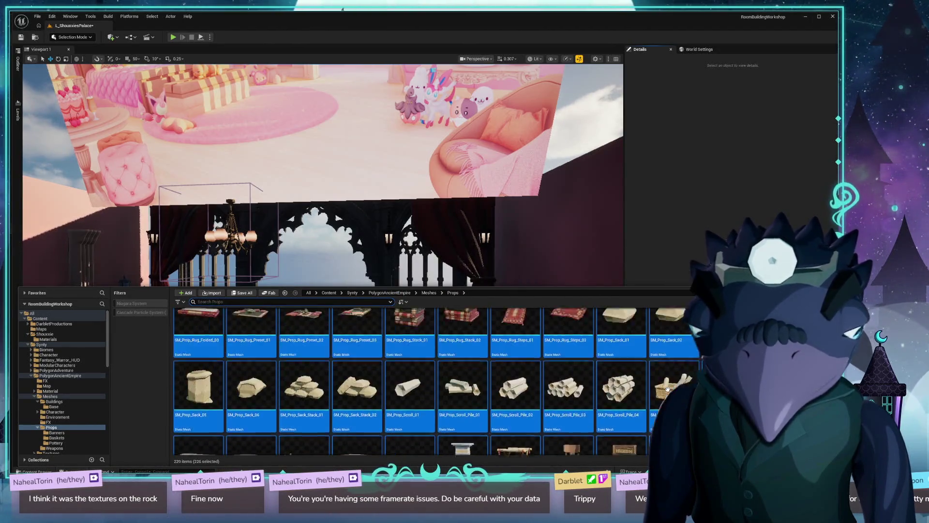
scroll(582, 419, "up", 5)
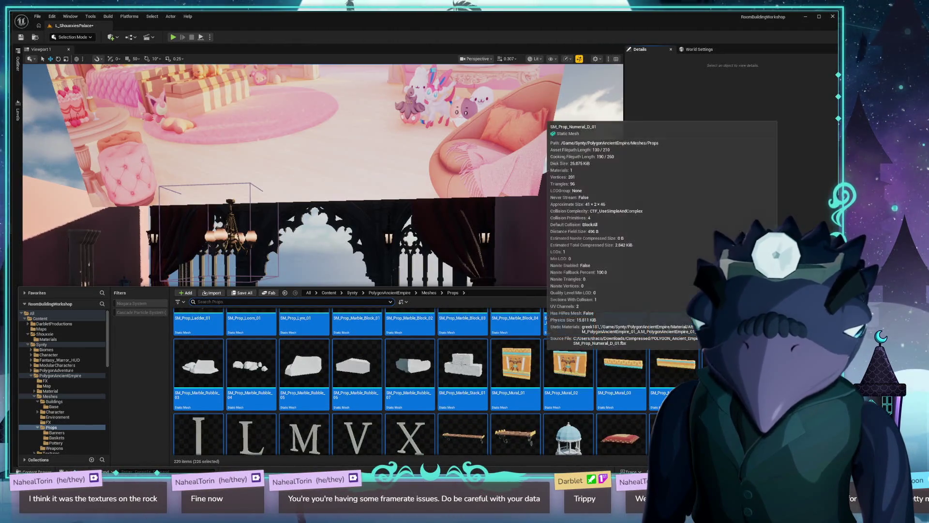
scroll(345, 402, "down", 2)
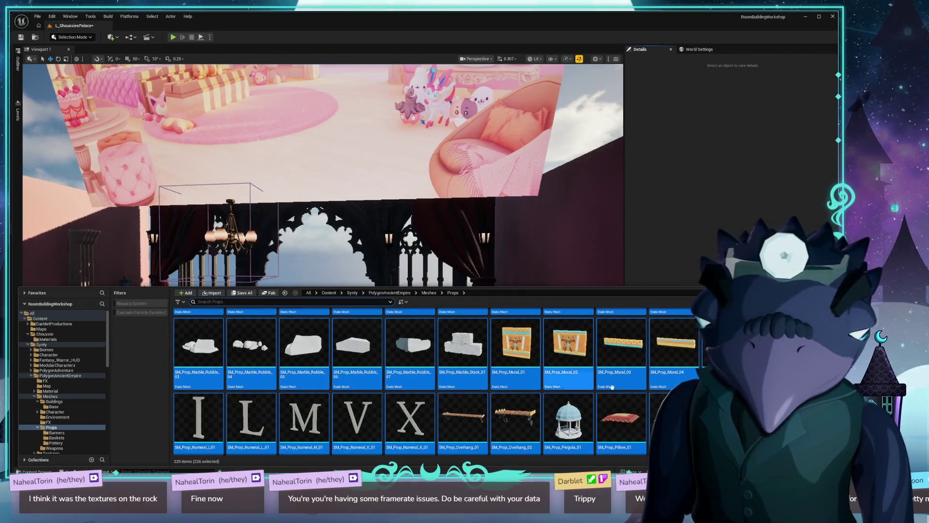
scroll(345, 402, "up", 2)
scroll(411, 382, "up", 3)
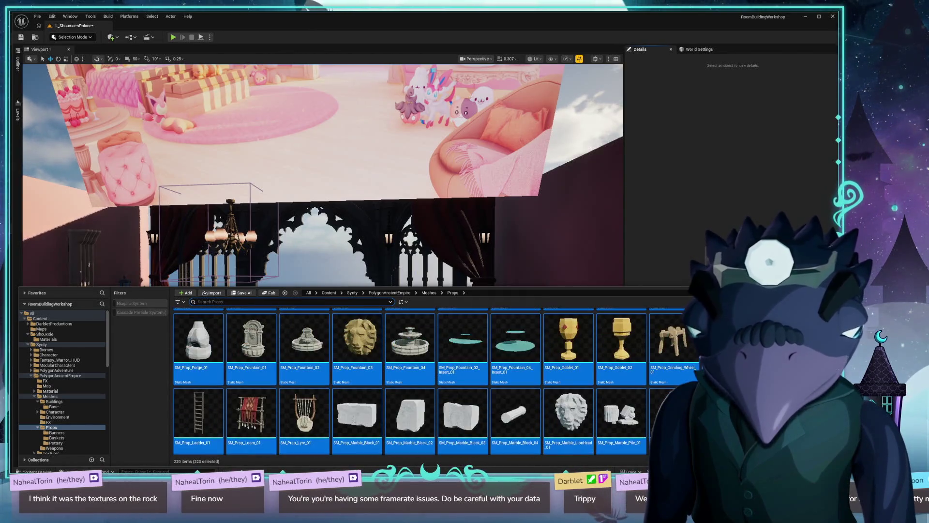
scroll(411, 382, "up", 3)
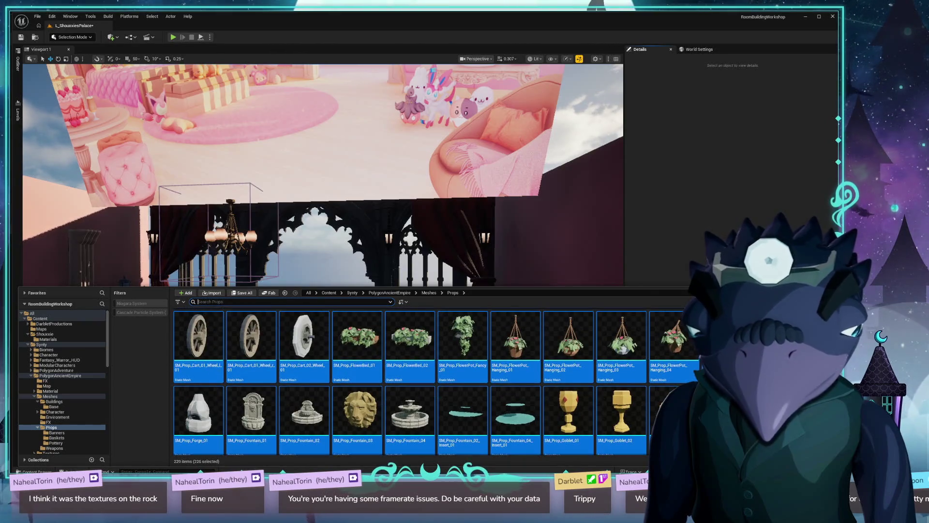
scroll(498, 349, "up", 4)
scroll(498, 348, "down", 4)
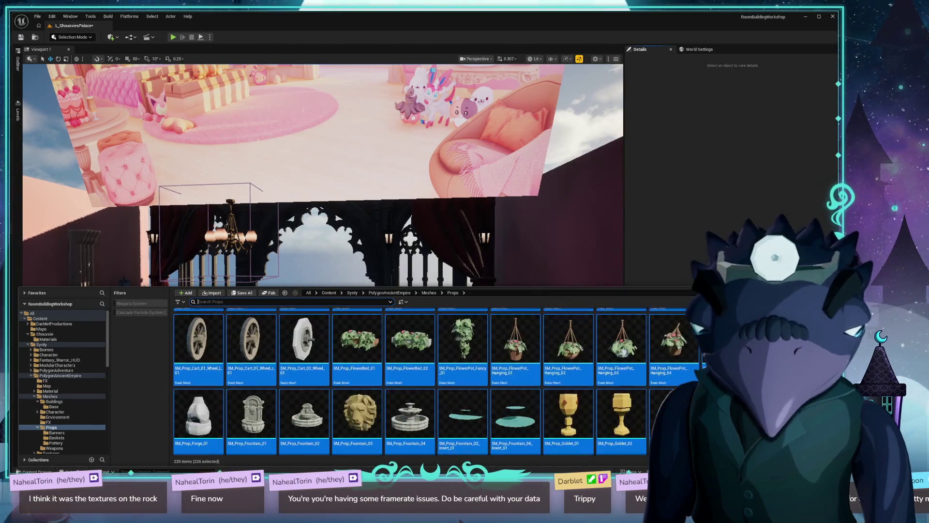
scroll(672, 353, "down", 3)
left_click(672, 353)
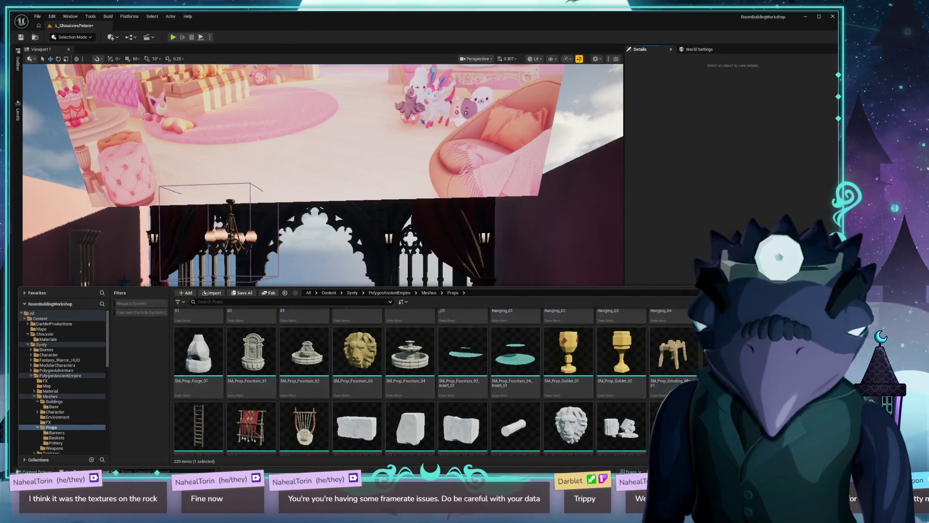
scroll(466, 364, "up", 5)
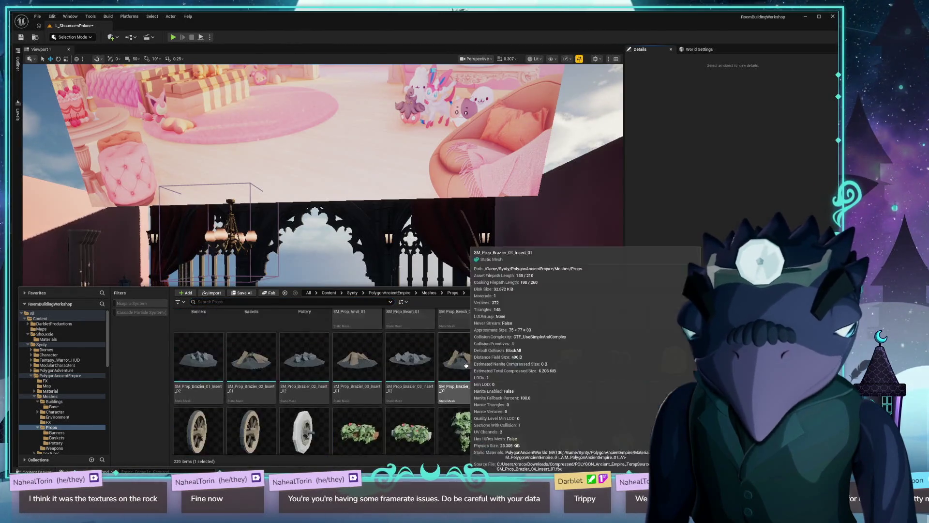
scroll(466, 364, "up", 2)
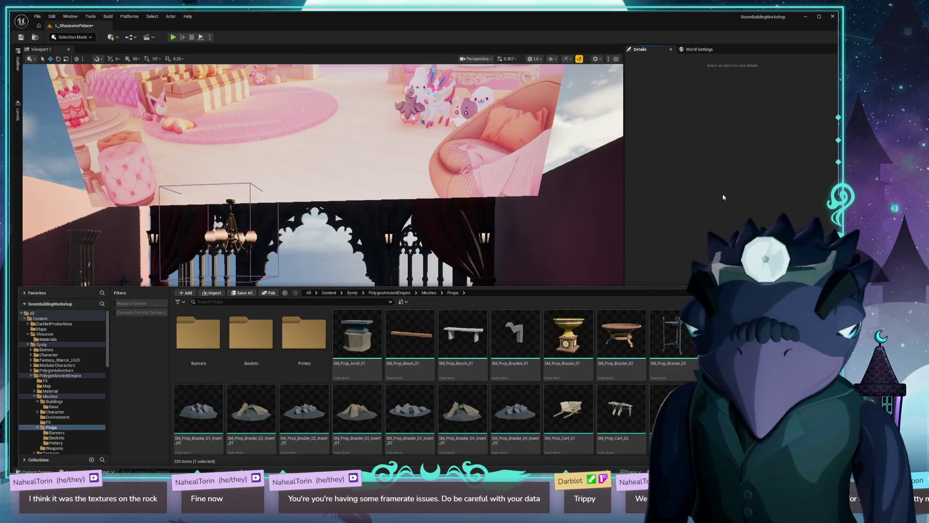
Step: Hide the Content Drawer, orbit to face the Shouxxie wall and pink bed, and reopen the drawer
left_click(577, 241)
left_click_drag(319, 261, 223, 271)
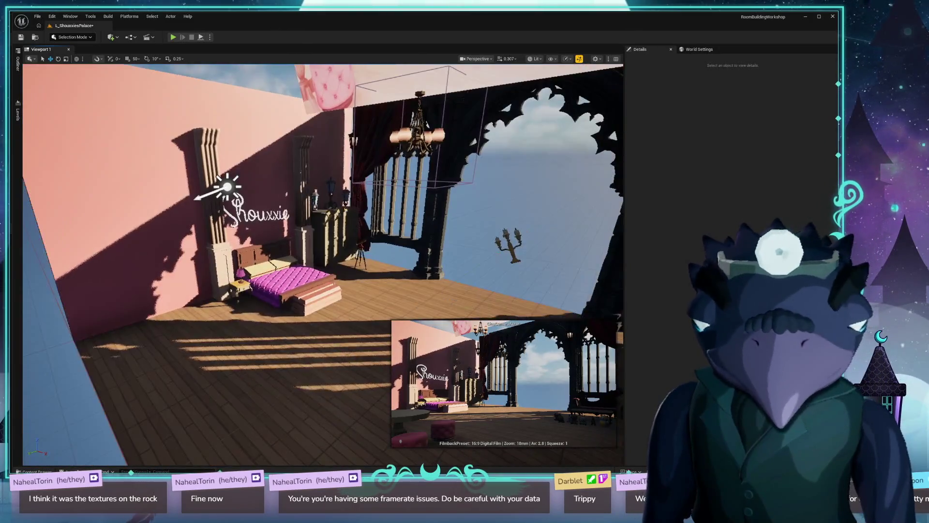
key("ctrl+space")
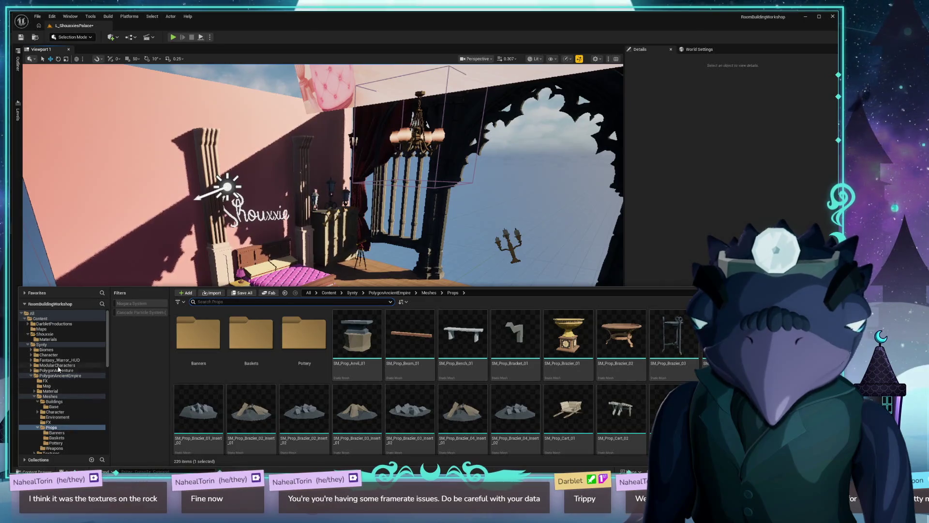
Step: Open the PolygonHorrorMansion Meshes > Buildings folder in the Content Browser
scroll(78, 426, "down", 4)
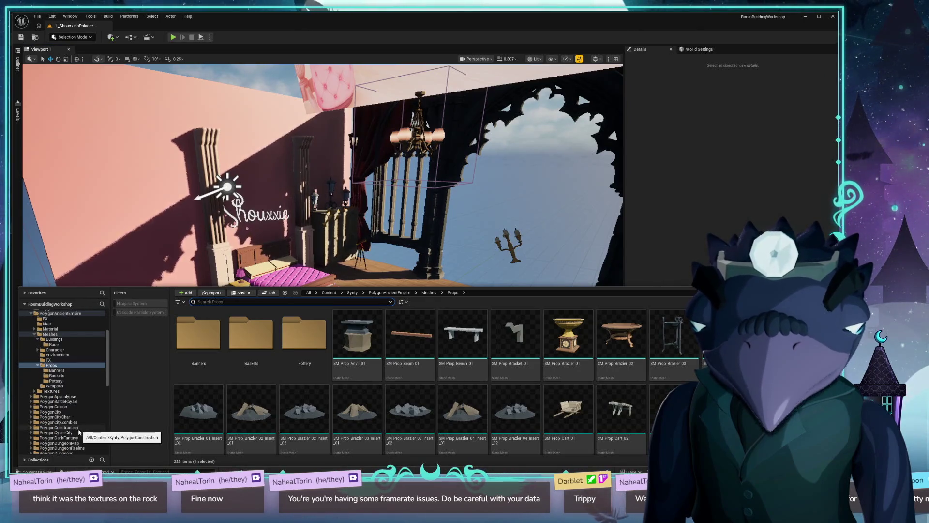
scroll(72, 424, "down", 3)
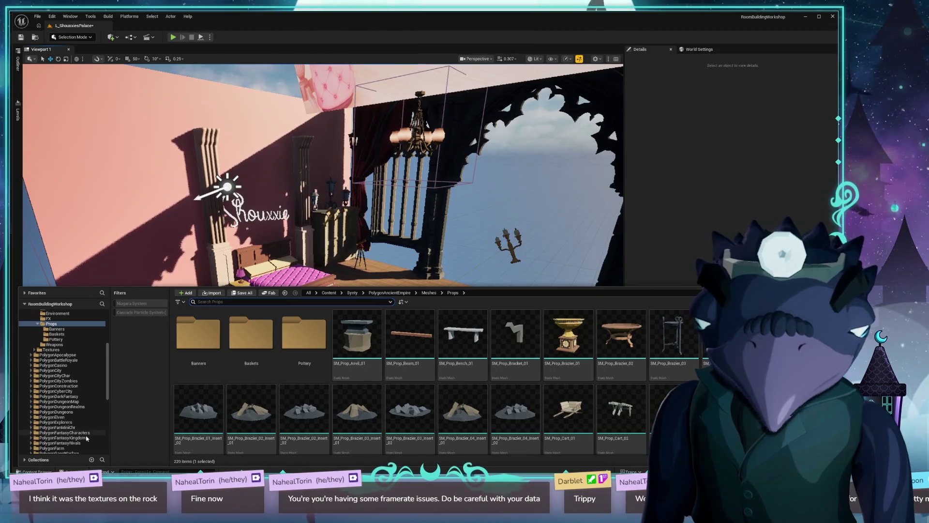
scroll(87, 438, "down", 2)
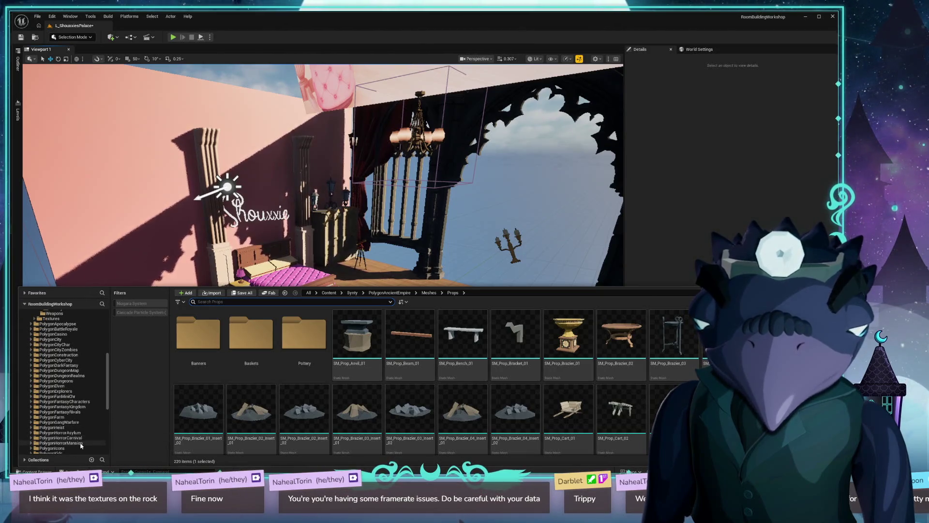
left_click(82, 442)
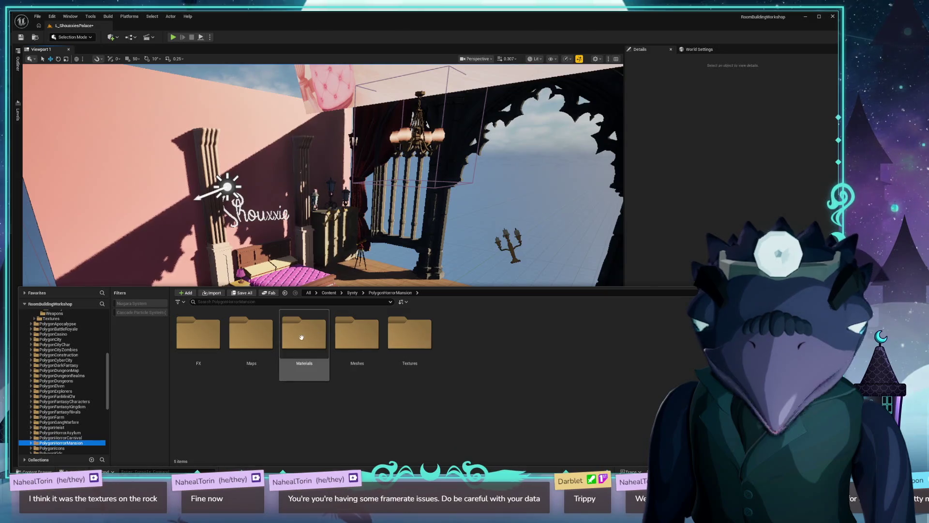
double_click(375, 332)
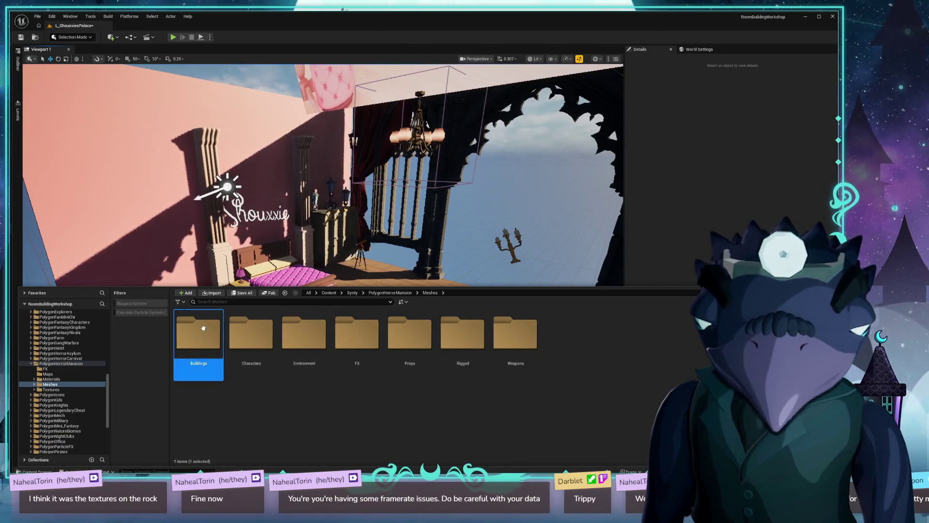
double_click(199, 333)
Step: Scroll through the PolygonHorrorMansion Buildings meshes
scroll(462, 339, "down", 2)
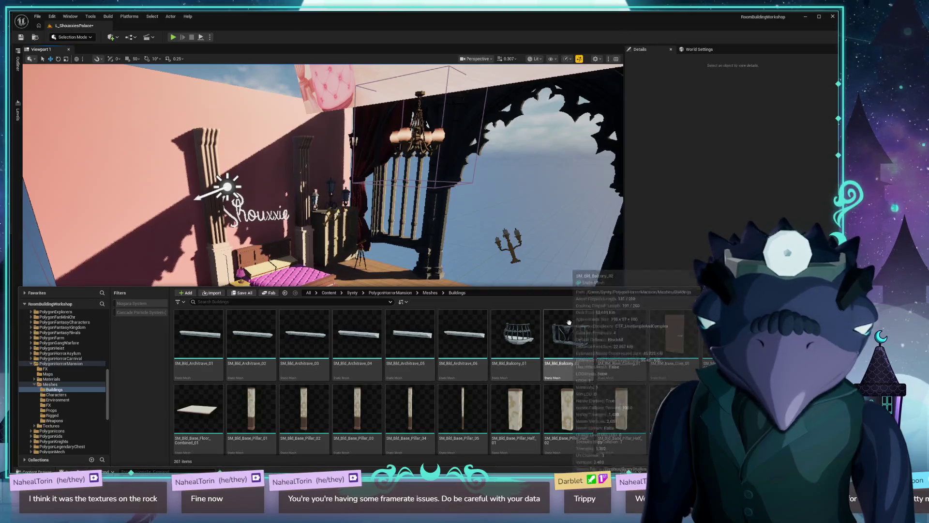
scroll(612, 352, "down", 2)
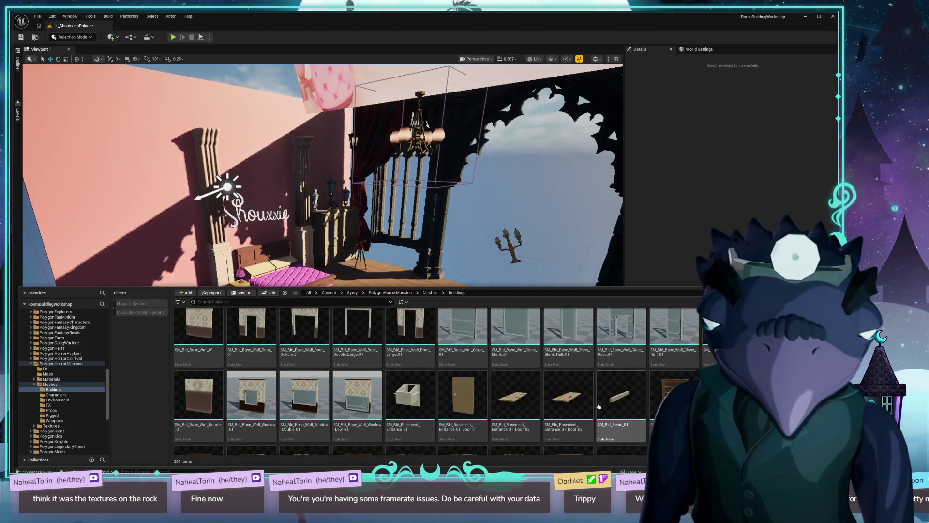
scroll(710, 360, "down", 5)
scroll(411, 380, "down", 8)
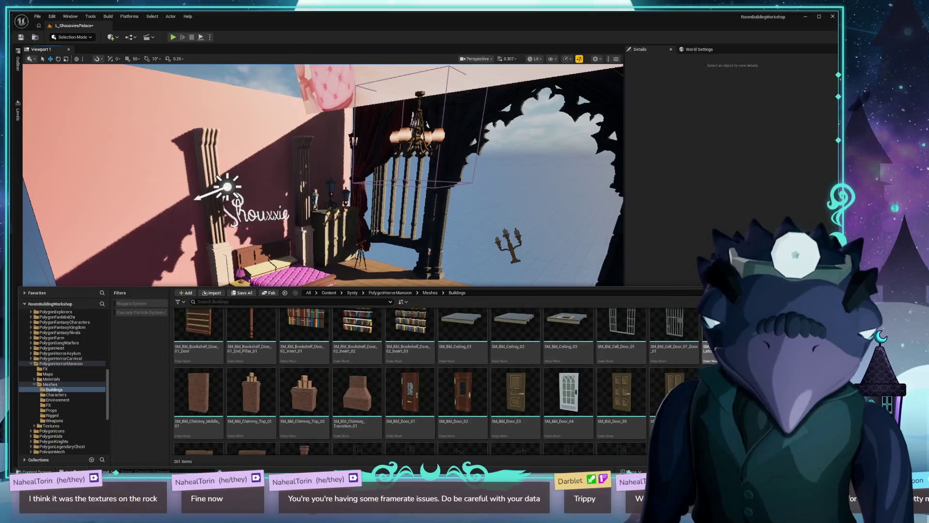
scroll(436, 382, "down", 10)
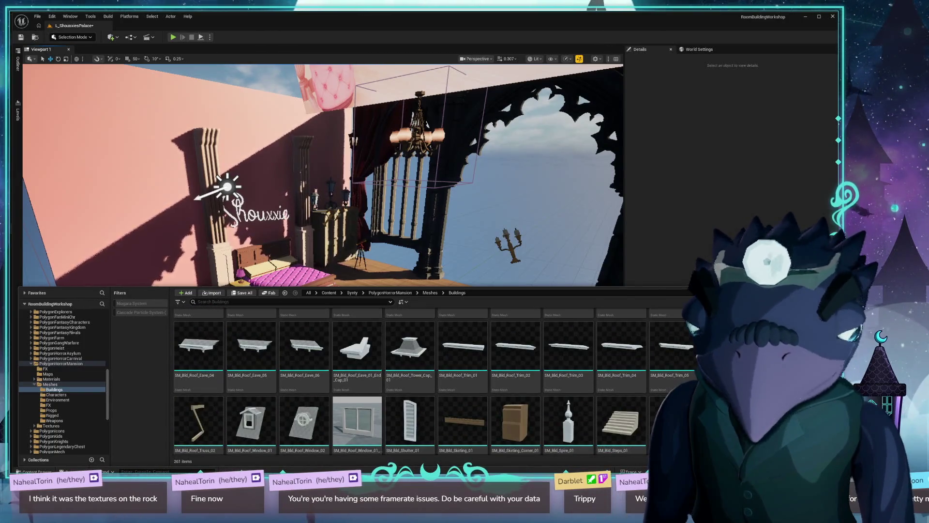
scroll(412, 383, "down", 10)
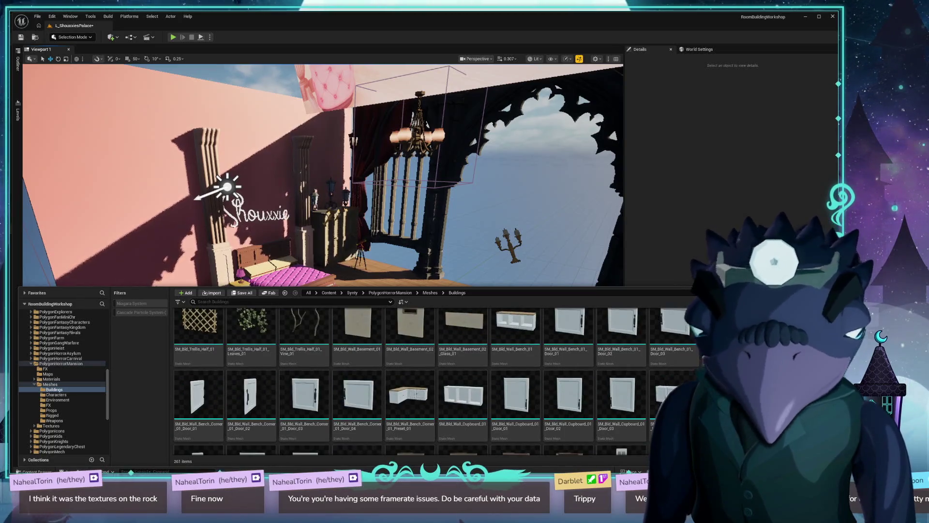
scroll(411, 383, "down", 10)
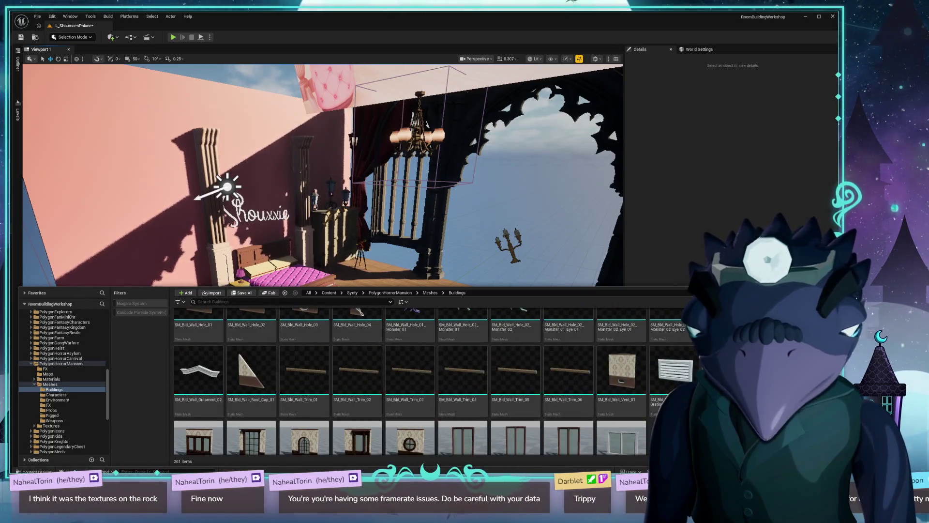
scroll(411, 382, "down", 3)
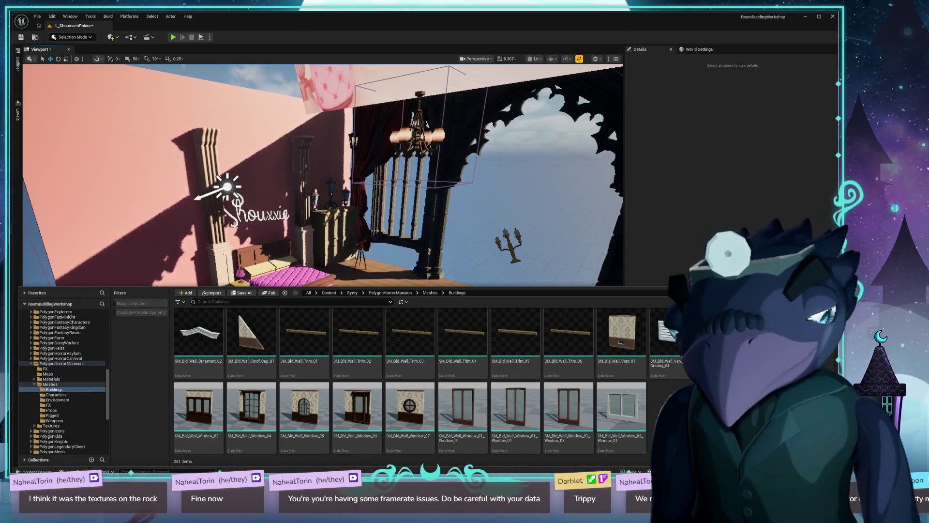
scroll(634, 391, "down", 10)
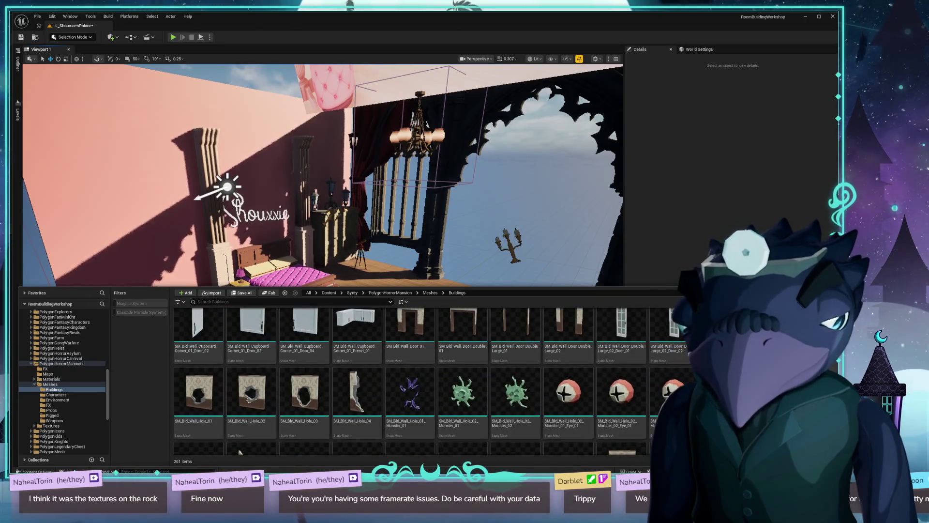
scroll(634, 392, "up", 3)
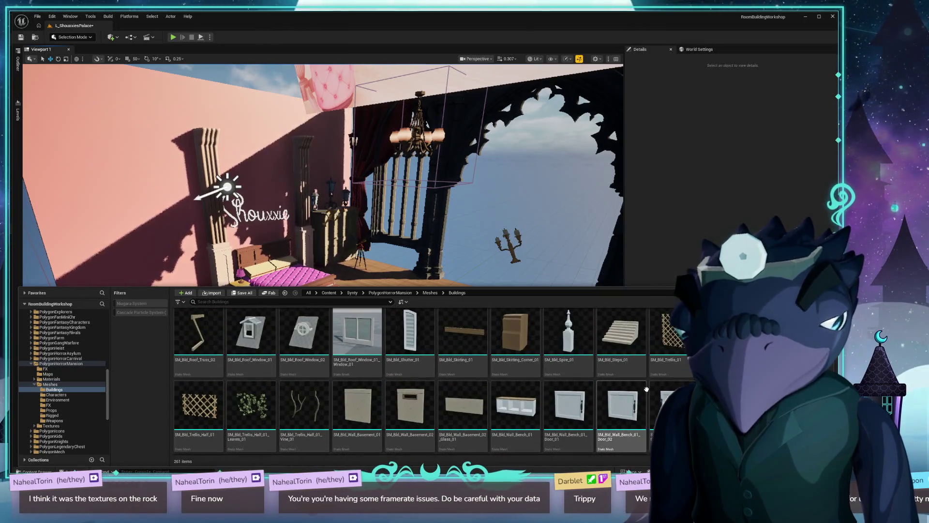
scroll(657, 388, "up", 10)
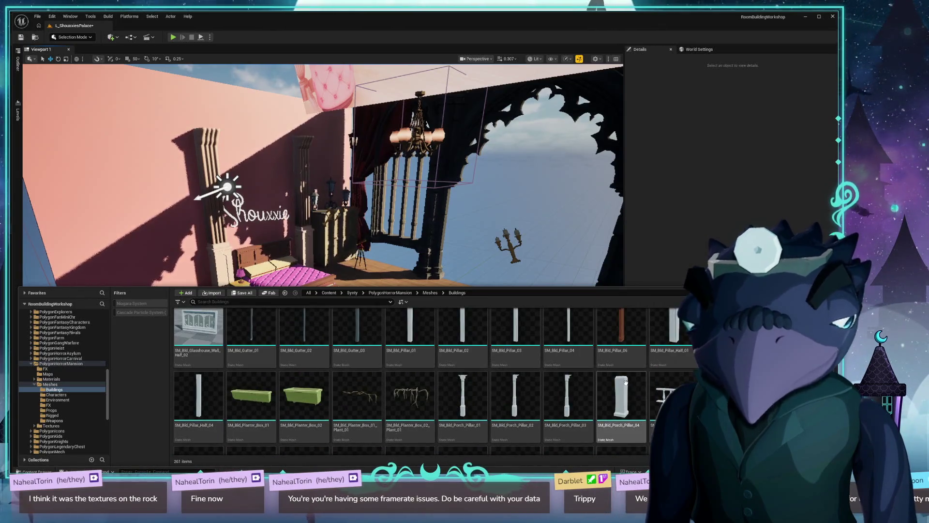
scroll(625, 382, "up", 5)
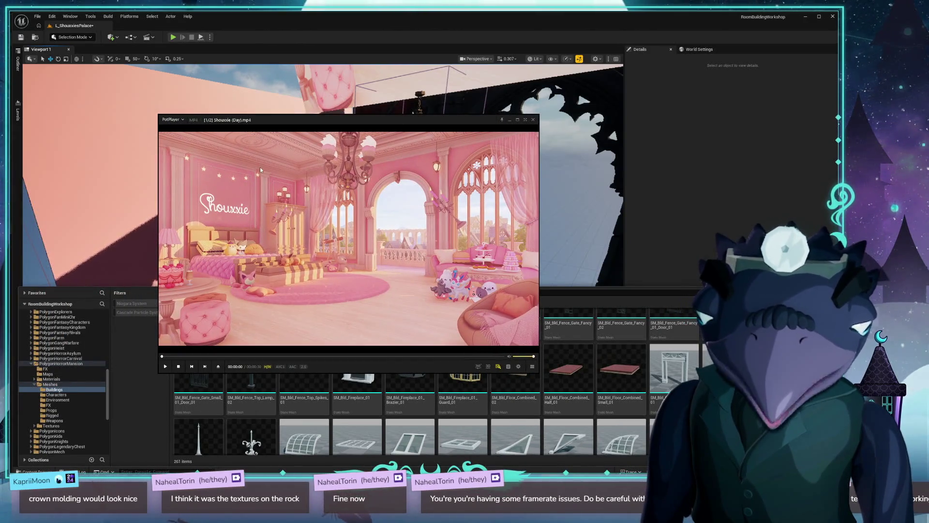
double_click(266, 136)
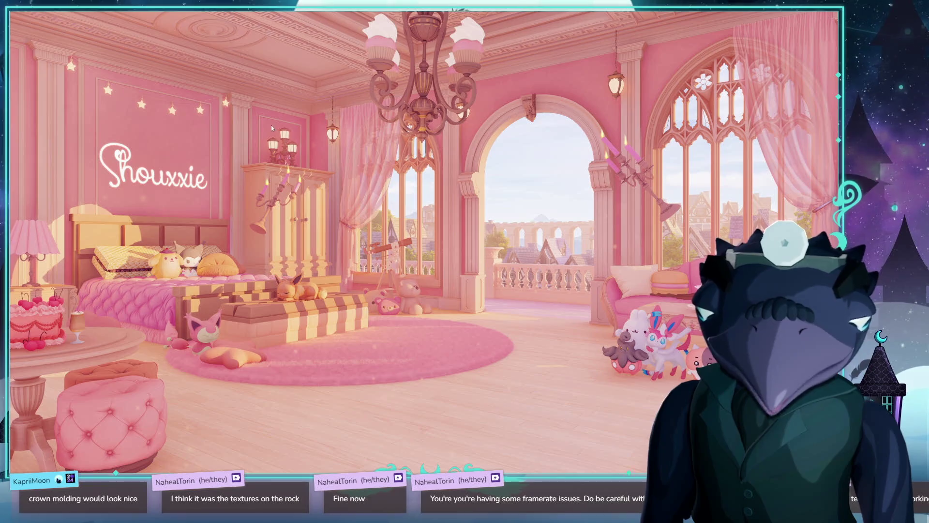
double_click(252, 129)
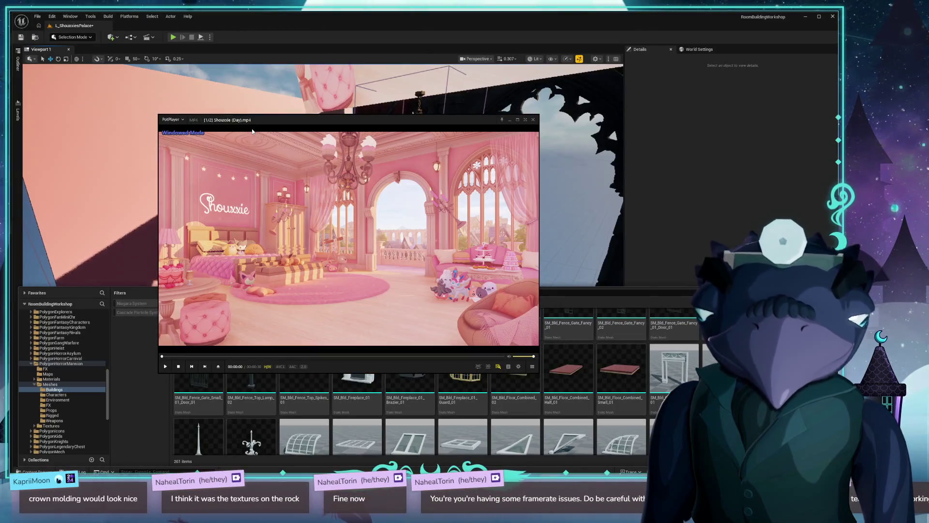
Step: Move the reference video off screen and select the Synty folder in the Content Browser tree
left_click_drag(364, 223, 0, 222)
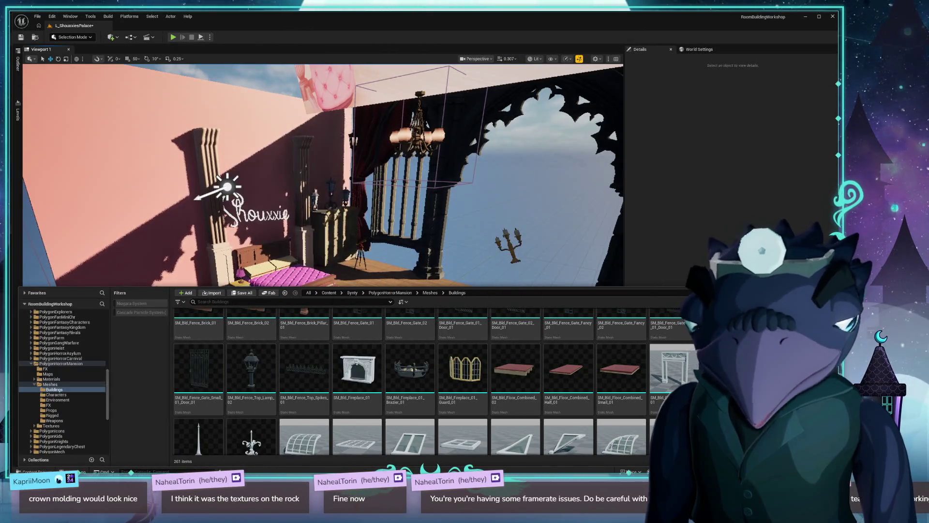
scroll(622, 393, "up", 5)
scroll(622, 393, "up", 5)
scroll(543, 373, "up", 5)
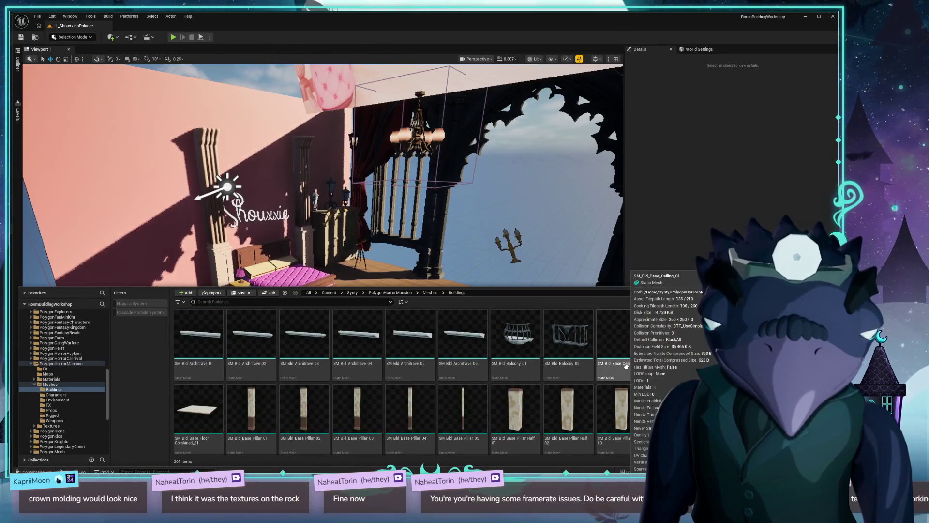
left_click(56, 394)
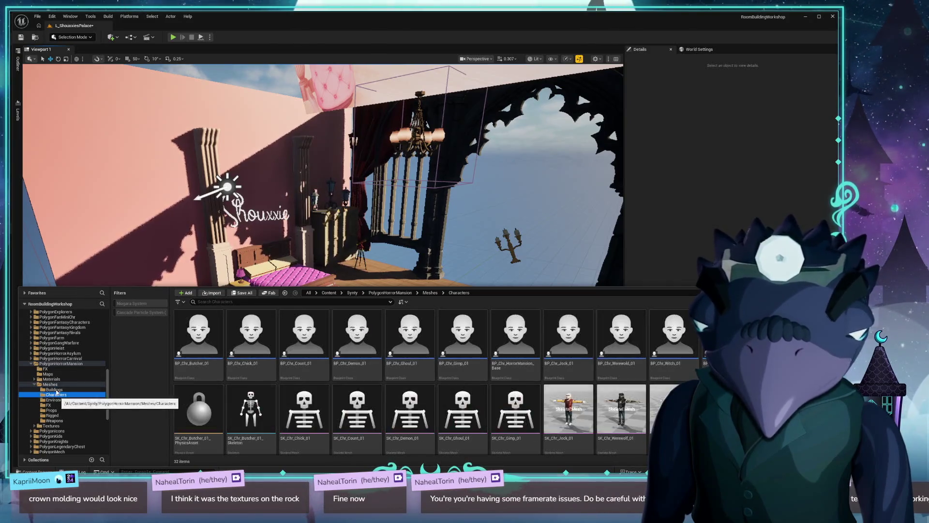
scroll(63, 377, "up", 5)
scroll(64, 359, "up", 5)
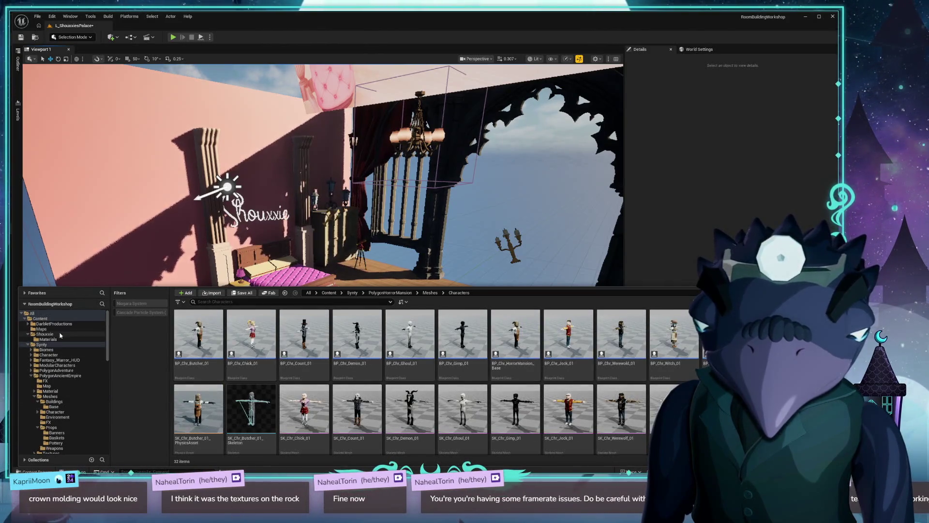
left_click(47, 345)
Step: Search Synty assets for 'CEILING' and place the SM_Bld_Ceiling_02 slab in the bedroom
left_click(323, 301)
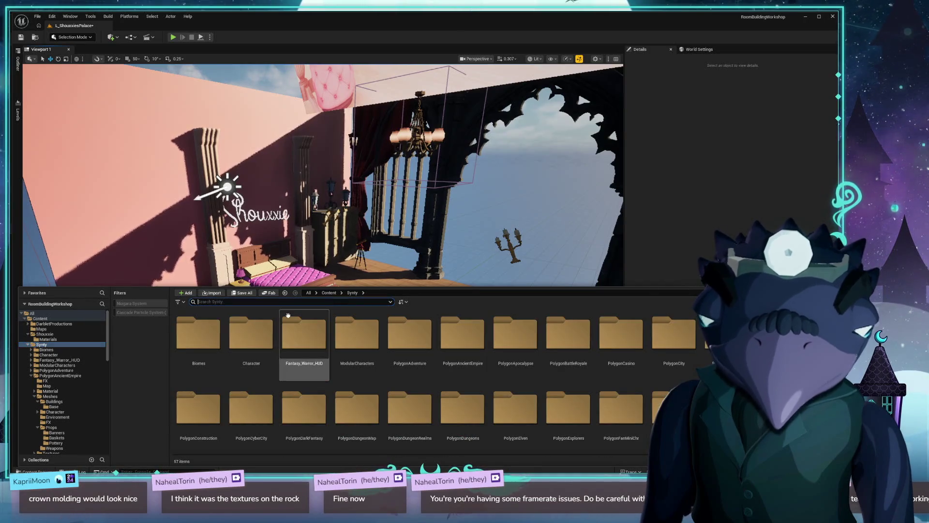
type("CEILING")
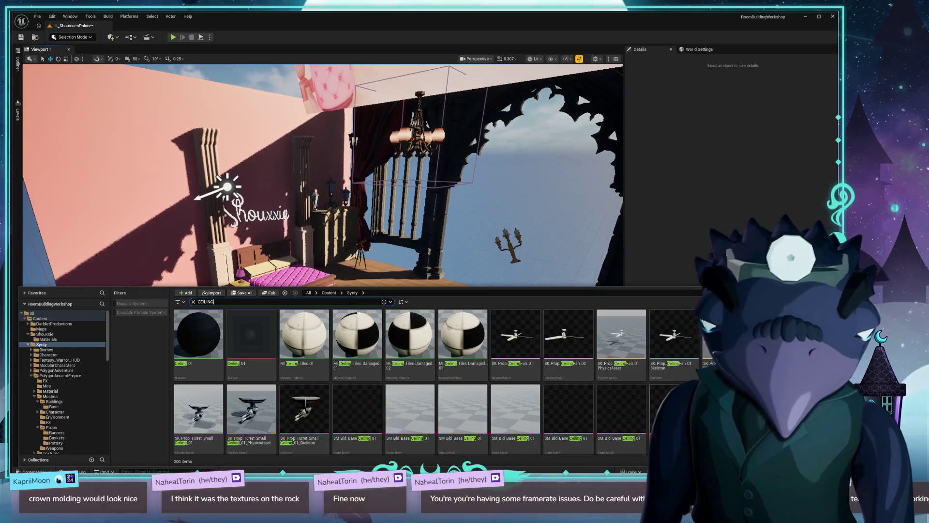
scroll(547, 397, "down", 5)
scroll(411, 382, "down", 5)
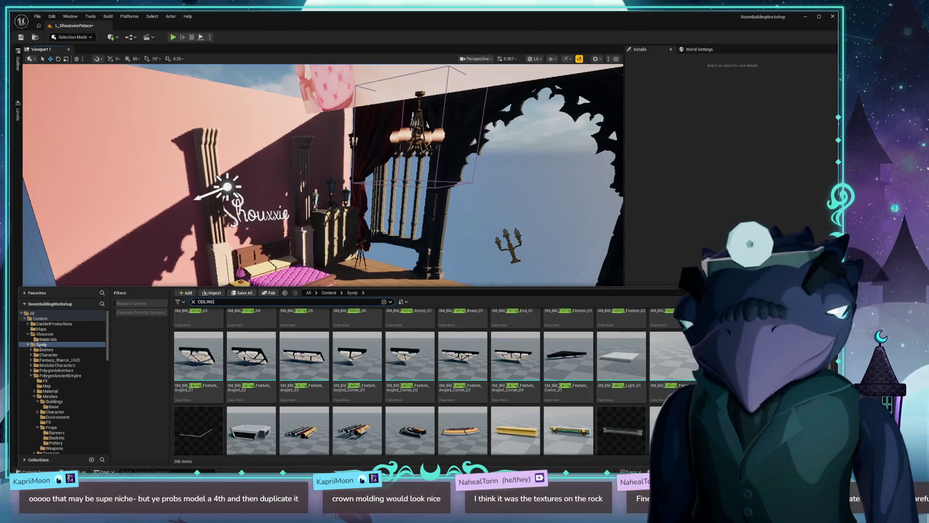
scroll(655, 380, "down", 5)
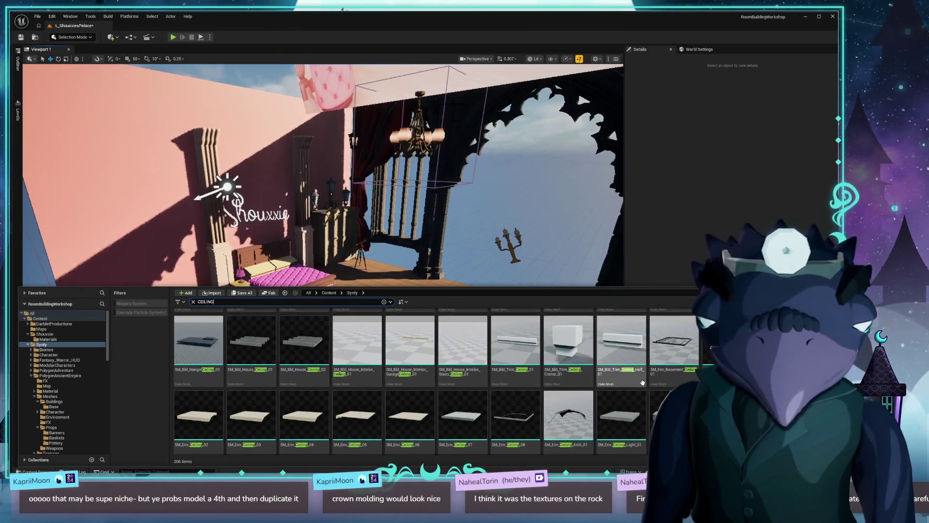
scroll(655, 380, "down", 5)
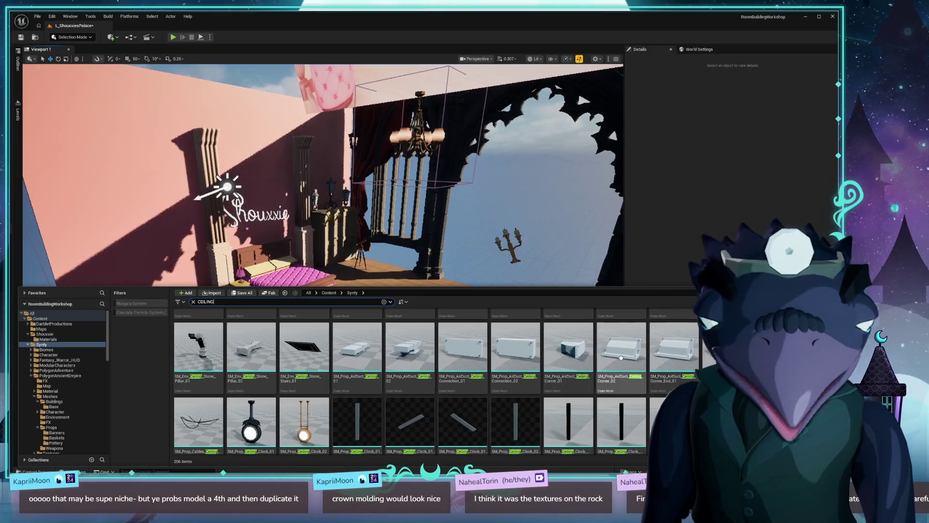
scroll(621, 357, "down", 5)
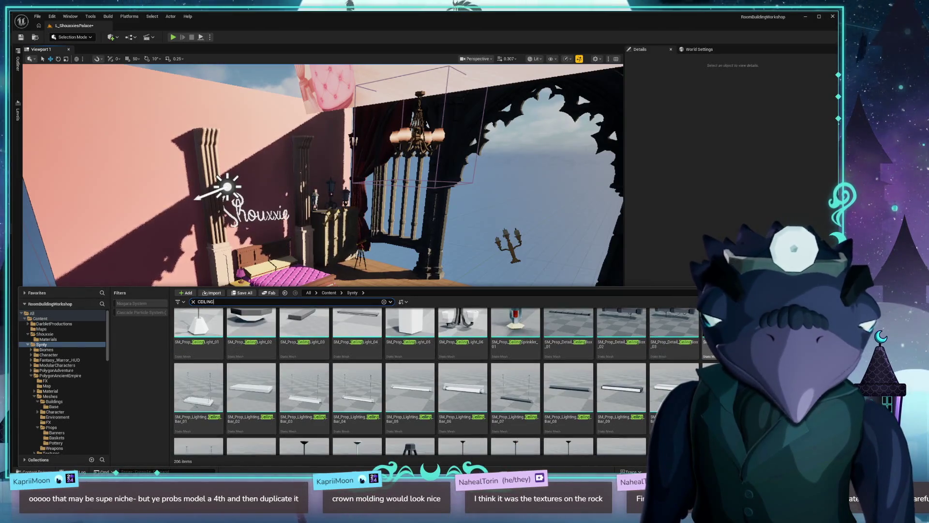
scroll(700, 366, "down", 2)
scroll(700, 366, "down", 3)
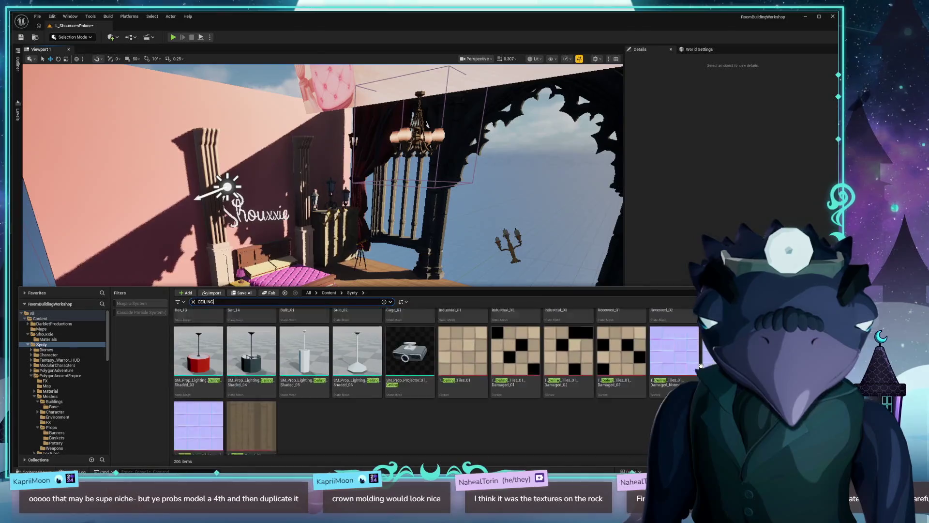
scroll(700, 365, "down", 1)
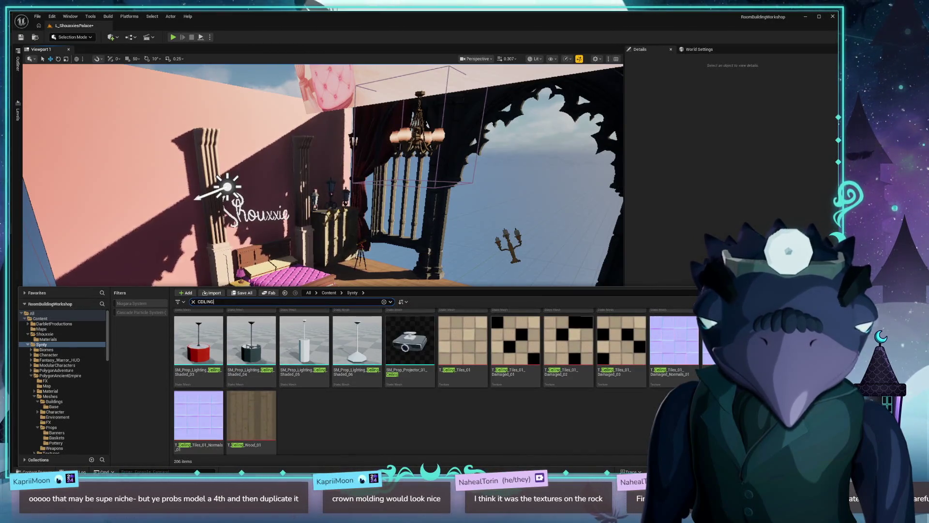
scroll(435, 382, "up", 10)
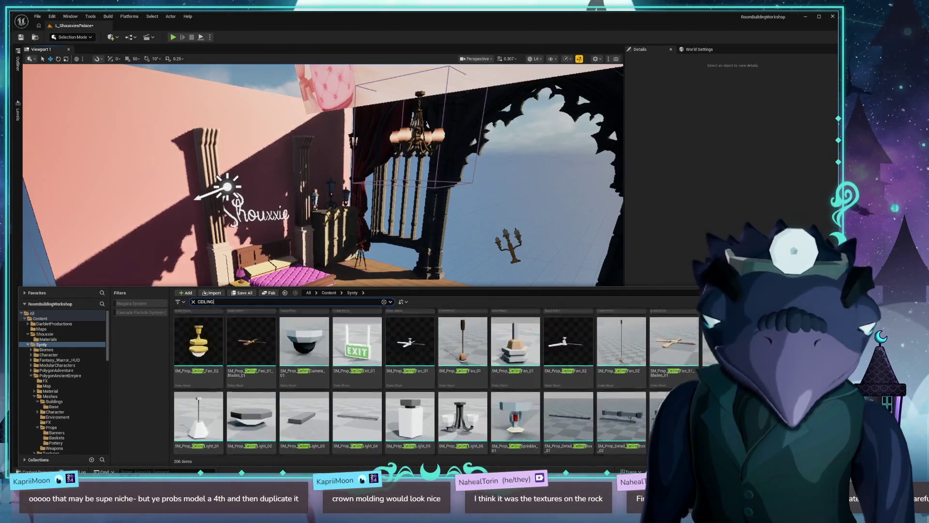
scroll(625, 372, "up", 2)
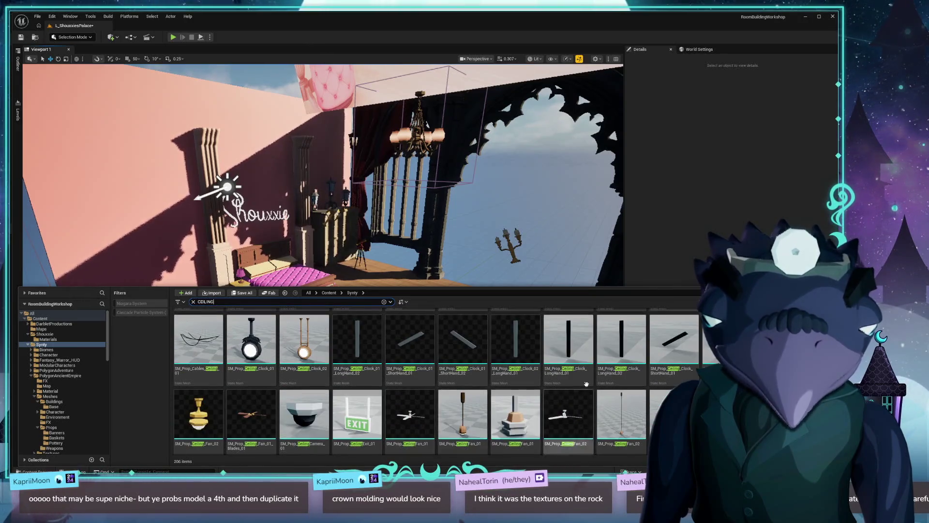
scroll(625, 372, "up", 1)
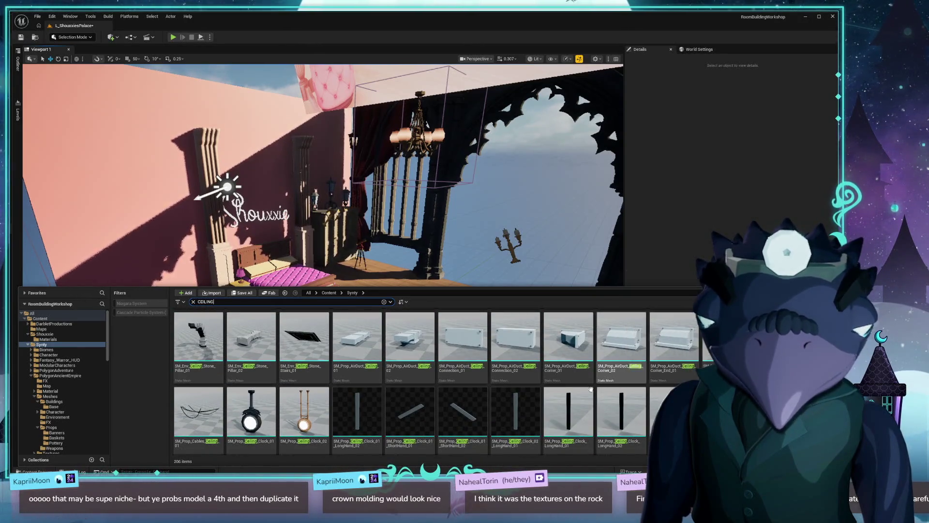
scroll(605, 387, "down", 10)
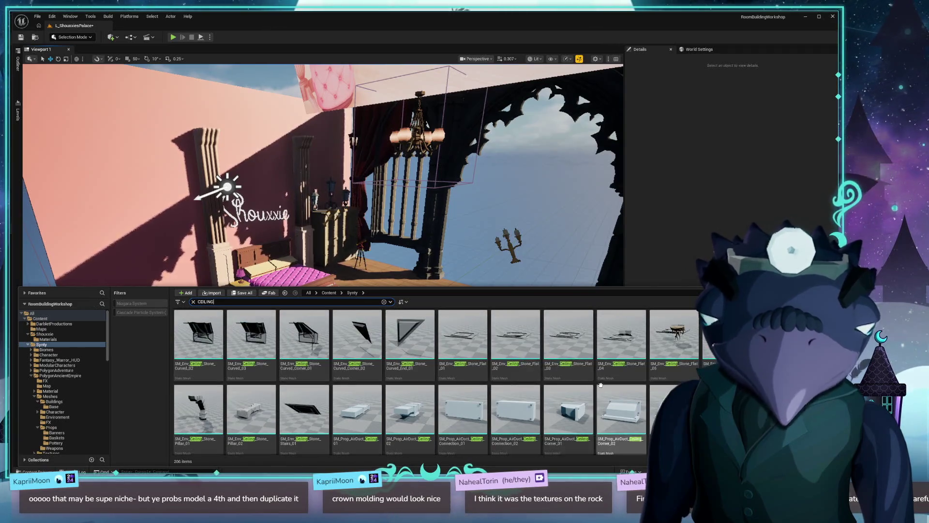
scroll(532, 378, "up", 3)
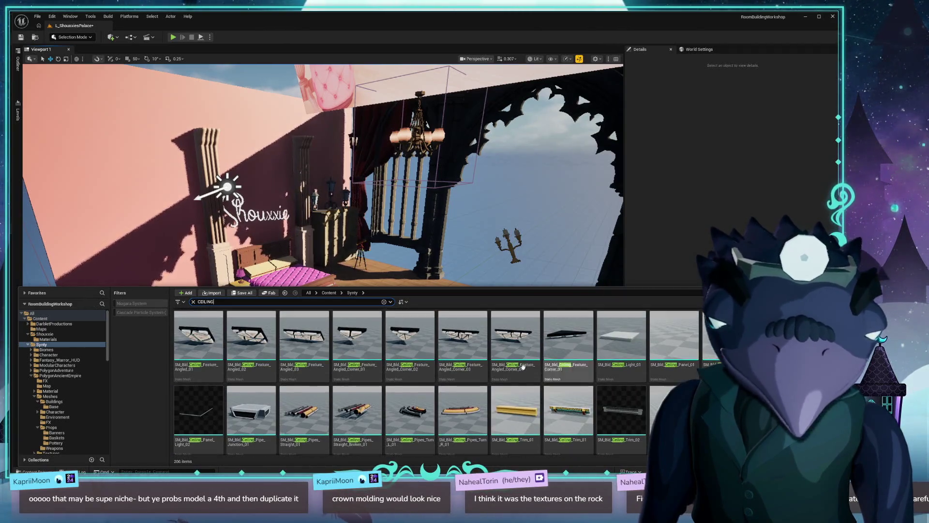
scroll(507, 368, "up", 5)
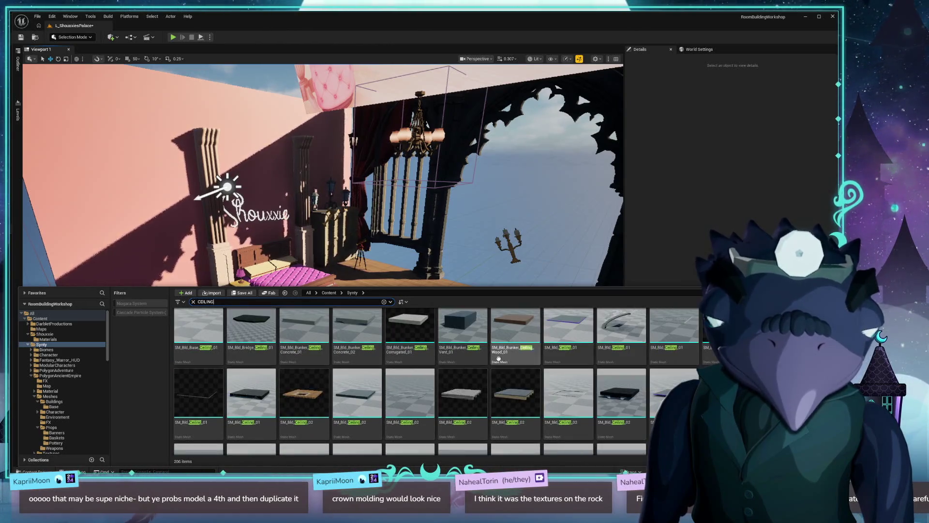
left_click_drag(463, 394, 452, 200)
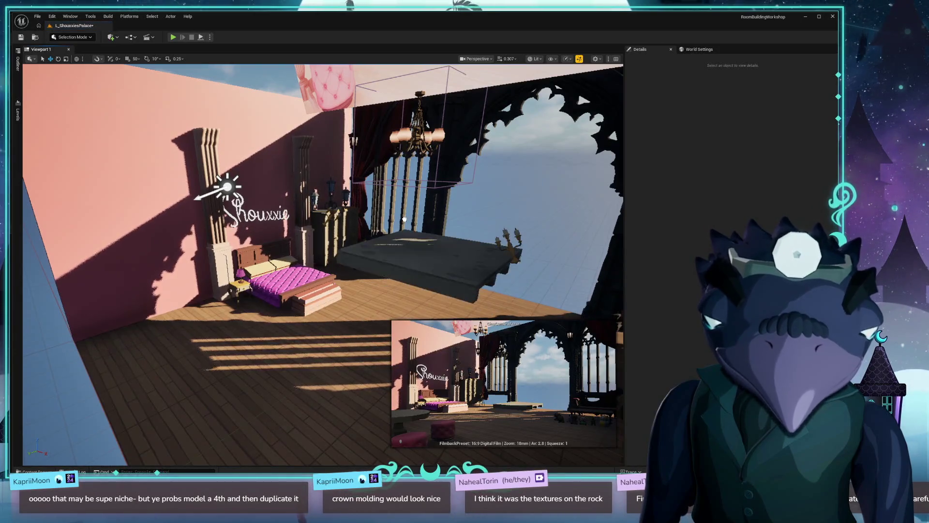
key("f")
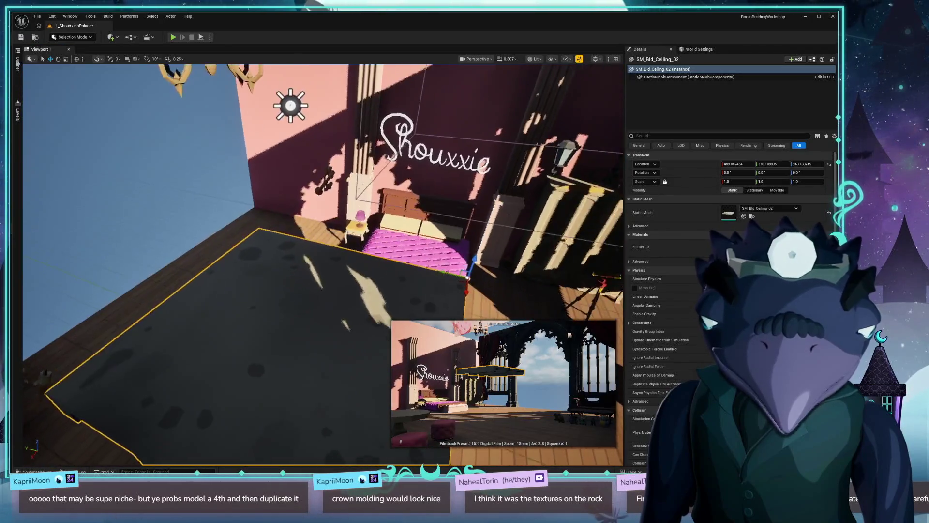
key("Delete")
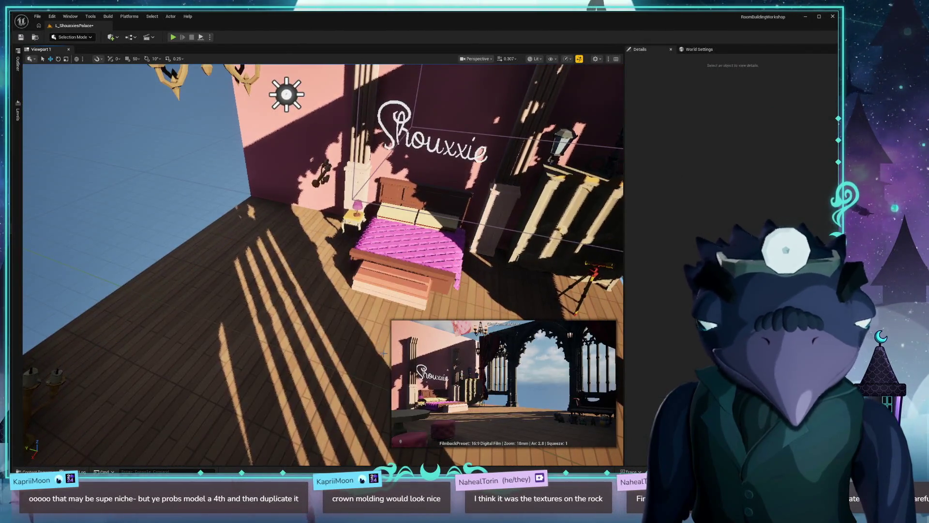
key("ctrl+space")
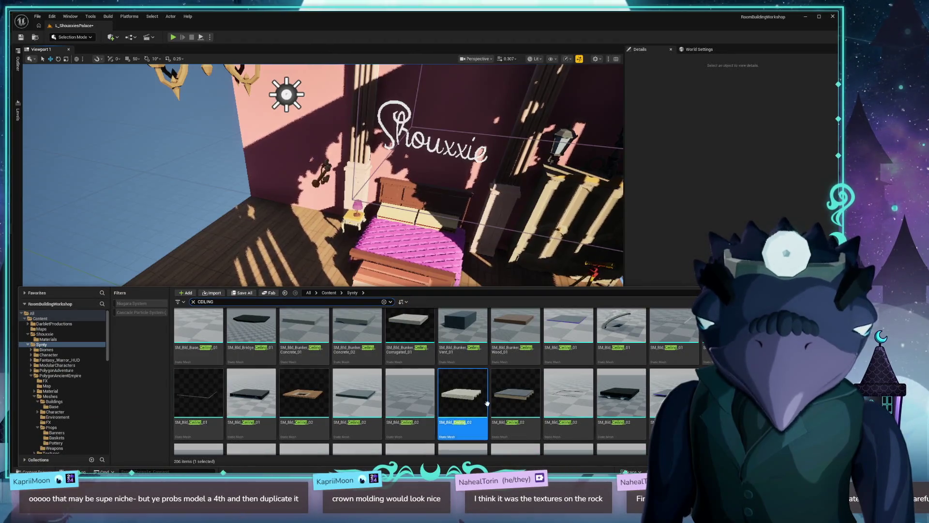
Step: Search the Content Drawer for panel meshes and check SM_Bld_Castle_Wall_Panel_Stone_02's info
scroll(557, 373, "up", 2)
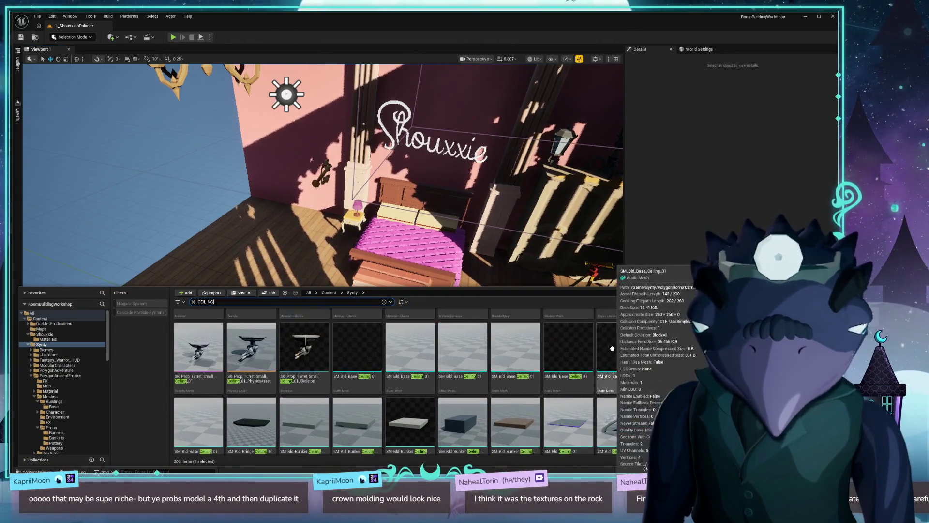
scroll(261, 414, "up", 2)
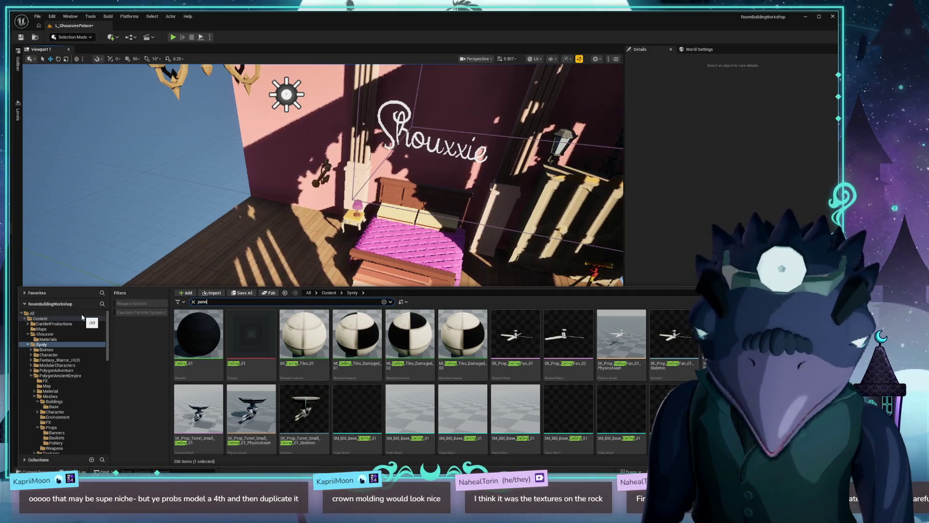
type("l")
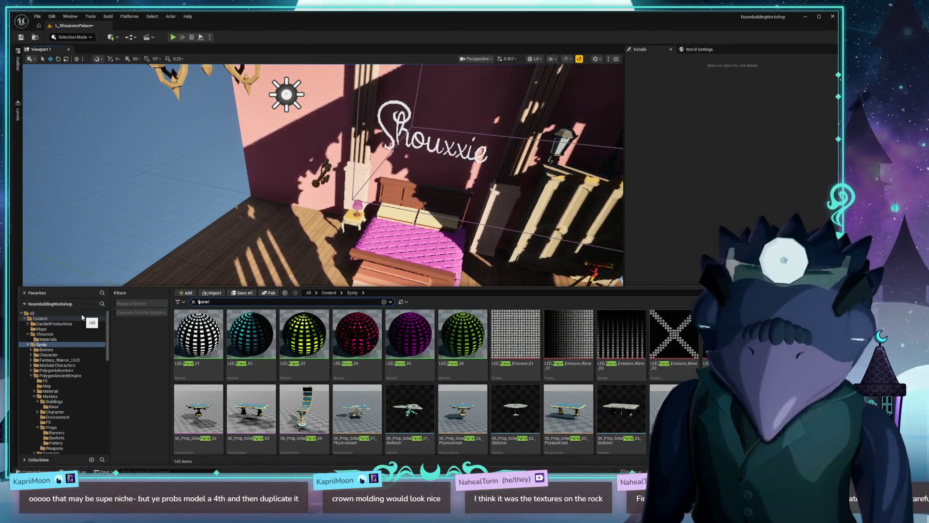
type("*")
type("mesh")
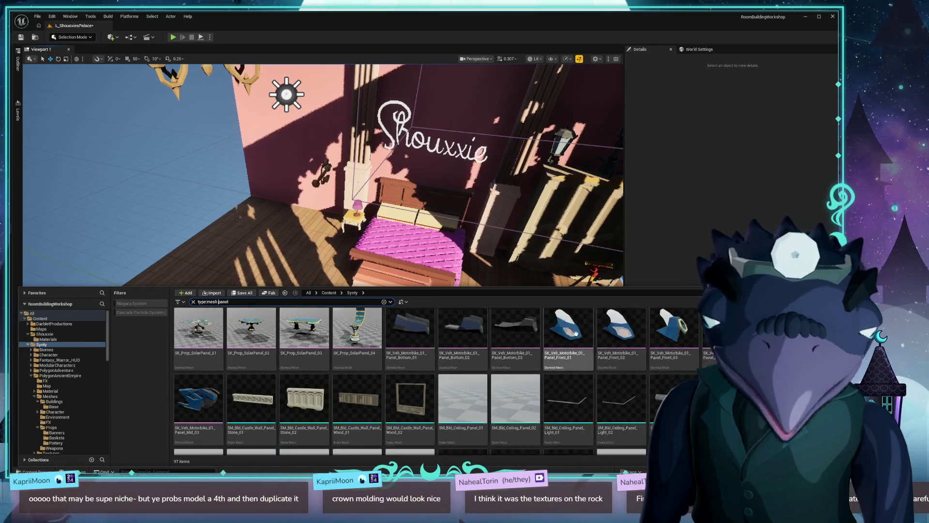
scroll(568, 348, "down", 1)
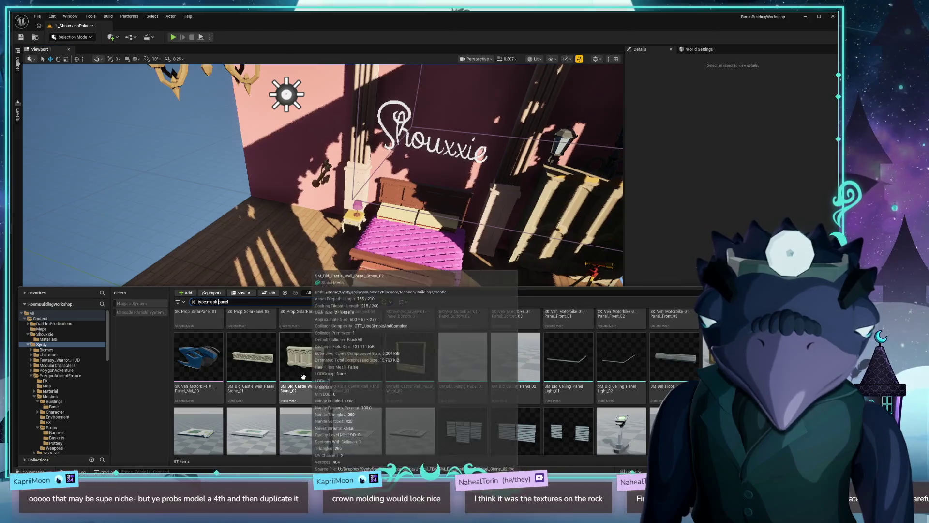
mouse_move(266, 366)
left_click_drag(315, 194, 232, 179)
Step: Place the Castle_Wall_Panel_Stone_02 and Stone_01 panels high above the bed and frame them
mouse_move(355, 213)
left_mouse_down()
mouse_move(315, 232)
mouse_move(300, 256)
left_mouse_up()
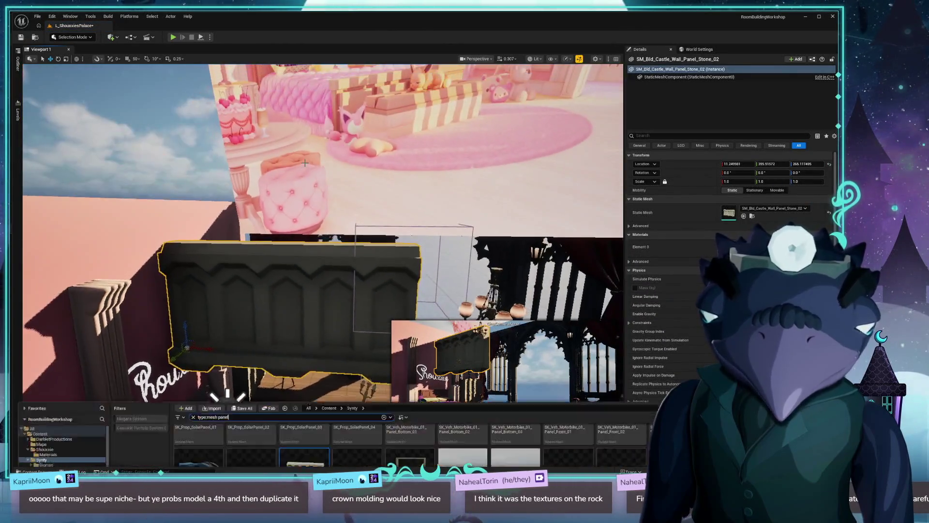
key("ctrl+space")
mouse_move(251, 358)
left_mouse_down()
mouse_move(338, 271)
mouse_move(406, 250)
left_mouse_up()
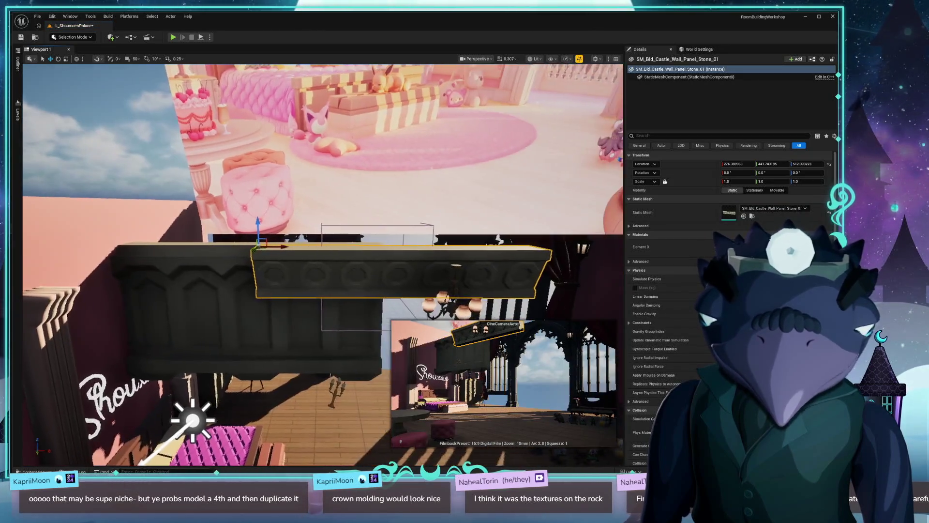
key("ctrl+space")
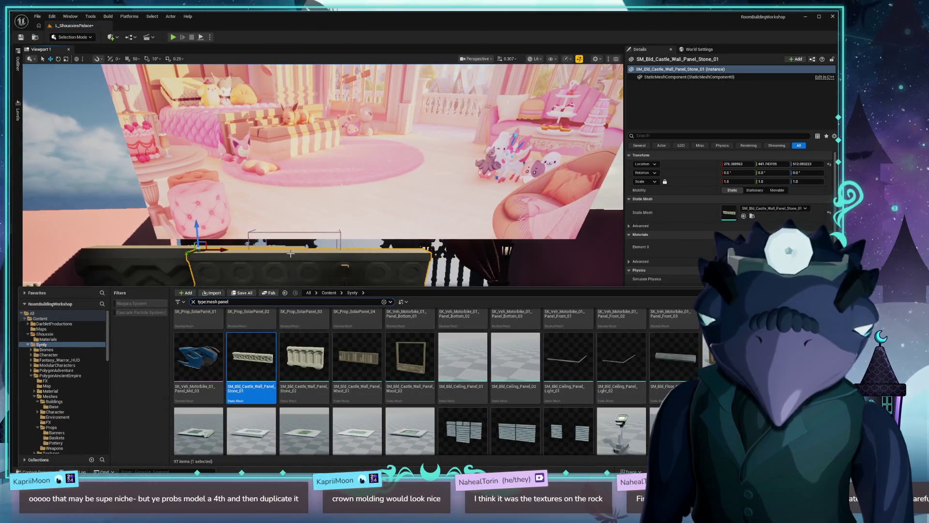
key("ctrl+space")
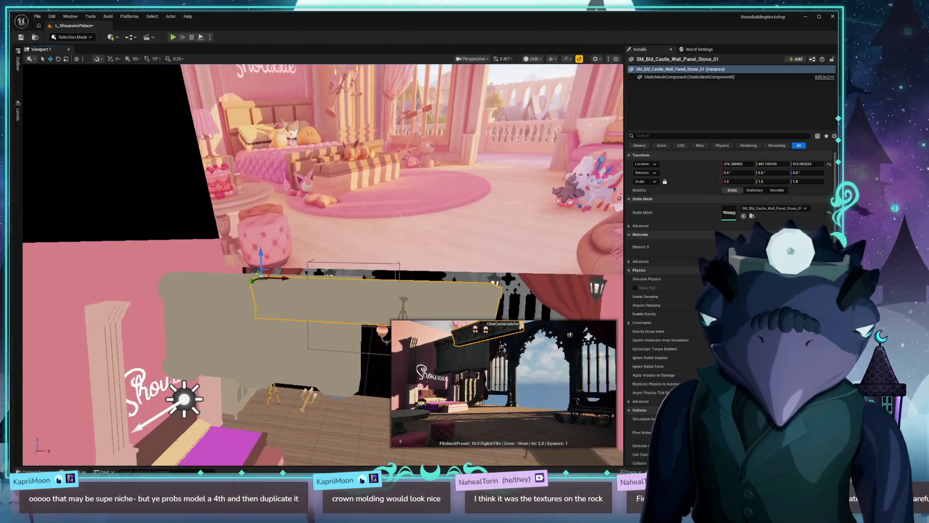
key("f")
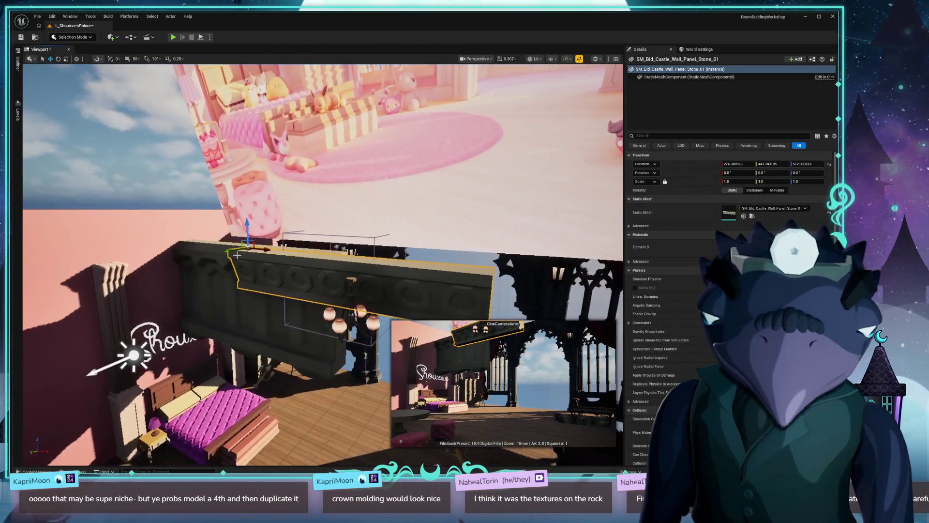
key("ctrl+space")
Step: Browse more panel meshes and start a 'decorat' mesh search
scroll(590, 392, "down", 10)
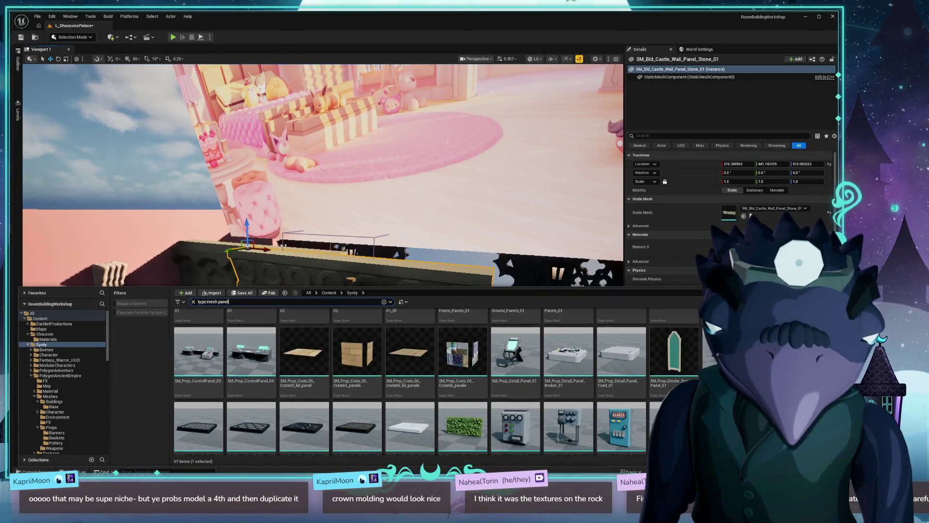
scroll(411, 382, "down", 5)
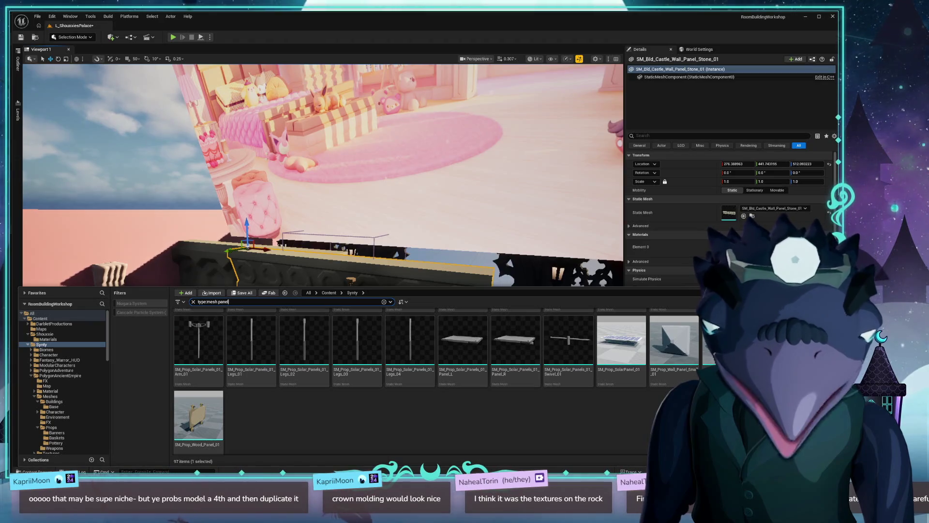
scroll(411, 382, "up", 6)
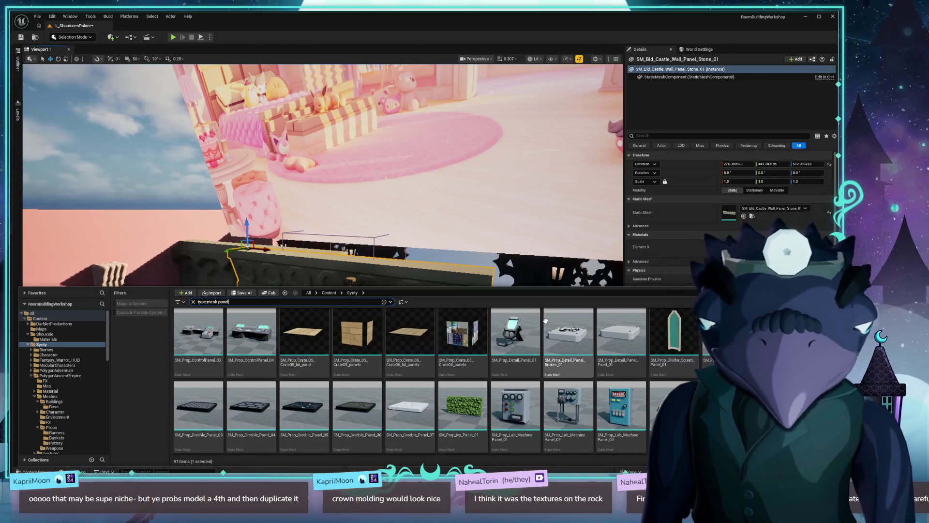
mouse_move(526, 340)
scroll(446, 364, "down", 5)
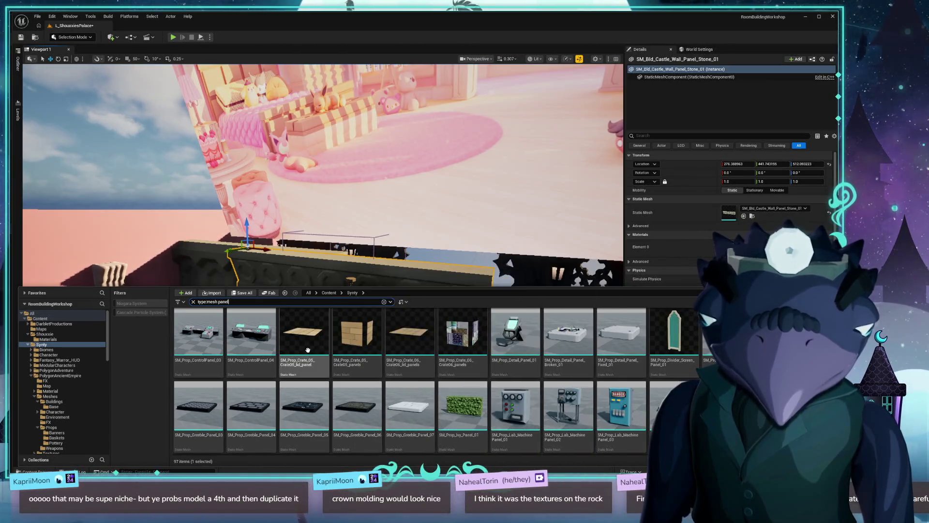
scroll(556, 348, "up", 1)
type("decor")
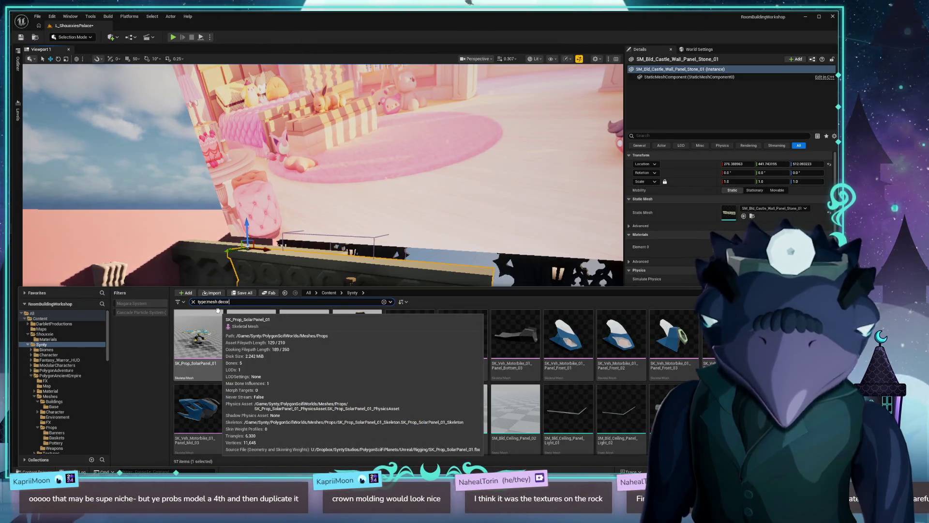
type("at")
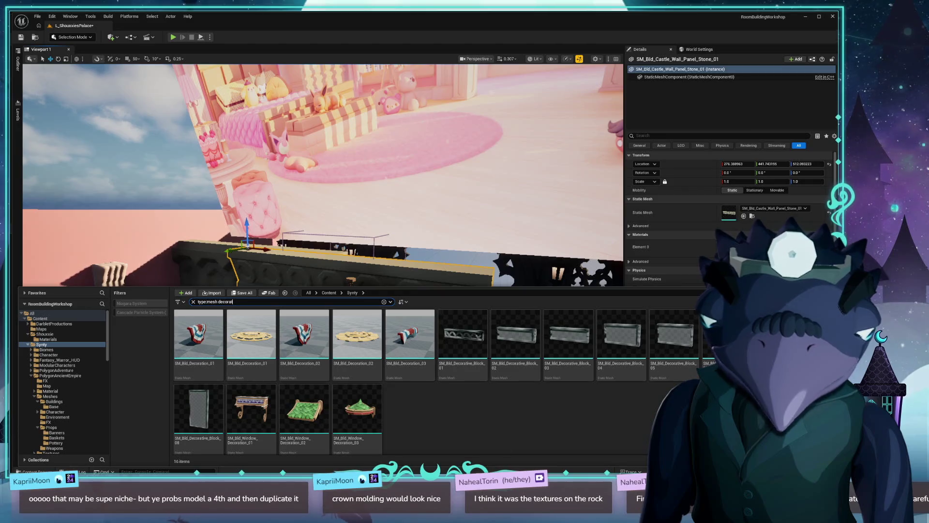
Step: Select all the decorative block and window decoration meshes and load them via Asset Actions
left_click(465, 337)
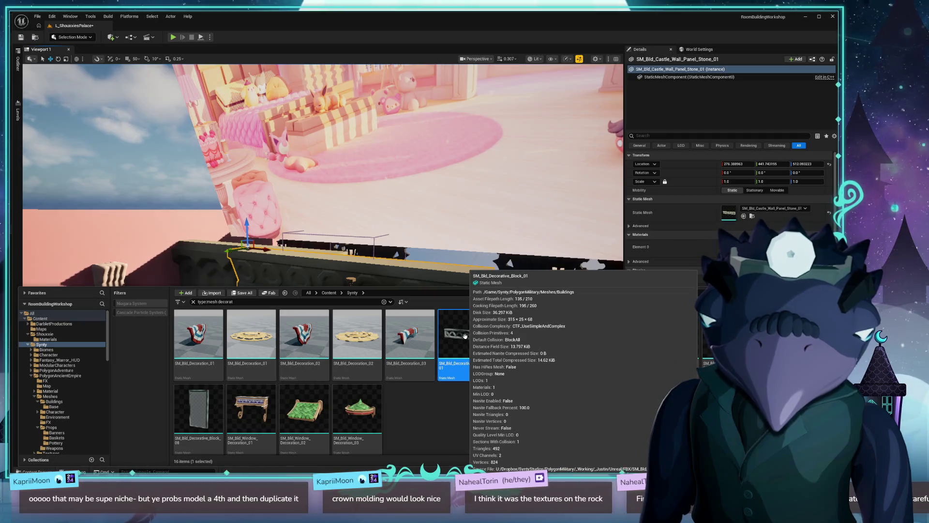
left_click(354, 407, "shift")
right_click(461, 322)
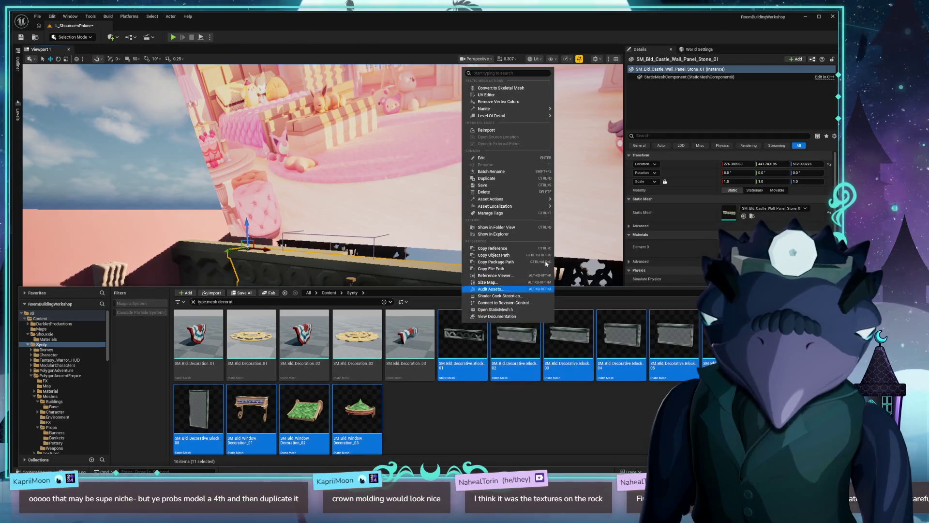
mouse_move(541, 202)
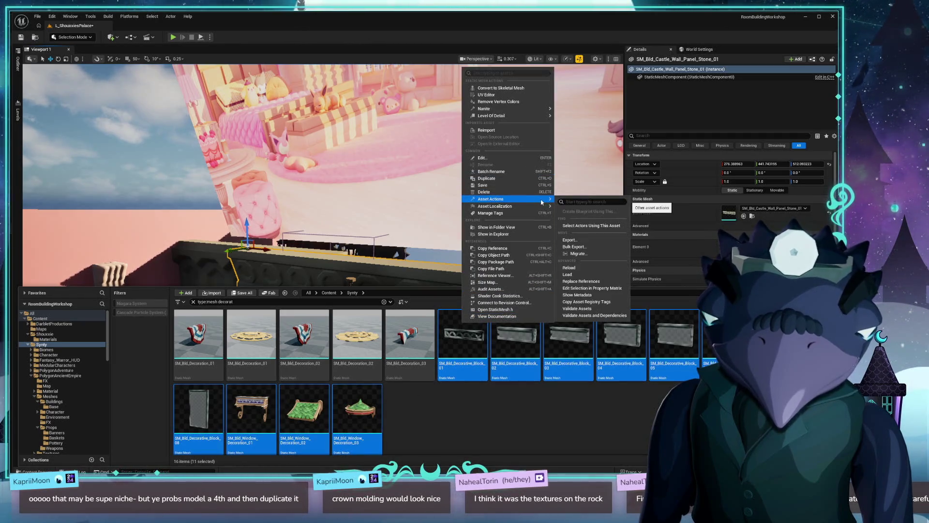
left_click(592, 279)
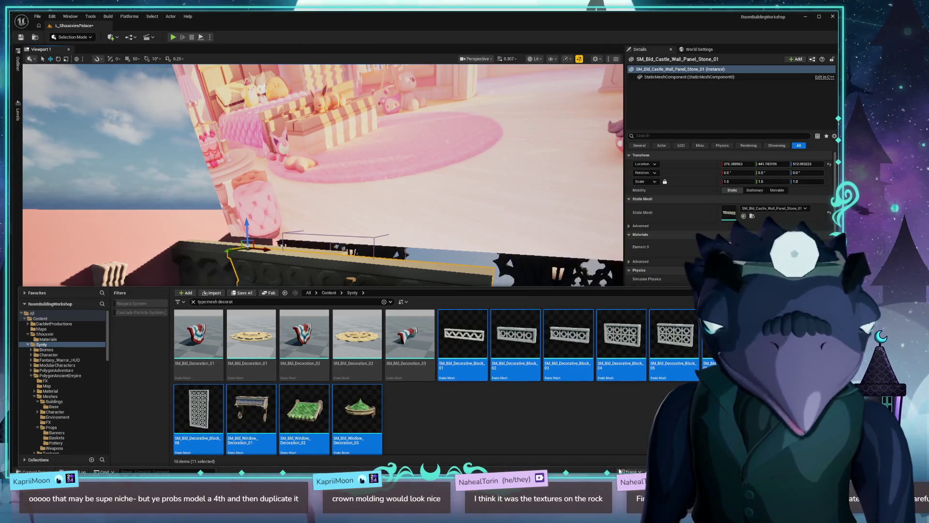
Step: Select only SM_Bld_Decorative_Block_02 and bring the asset library back
left_click(622, 416)
left_click(516, 334)
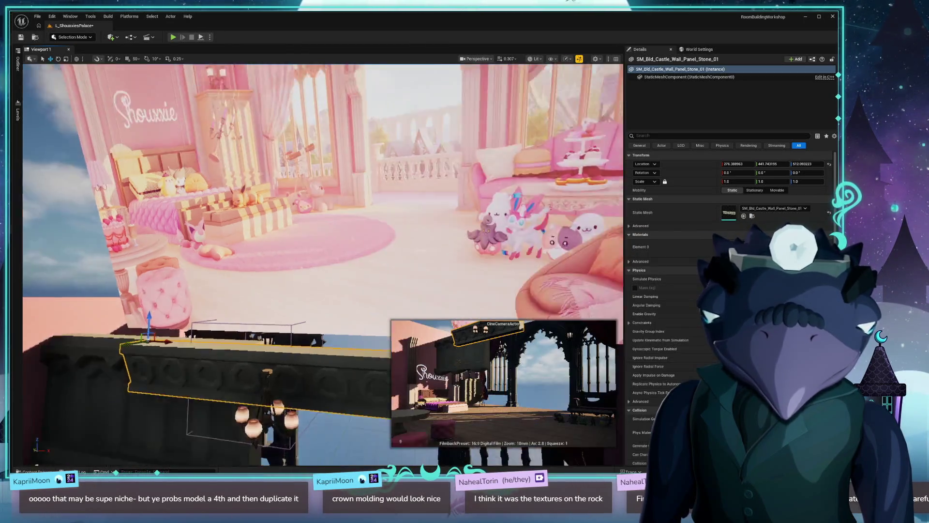
key("ctrl+space")
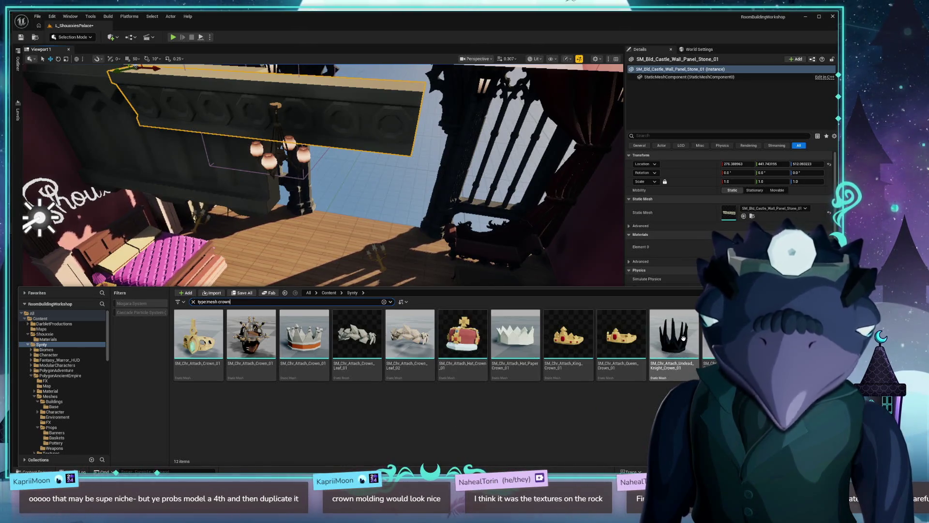
left_click(264, 322)
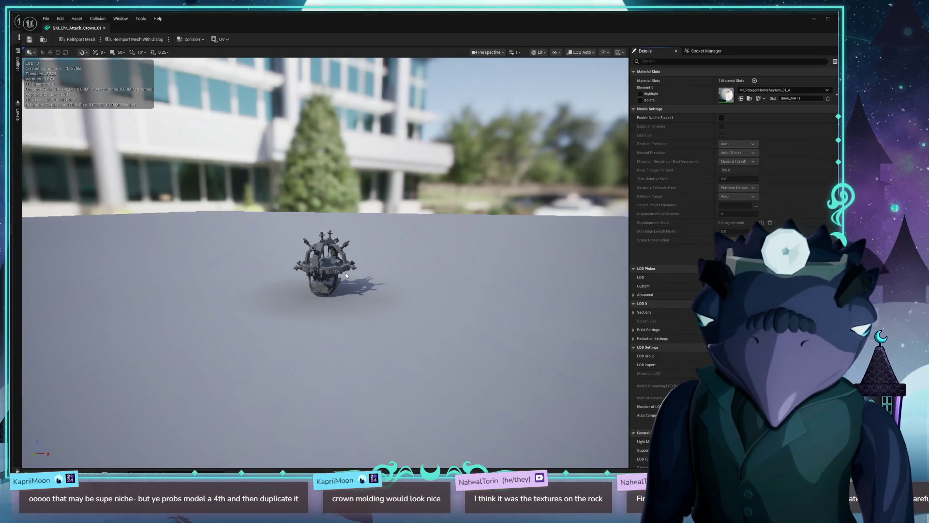
mouse_move(345, 272)
left_mouse_down()
mouse_move(340, 300)
mouse_move(310, 290)
mouse_move(348, 262)
mouse_move(324, 285)
mouse_move(321, 244)
mouse_move(247, 213)
left_mouse_up()
left_click_drag(388, 288, 387, 288)
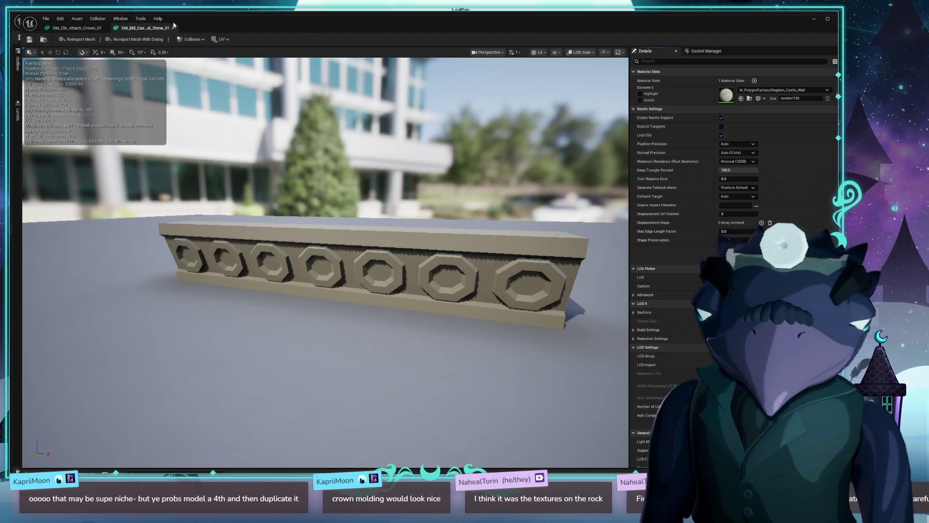
key("alt+Tab")
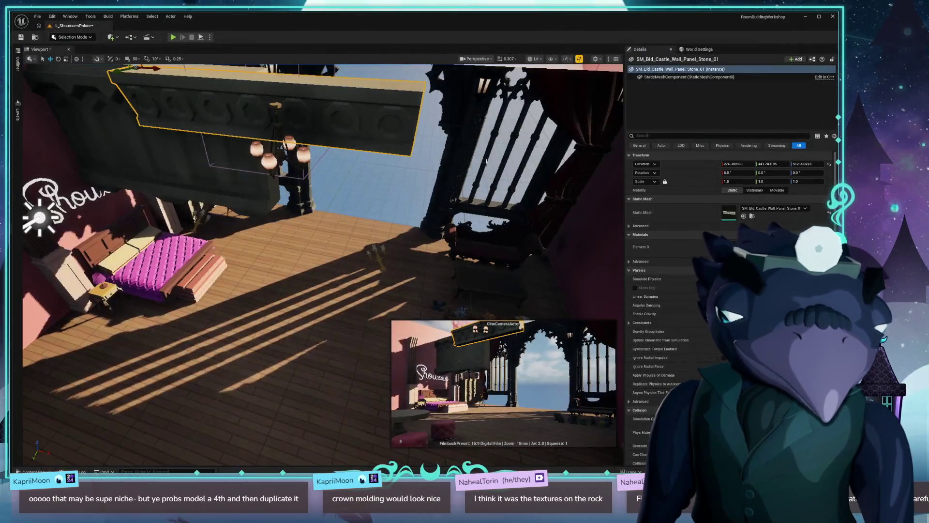
Step: Refocus on the wall panel, search 'type:mesh mol', and select the first arcade mole machine mesh
key("f")
key("ctrl+space")
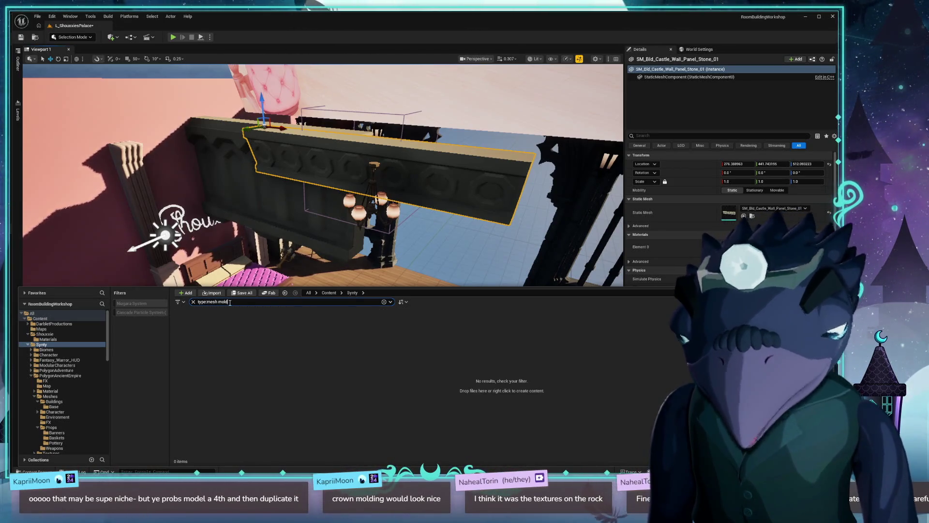
key("BackSpace")
key("BackSpace")
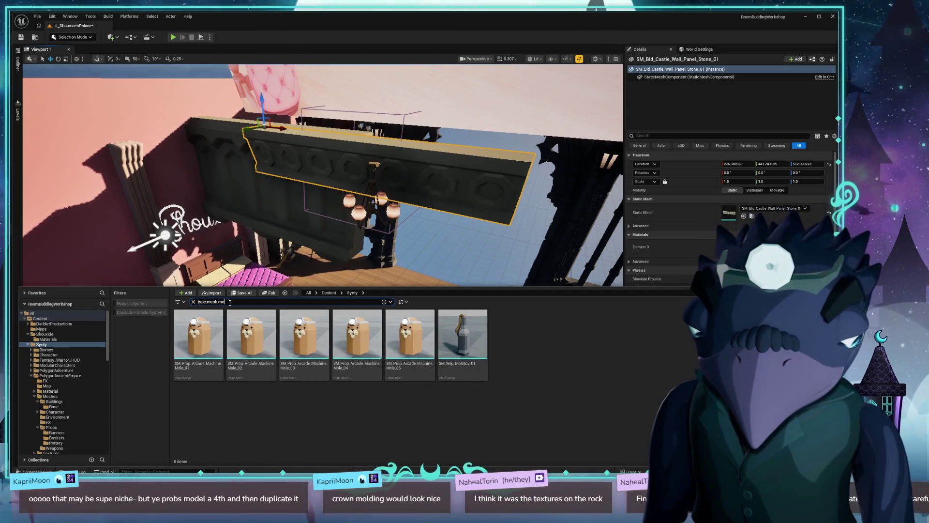
key("BackSpace")
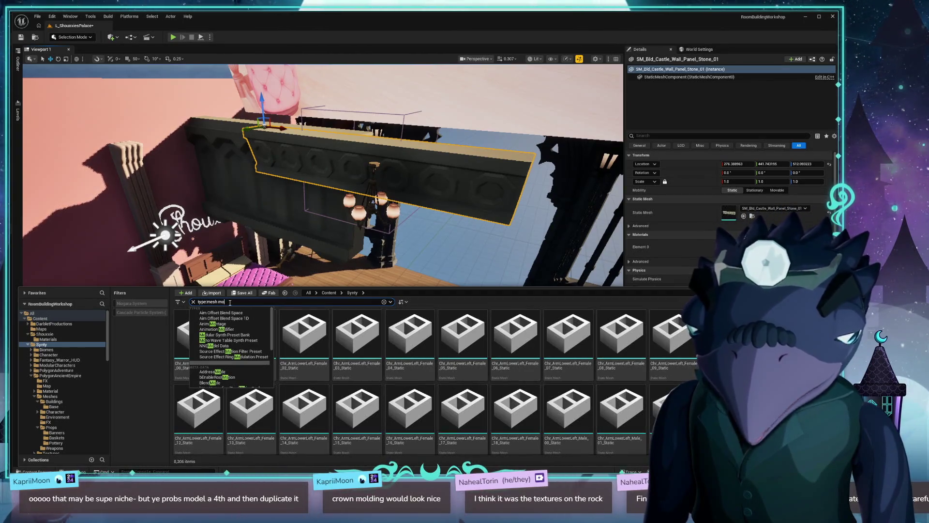
key("BackSpace")
type("ol")
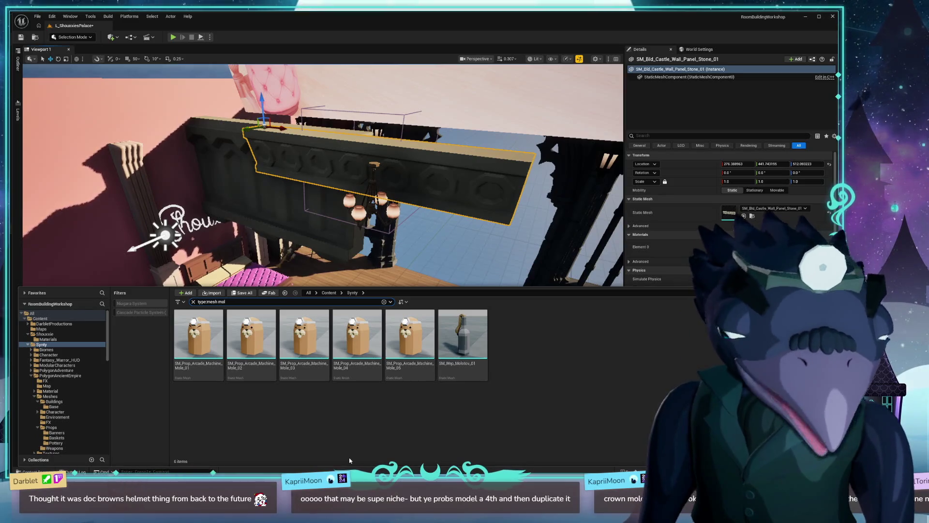
mouse_move(419, 367)
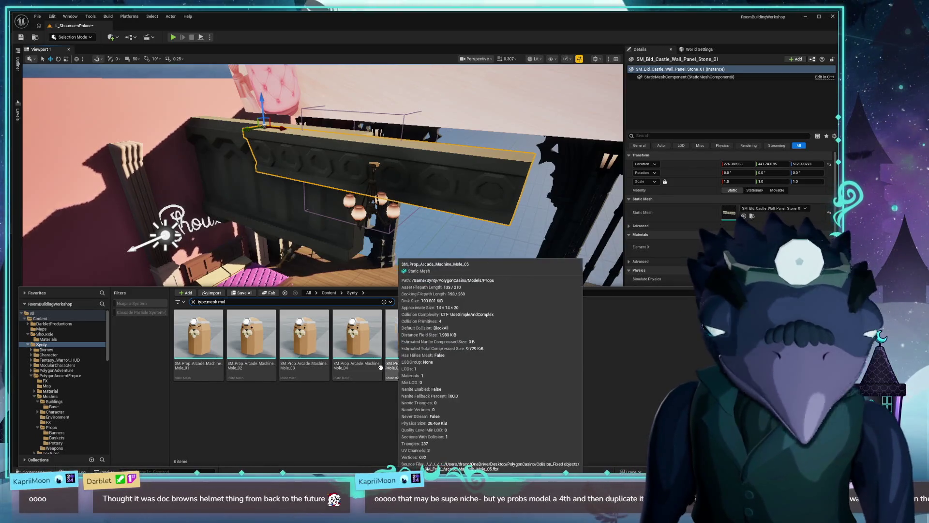
left_click(216, 336)
Step: Preview the first mole machine, Mole_02 and Mole_05 meshes in the mesh editor
double_click(216, 336)
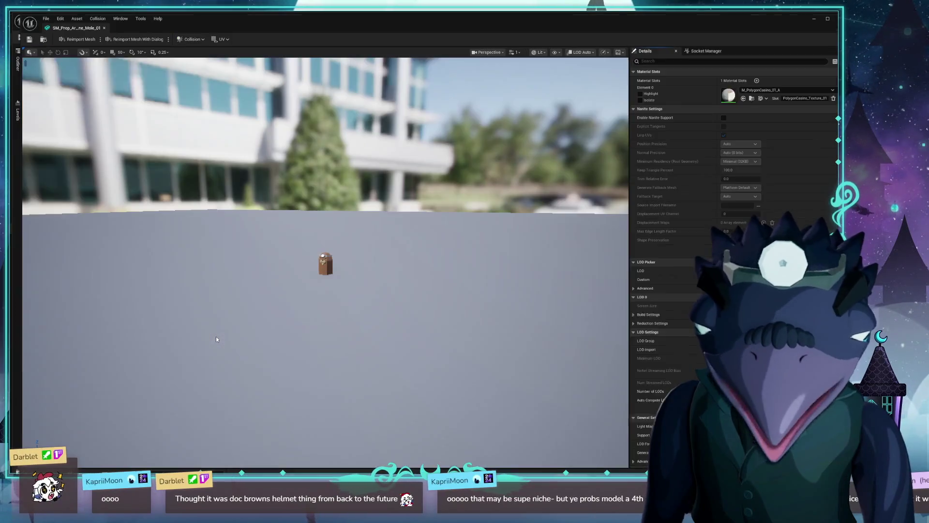
scroll(369, 283, "up", 10)
scroll(326, 261, "down", 10)
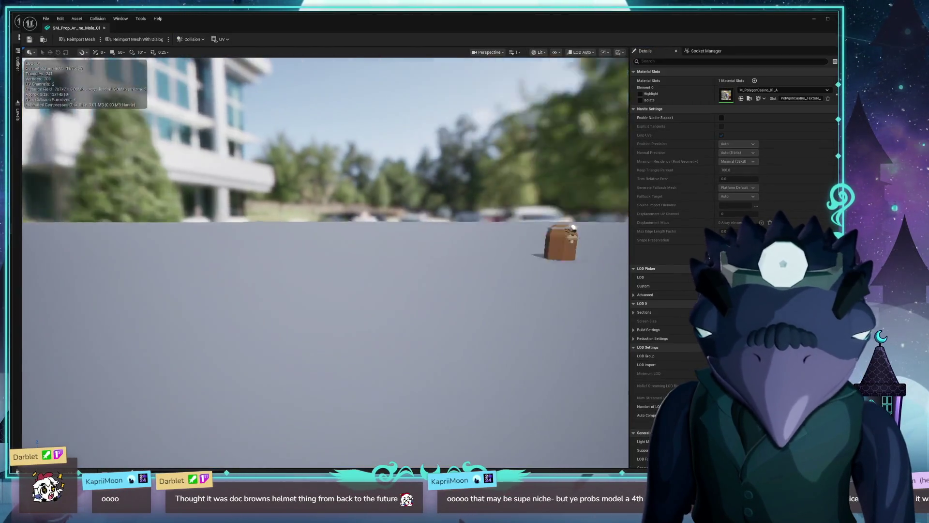
scroll(360, 286, "up", 5)
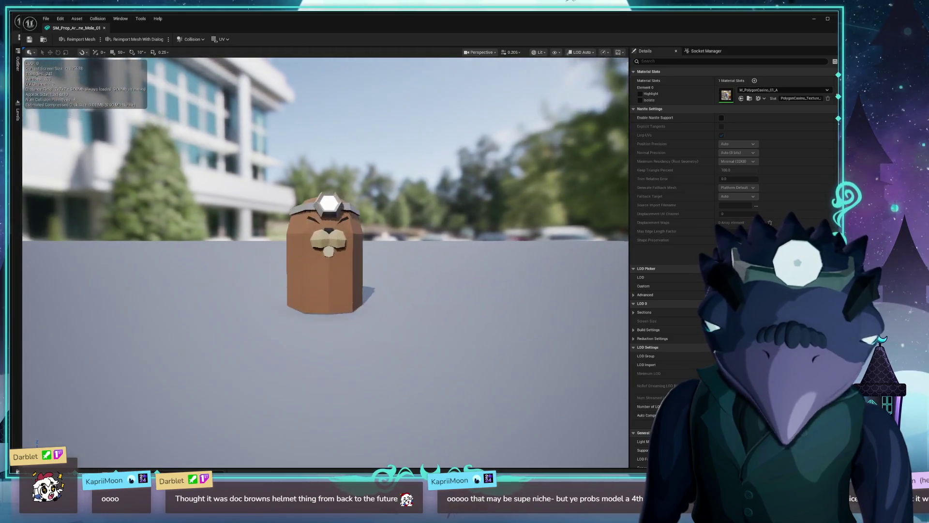
key("ctrl+space")
left_click(264, 376)
double_click(264, 375)
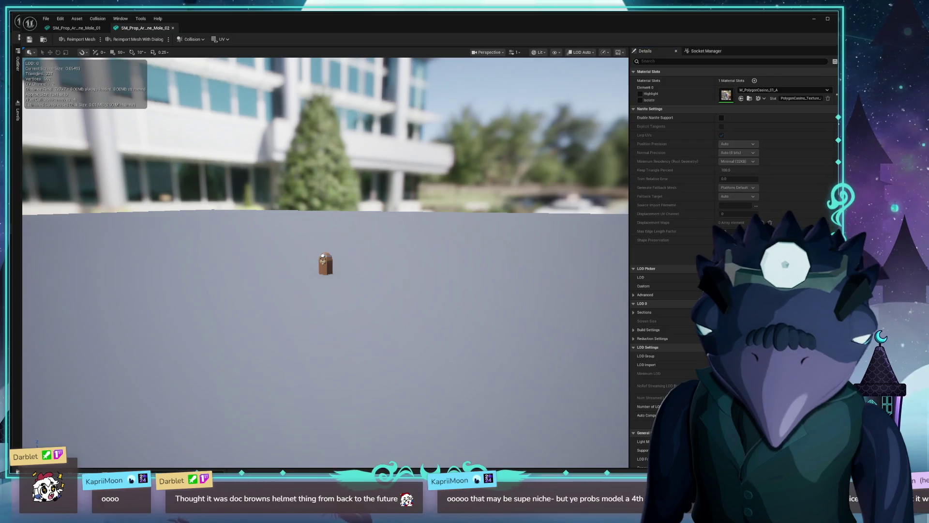
scroll(341, 305, "up", 5)
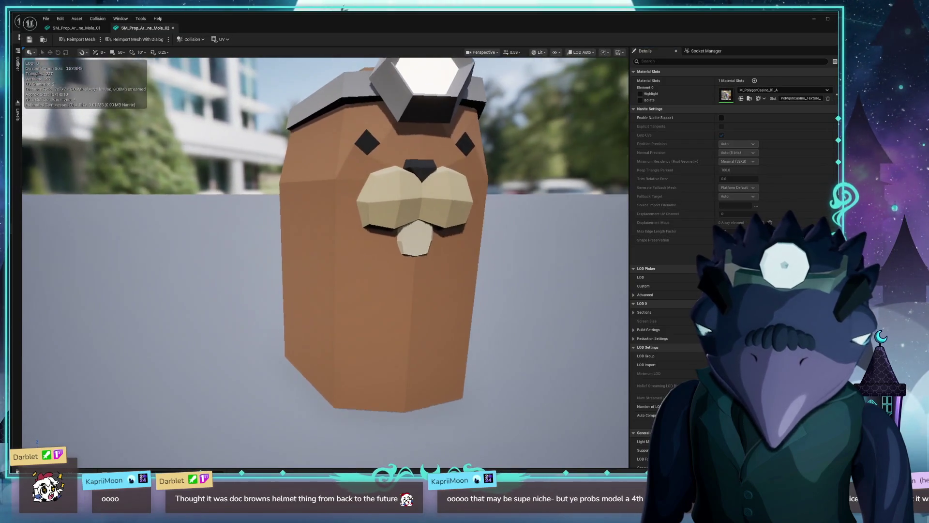
key("ctrl+space")
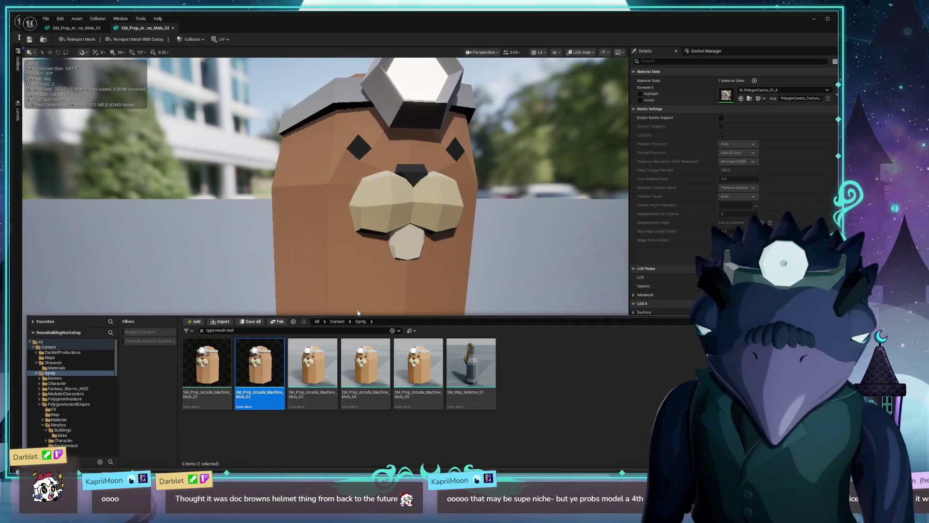
left_click(427, 365)
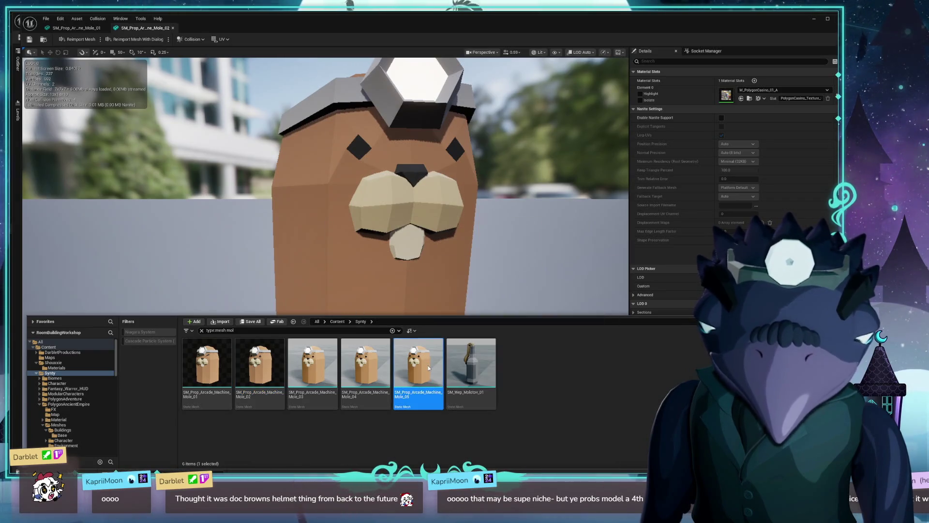
double_click(427, 365)
scroll(336, 294, "up", 6)
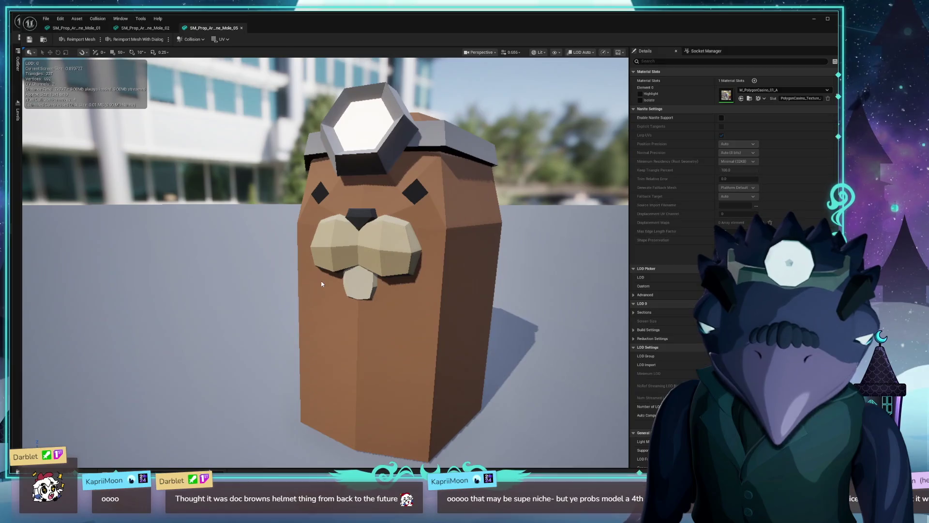
key("ctrl+space")
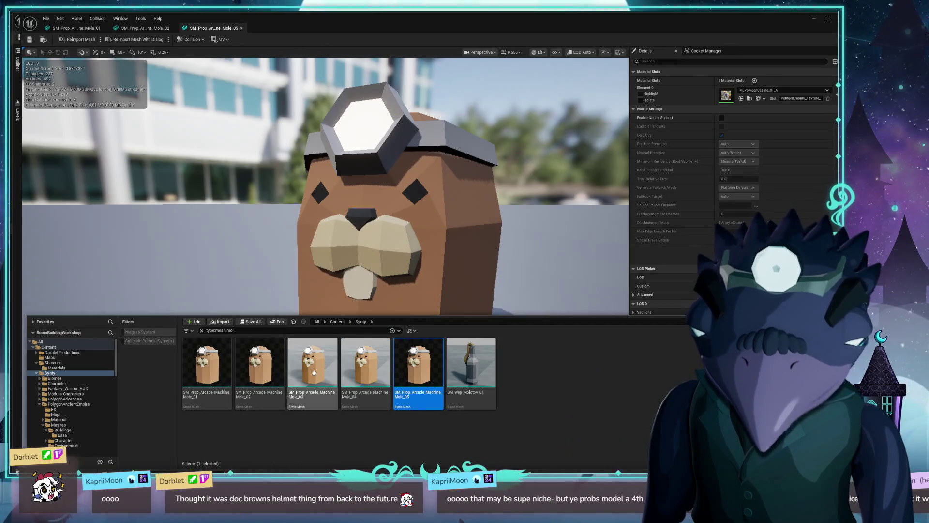
Step: Locate Mole_04 in its Props folder and inspect the whack-a-mole arcade machine mesh
mouse_move(286, 376)
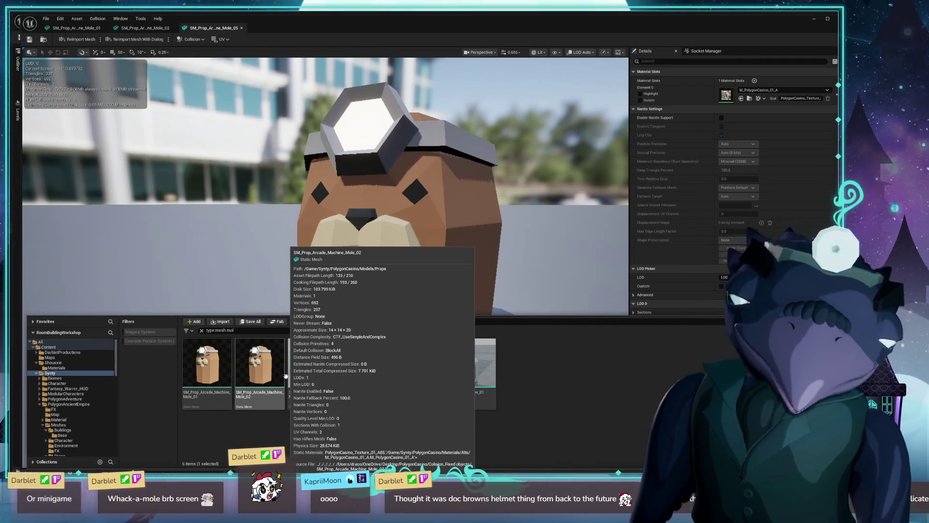
left_click(364, 365)
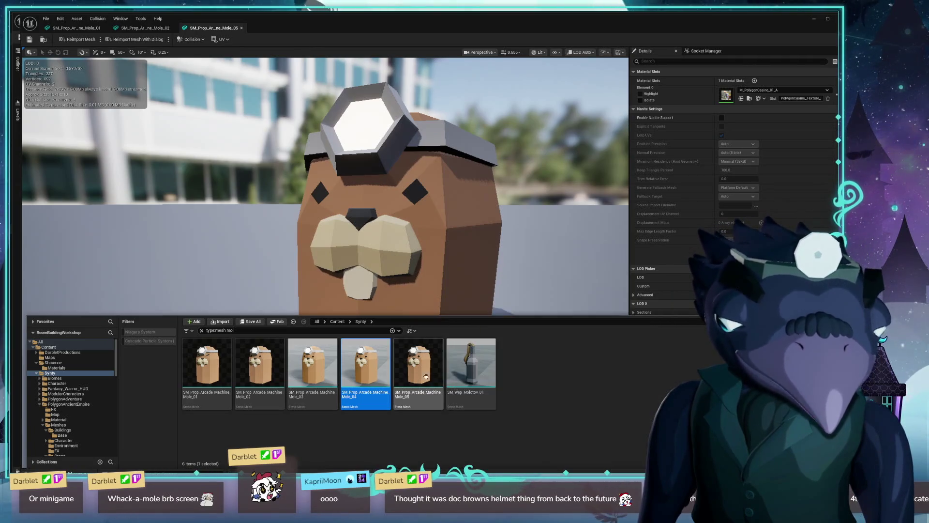
mouse_move(370, 372)
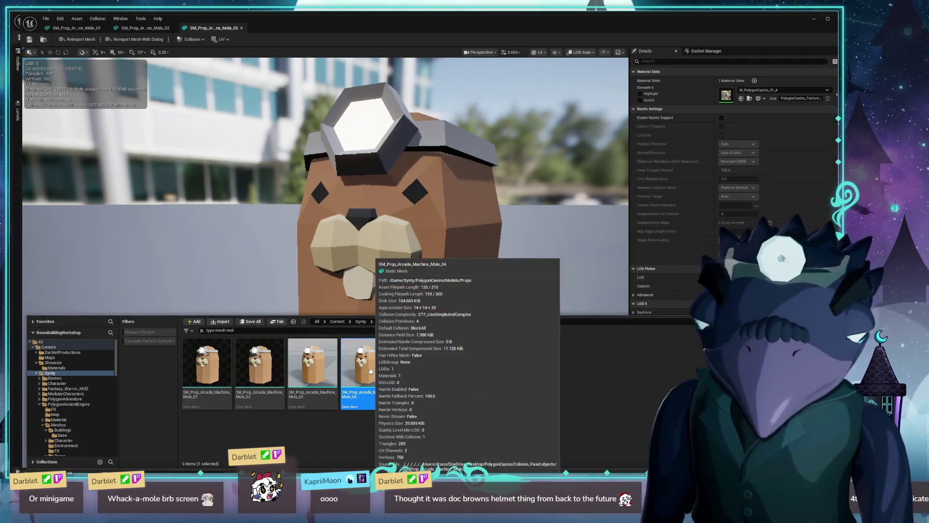
key("ctrl+b")
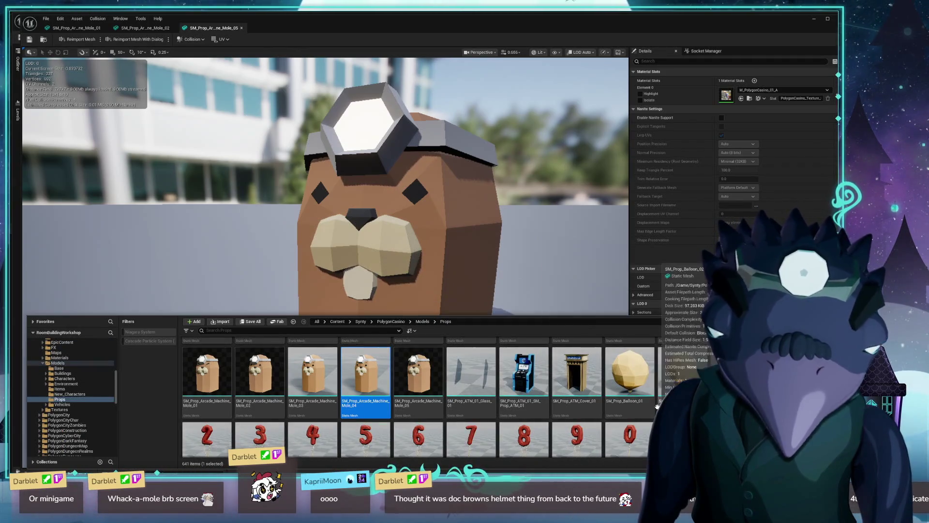
scroll(657, 406, "up", 2)
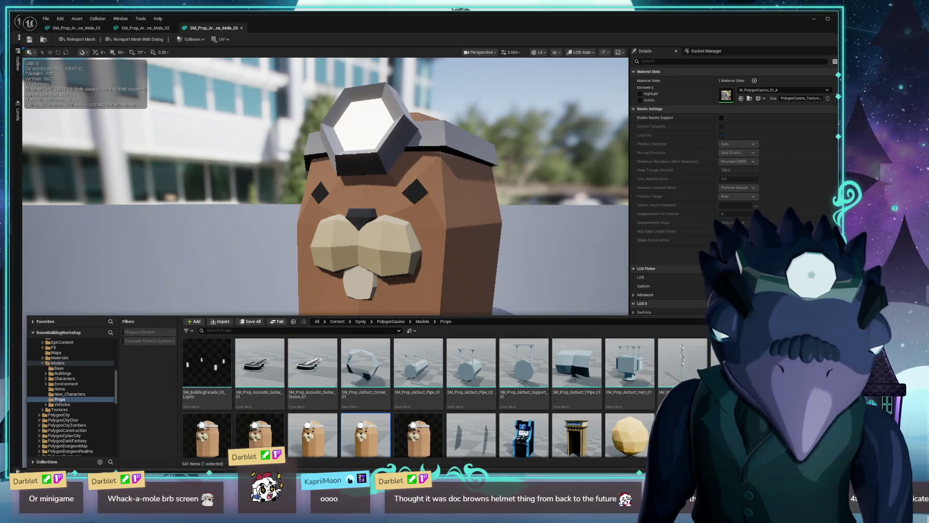
double_click(682, 373)
mouse_move(324, 262)
left_mouse_down()
mouse_move(312, 244)
mouse_move(319, 216)
mouse_move(343, 334)
left_mouse_up()
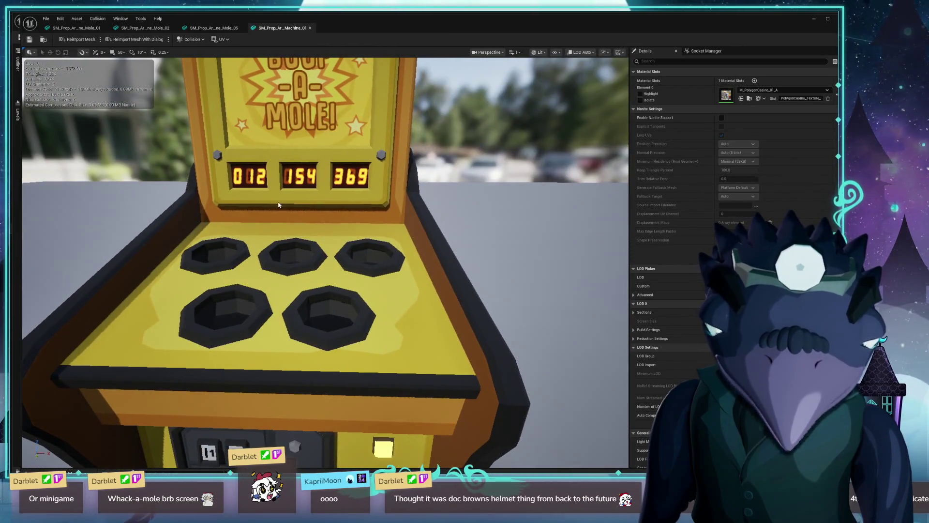
left_click_drag(399, 228, 404, 309)
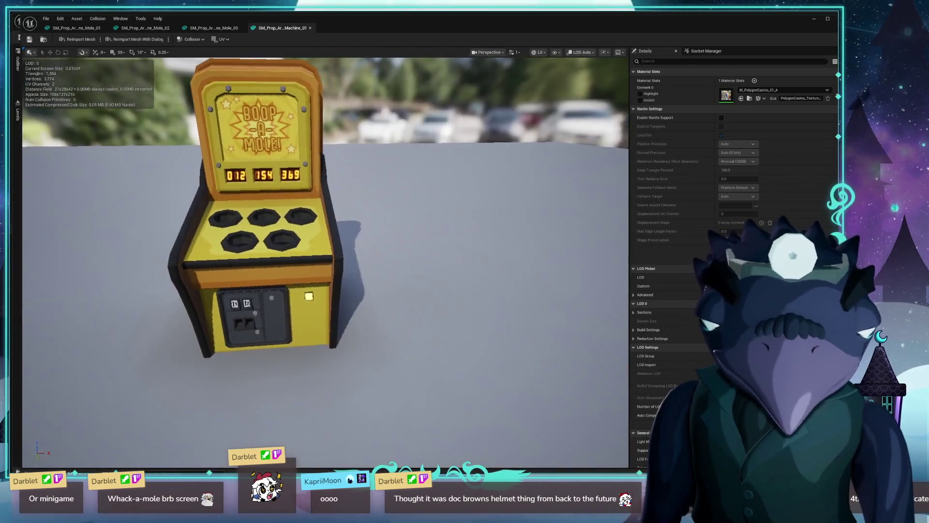
key("ctrl+space")
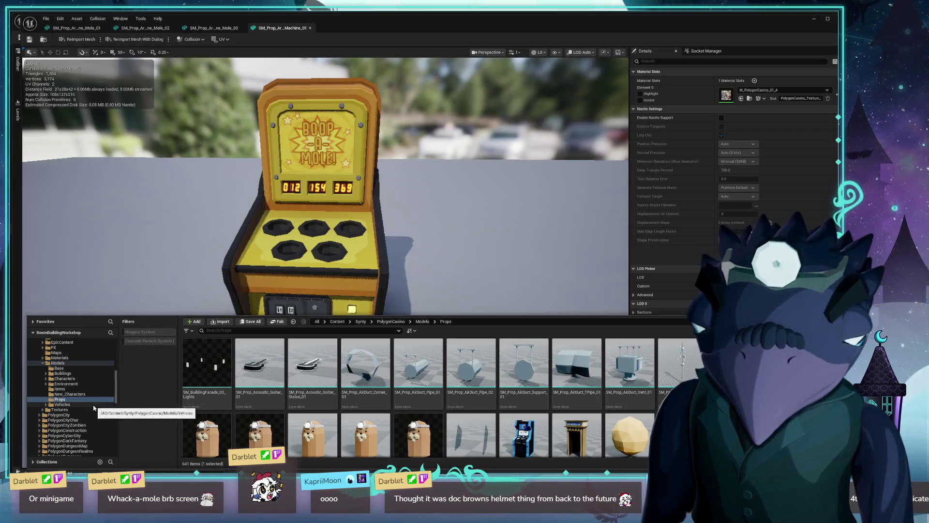
Step: Show the PolygonCasino BluePrints folder and open the BP_Prop_Fortune_Wheel_04 blueprint
scroll(65, 369, "up", 2)
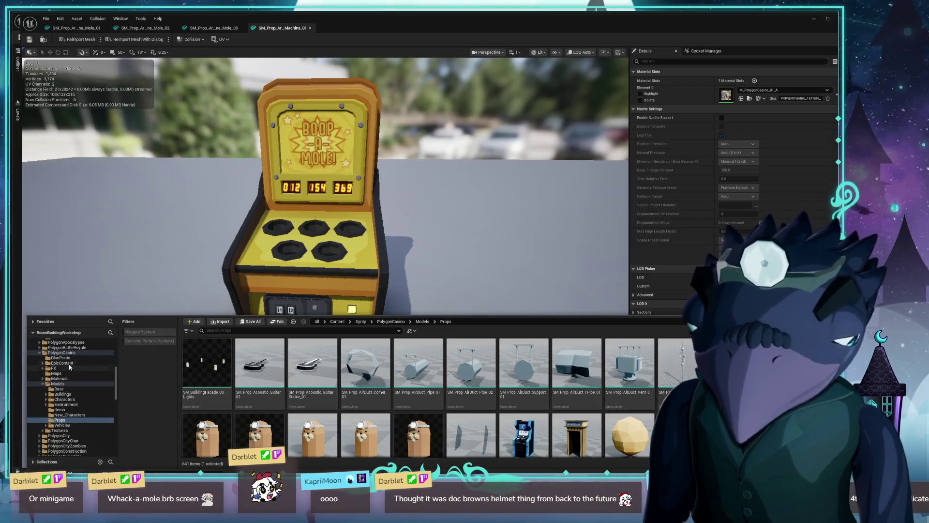
left_click(65, 358)
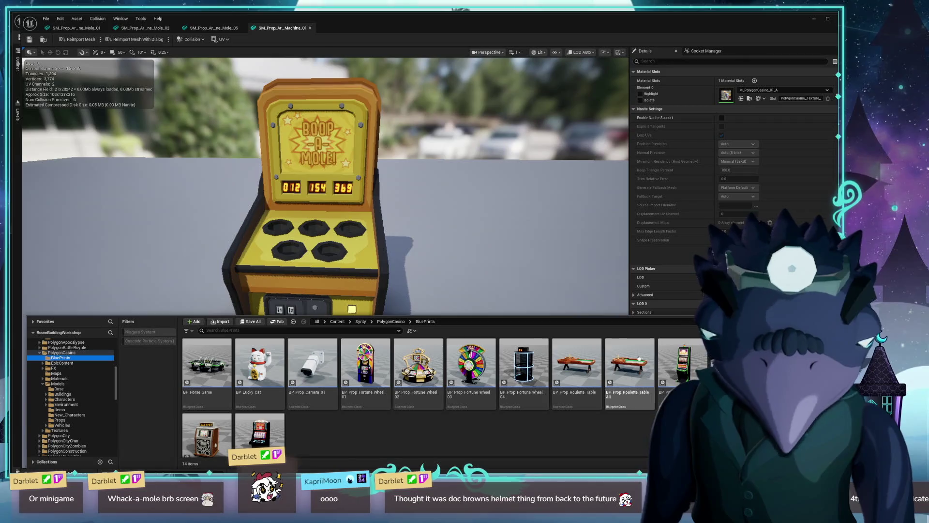
scroll(409, 417, "down", 2)
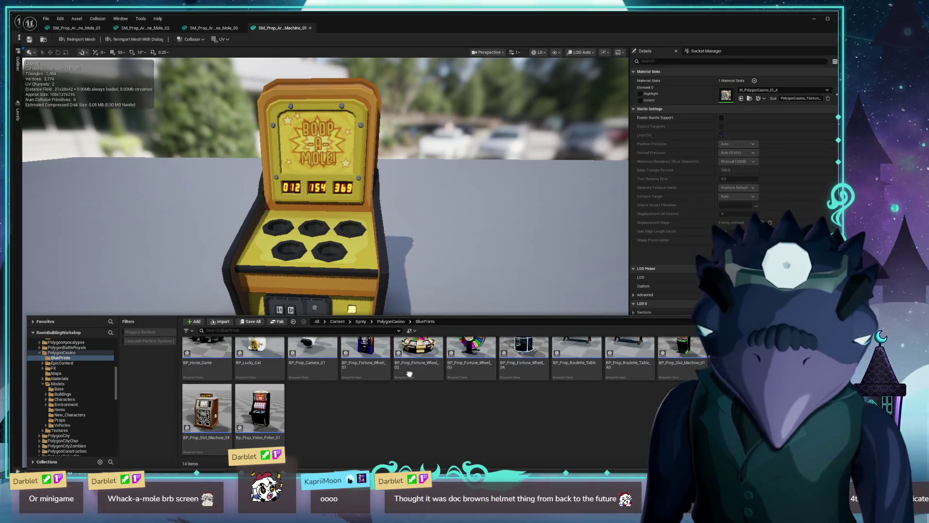
scroll(462, 416, "up", 2)
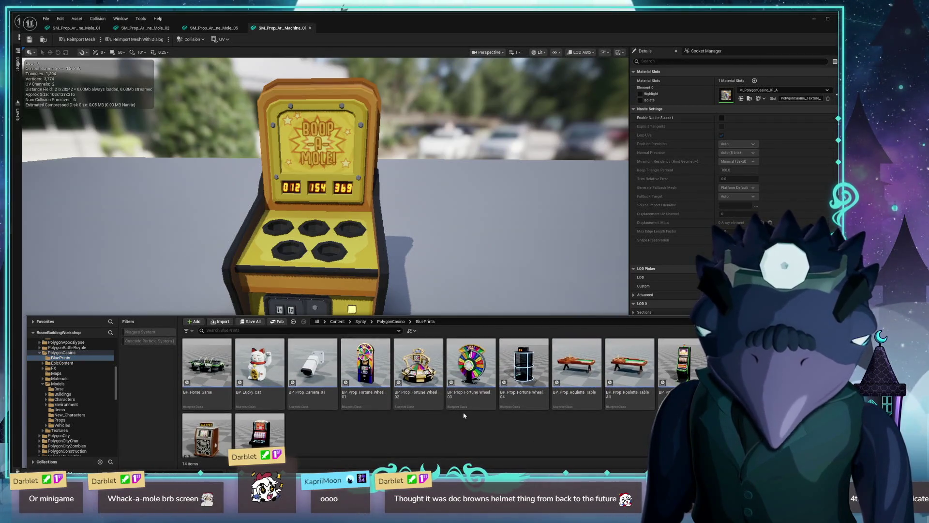
double_click(525, 360)
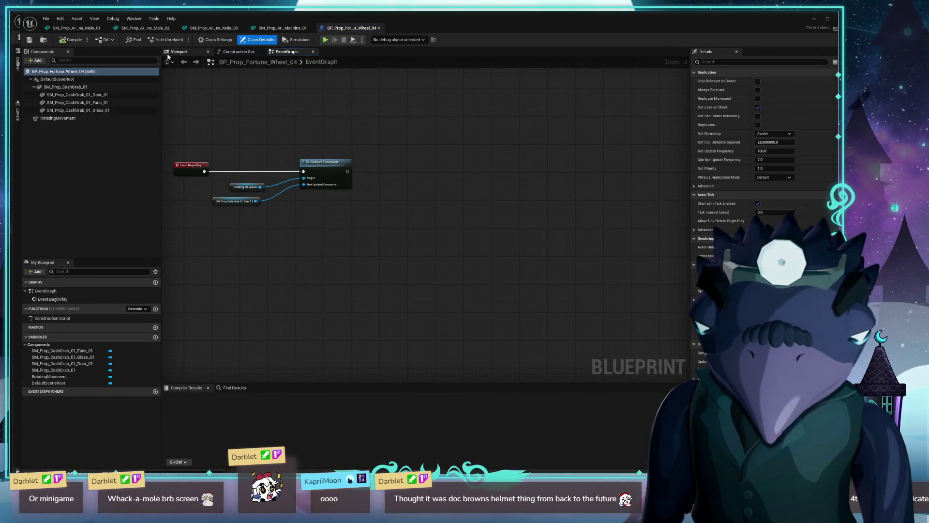
Step: Show the 3D preview and frame the SM_Prop_CashGrab_01 booth mesh component
left_click(169, 52)
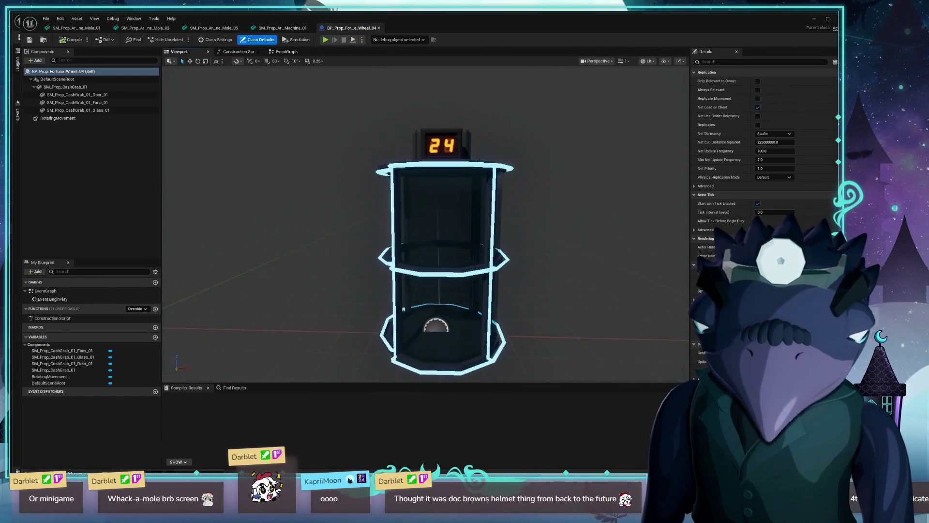
scroll(426, 222, "up", 5)
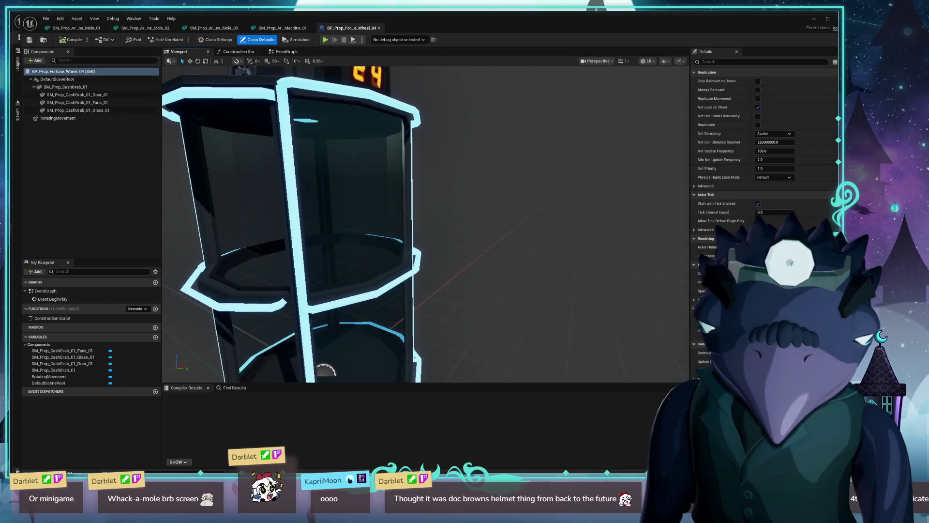
left_click(325, 370)
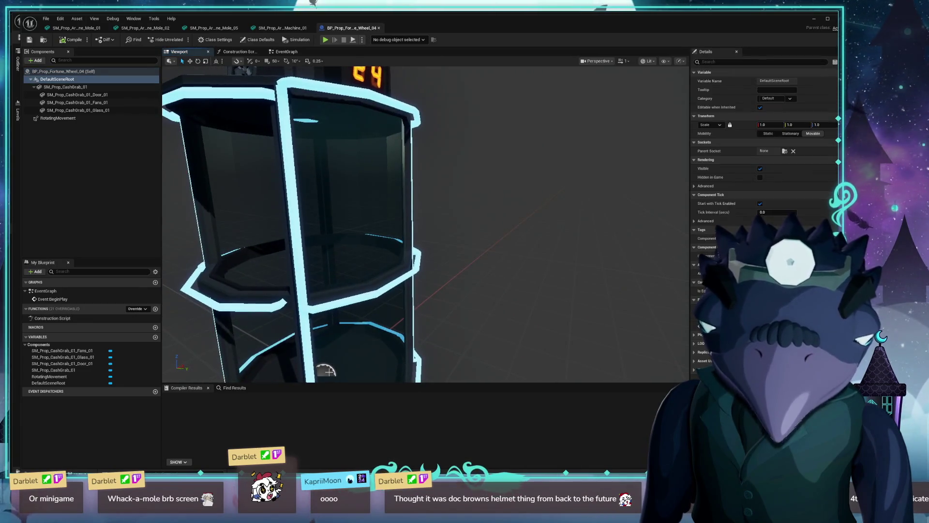
left_click(80, 89)
key("f")
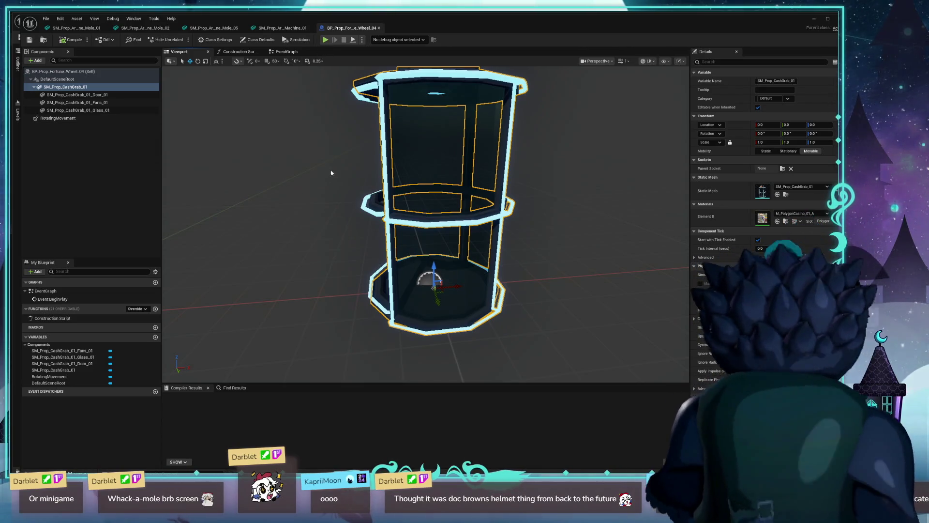
Step: Run a brief simulation of the cash-grab booth blueprint, then stop it
left_click(326, 40)
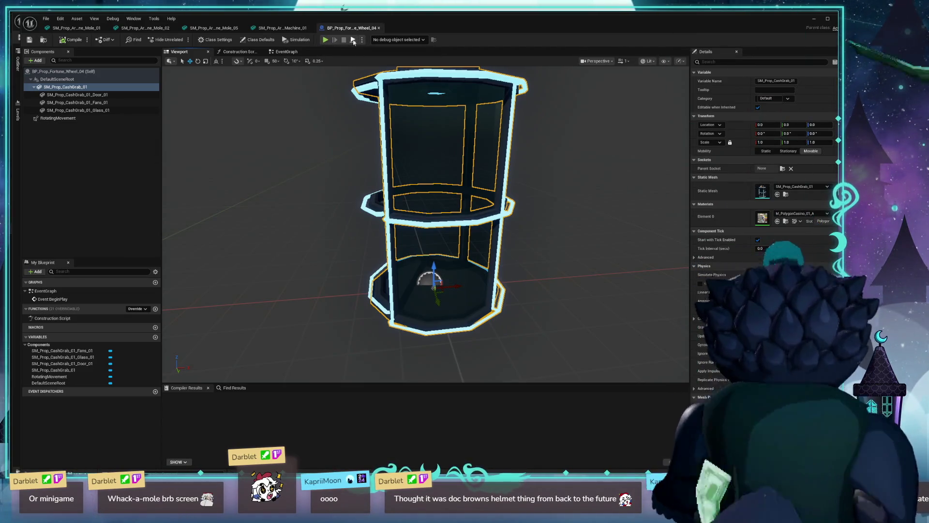
key("Escape")
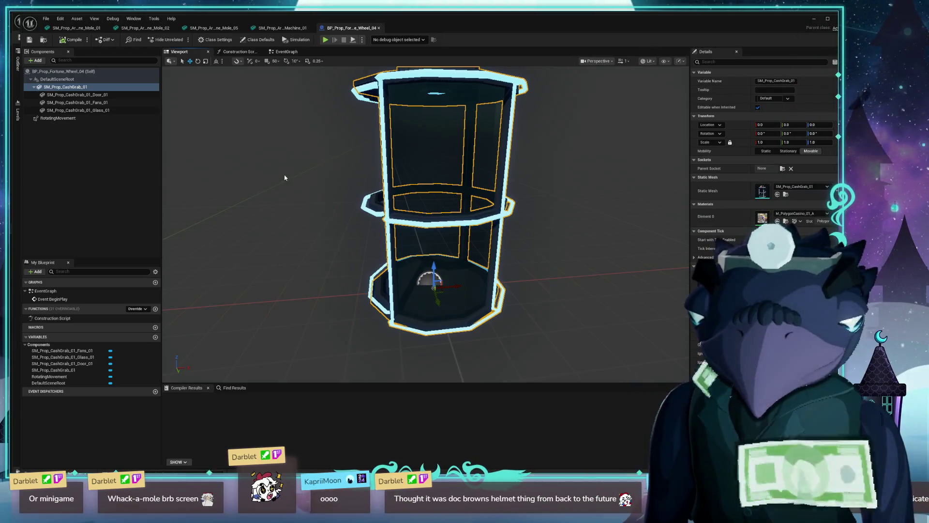
key("ctrl+space")
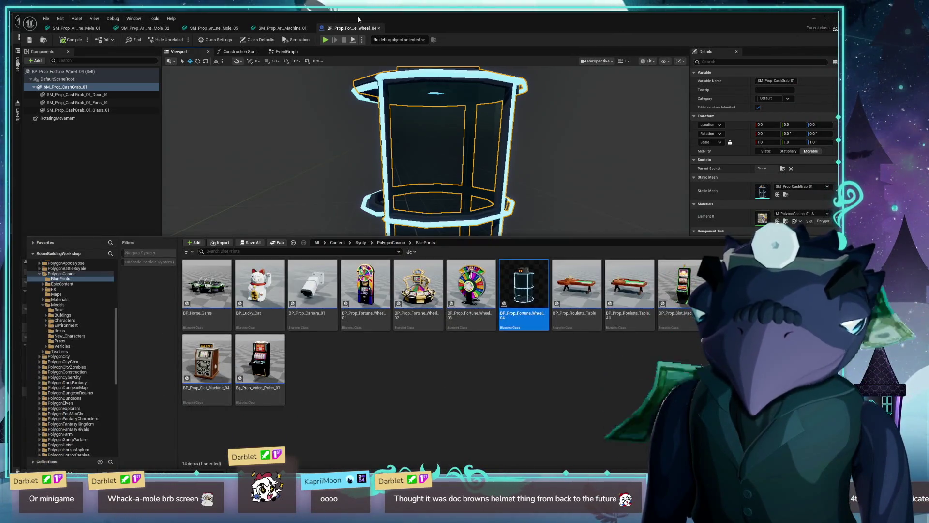
Step: Place the Fortune Wheel booth on the bedroom floor and play-test the level
left_click_drag(331, 16, 321, 364)
mouse_move(516, 347)
left_mouse_down()
mouse_move(354, 203)
mouse_move(326, 329)
mouse_move(341, 322)
left_mouse_up()
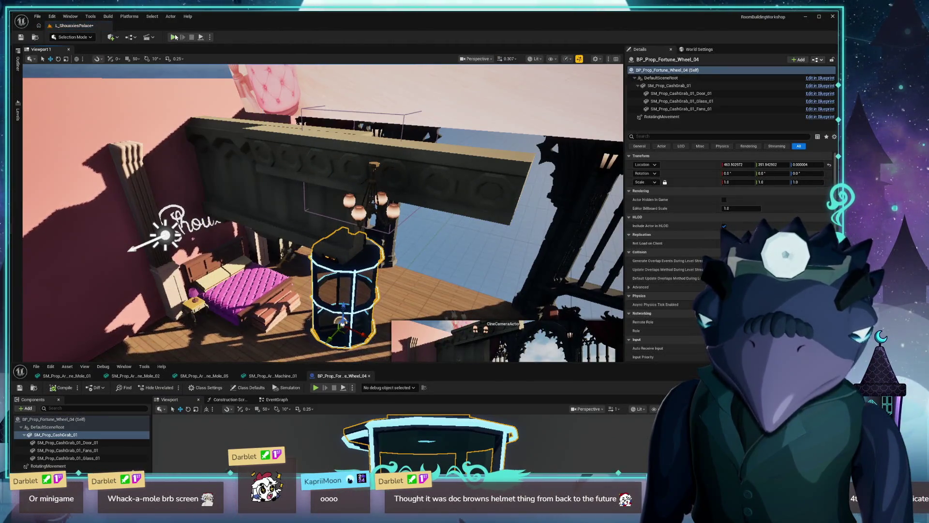
left_click(174, 37)
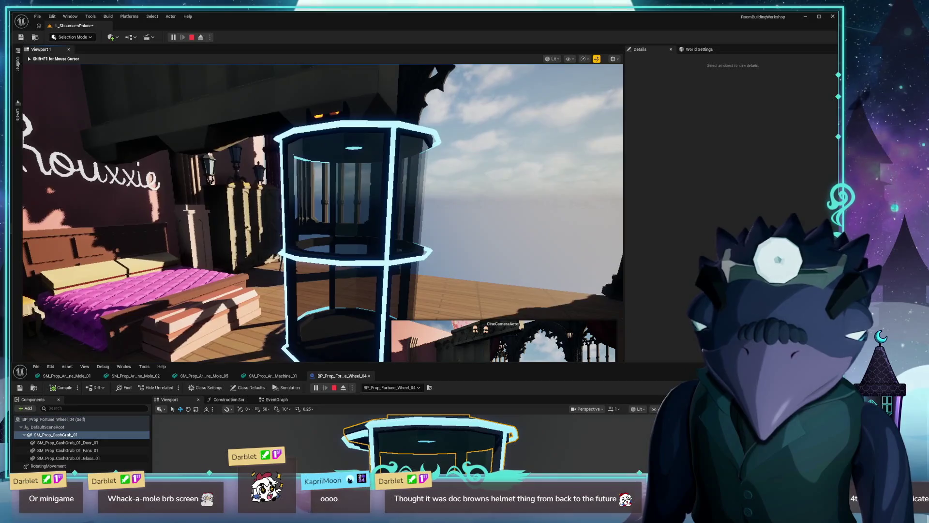
key("Escape")
key("Escape")
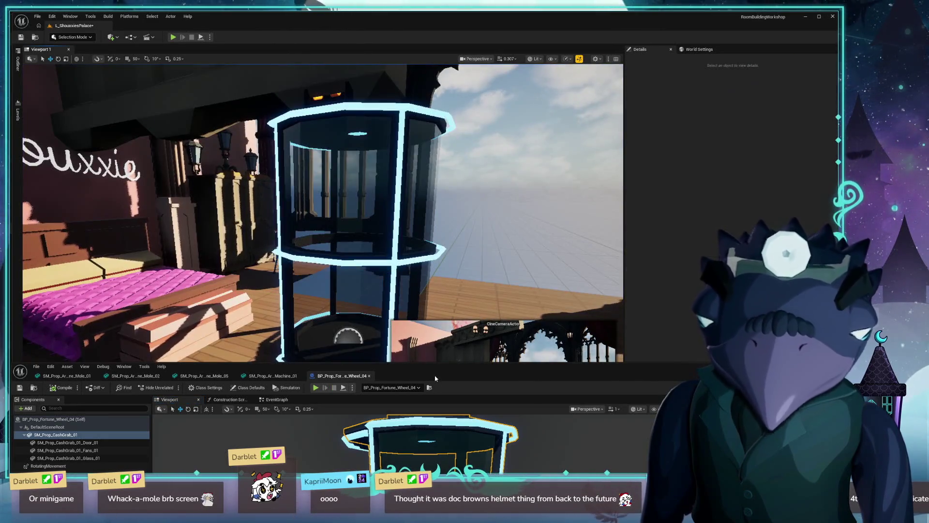
Step: Select the placed booth, then the floor and nearby pillar, and reselect the fortune wheel
left_click(389, 262)
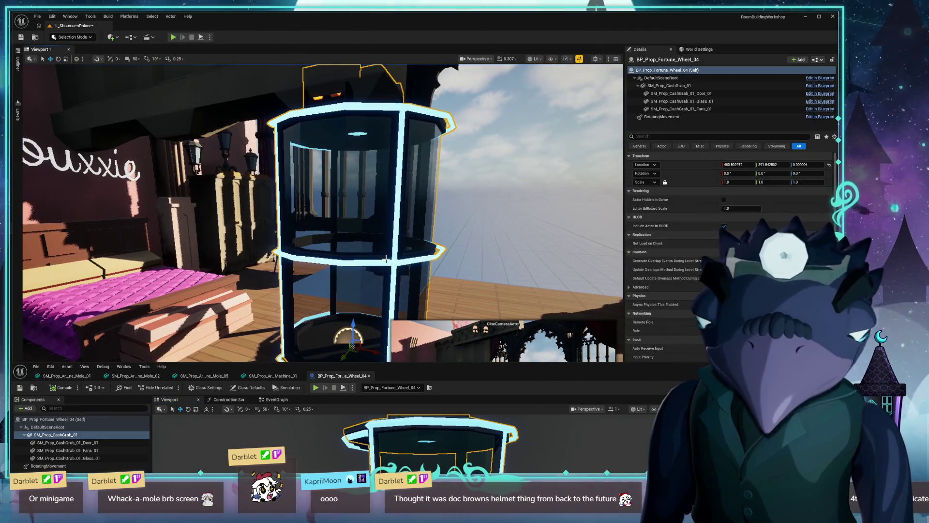
key("Escape")
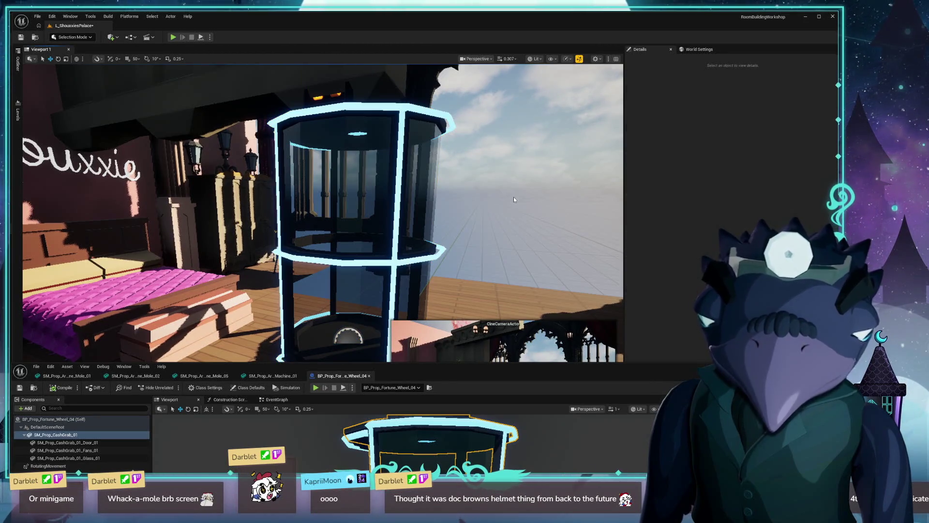
left_click(513, 197)
left_click(338, 108)
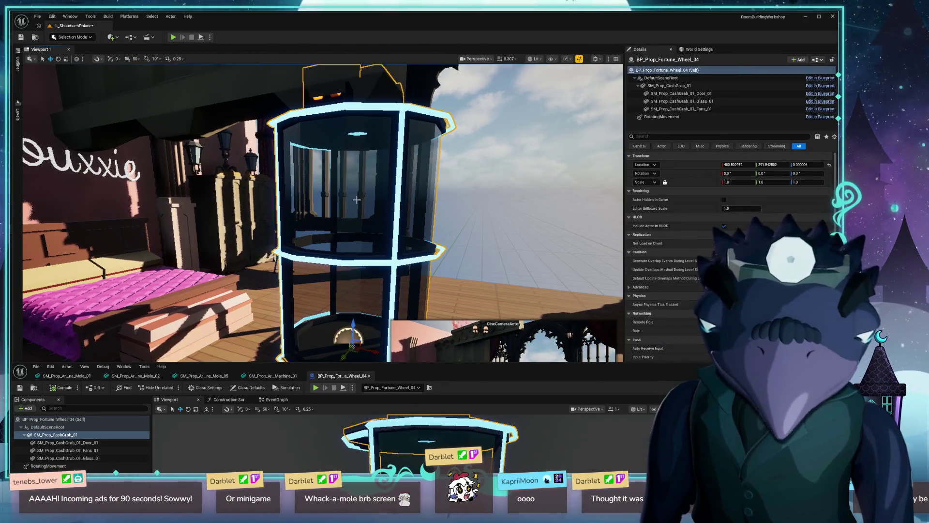
left_click(373, 275)
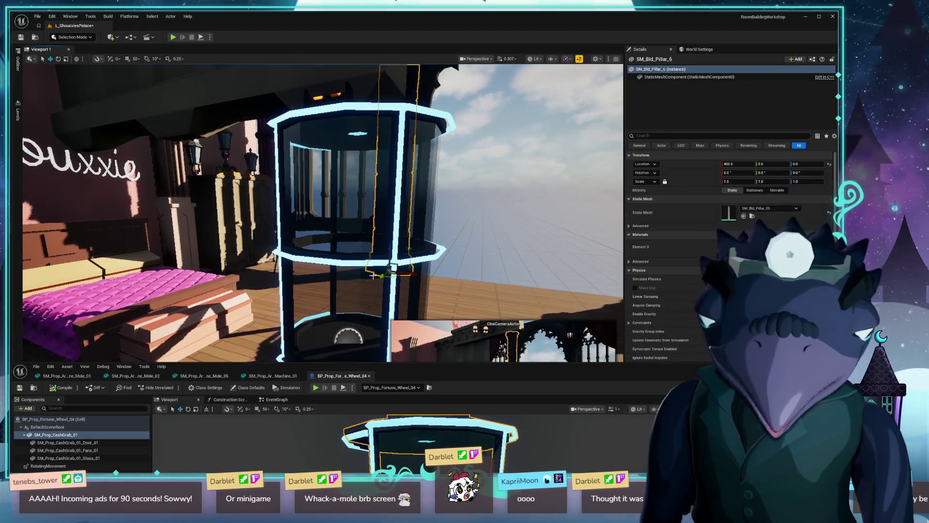
left_click(313, 343)
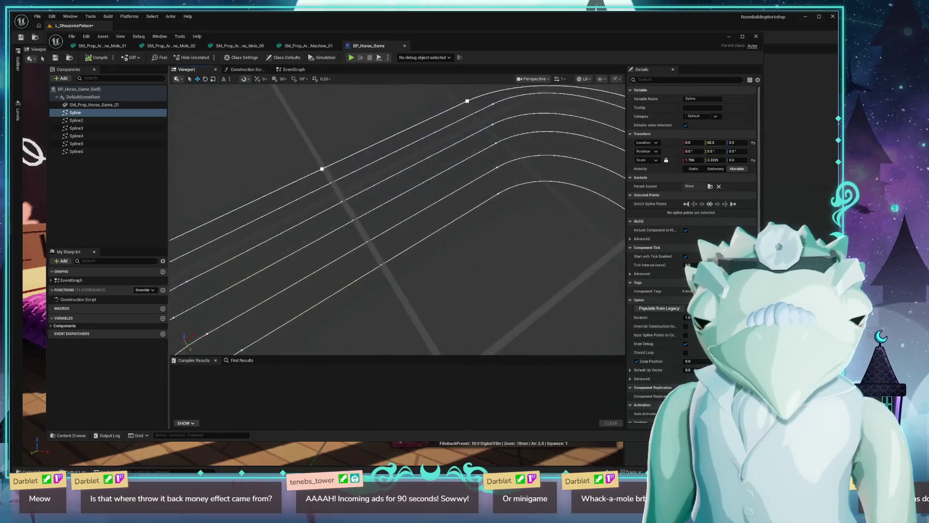
Step: Frame the horse-race track, orbit closer and select the SM_Prop_Horse_Game_01 mesh
key("f")
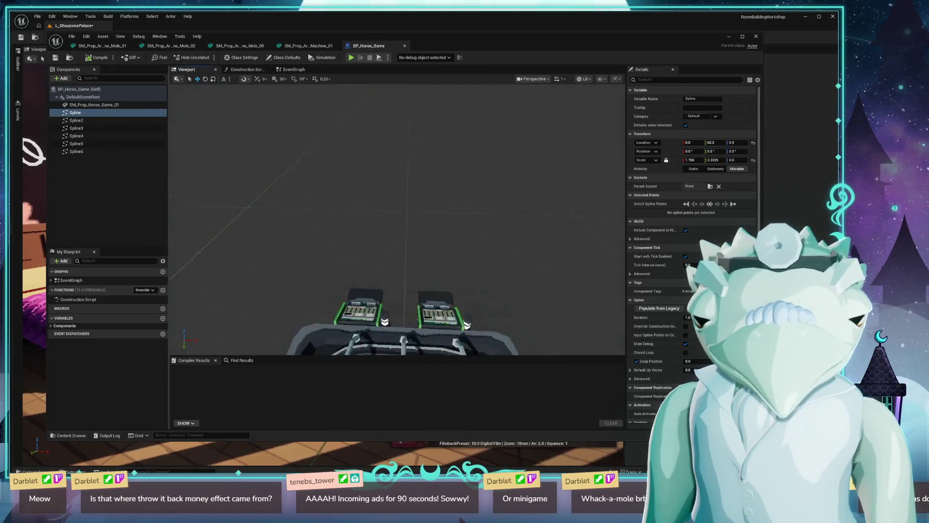
left_click_drag(171, 234, 210, 196)
left_click(94, 104)
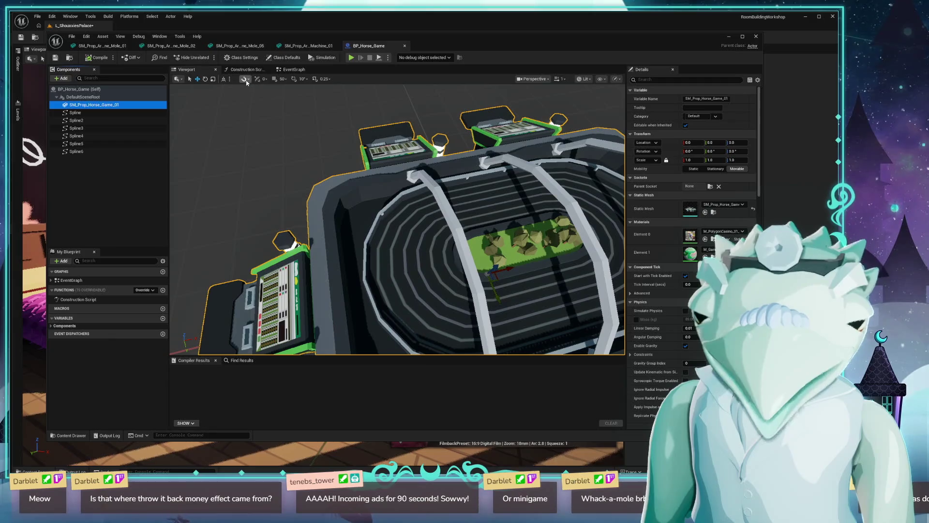
Step: Browse the horse game's event graph and construction script, then return to the 3D preview
left_click(238, 69)
left_click(293, 69)
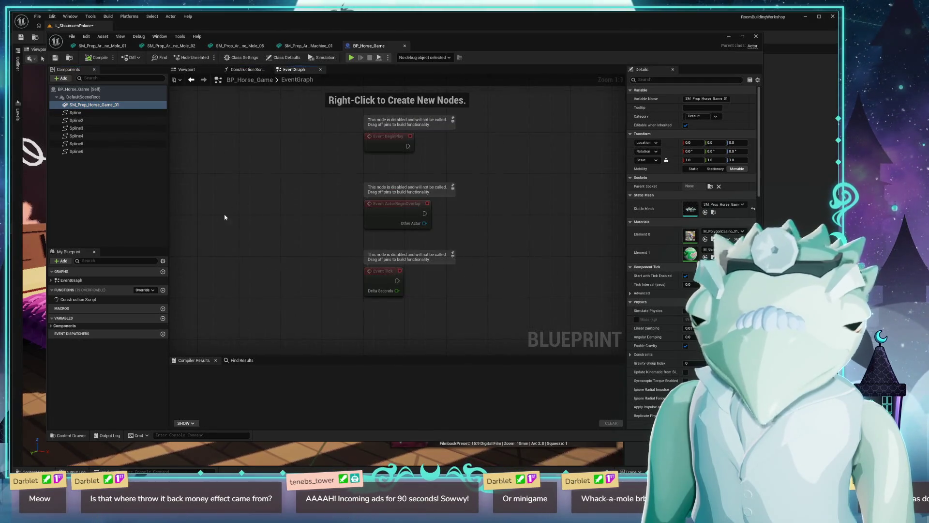
mouse_move(251, 218)
left_mouse_down()
mouse_move(342, 182)
mouse_move(182, 244)
mouse_move(248, 165)
left_mouse_up()
scroll(181, 245, "down", 3)
scroll(180, 245, "down", 3)
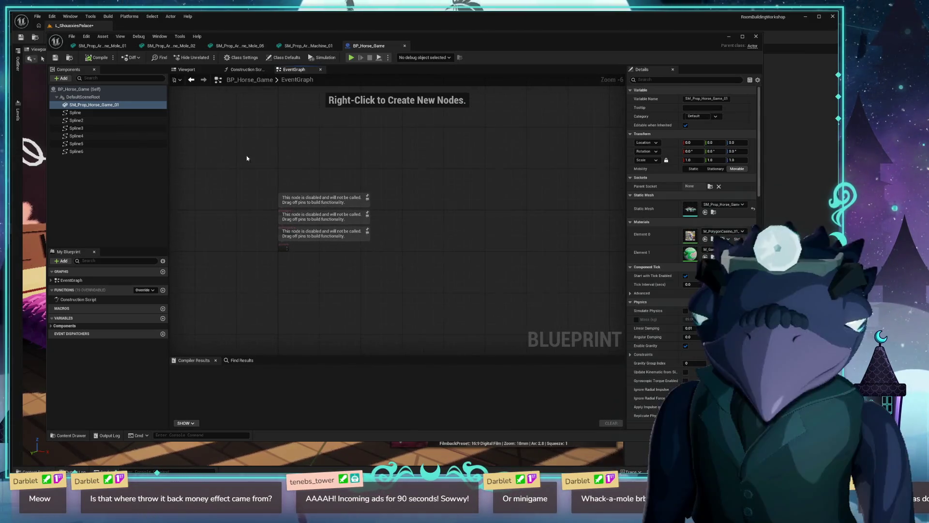
left_click(244, 70)
left_click(186, 69)
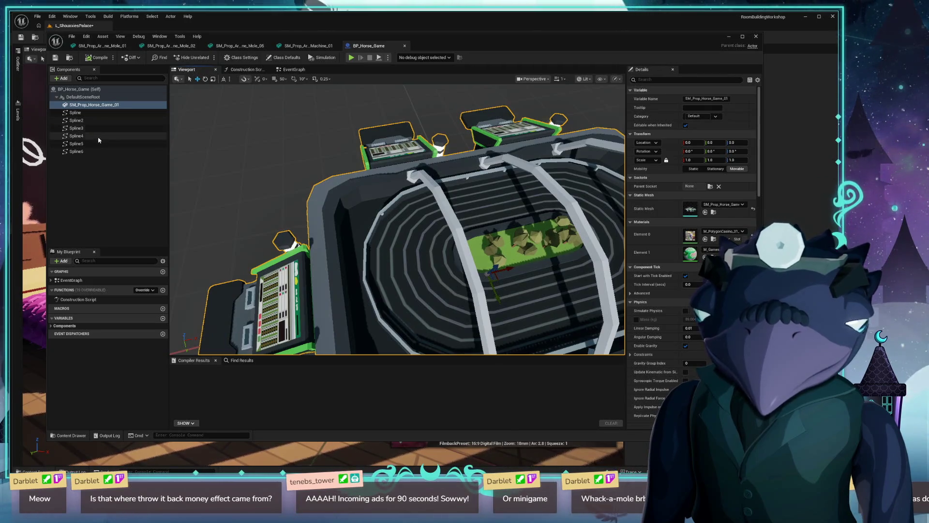
Step: Focus on the Spline and Spline2 track splines and orbit to check their curves
left_click(77, 113)
scroll(203, 182, "down", 5)
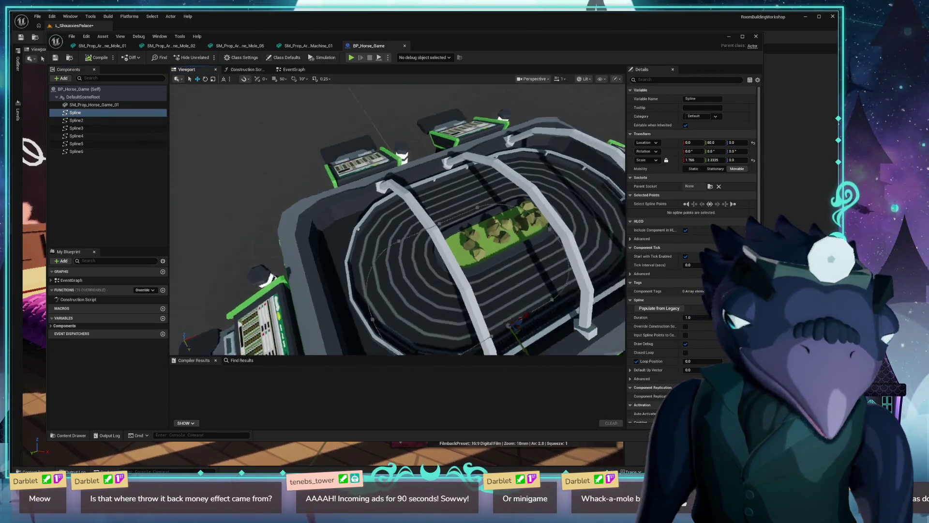
key("f")
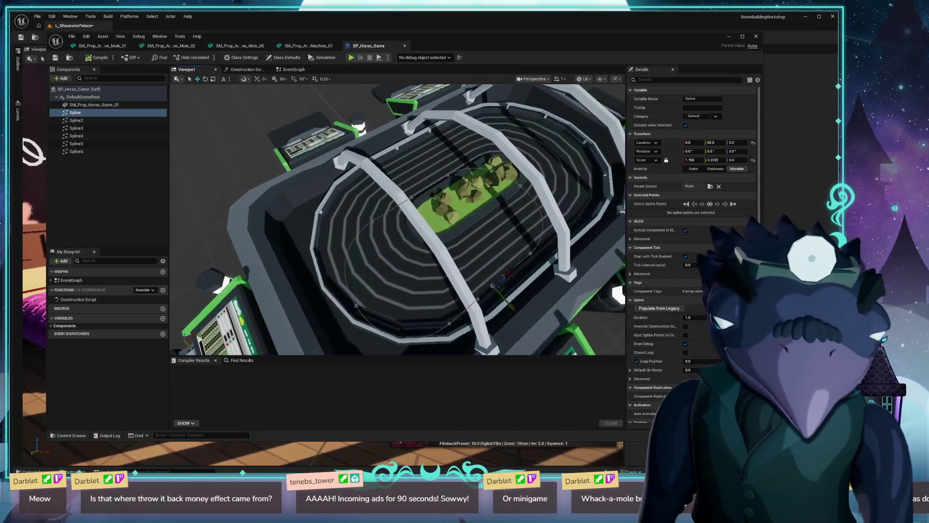
left_click(76, 120)
key("f")
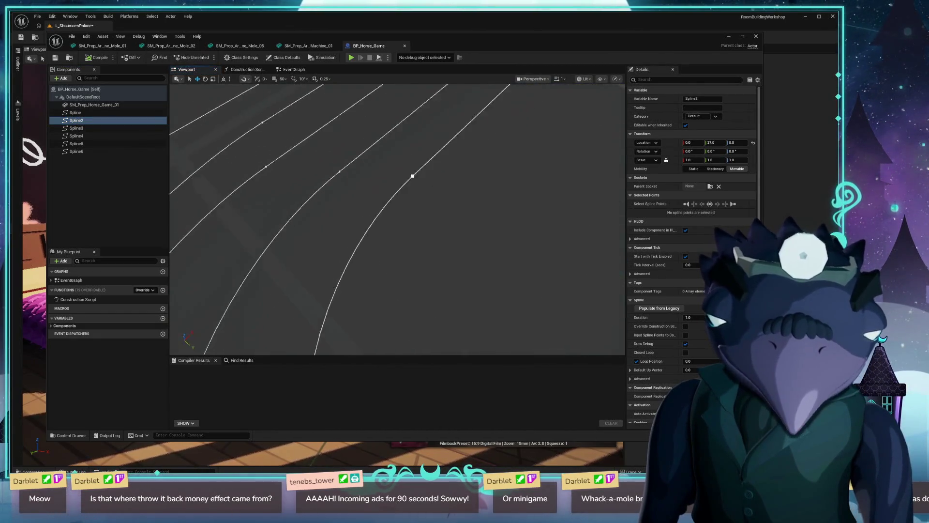
mouse_move(396, 218)
left_mouse_down()
mouse_move(397, 160)
mouse_move(416, 252)
mouse_move(465, 222)
mouse_move(397, 175)
mouse_move(392, 191)
left_mouse_up()
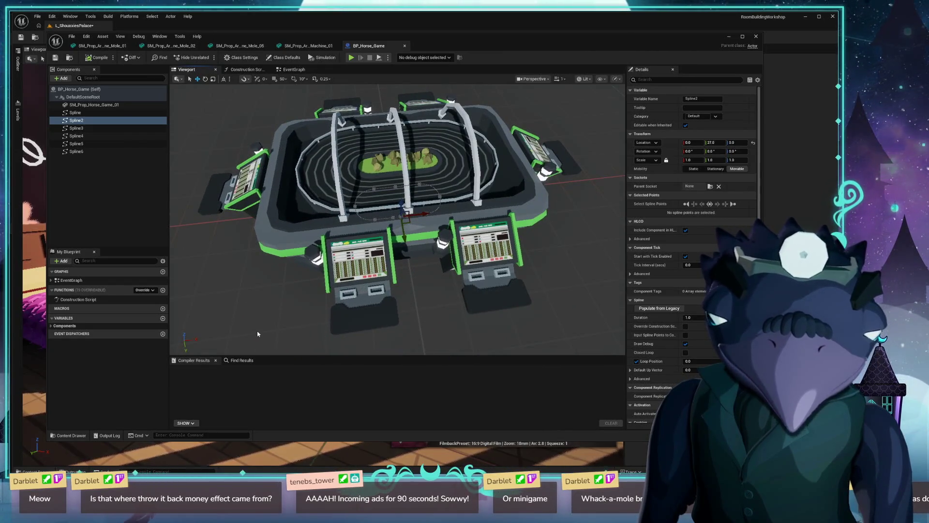
key("ctrl+space")
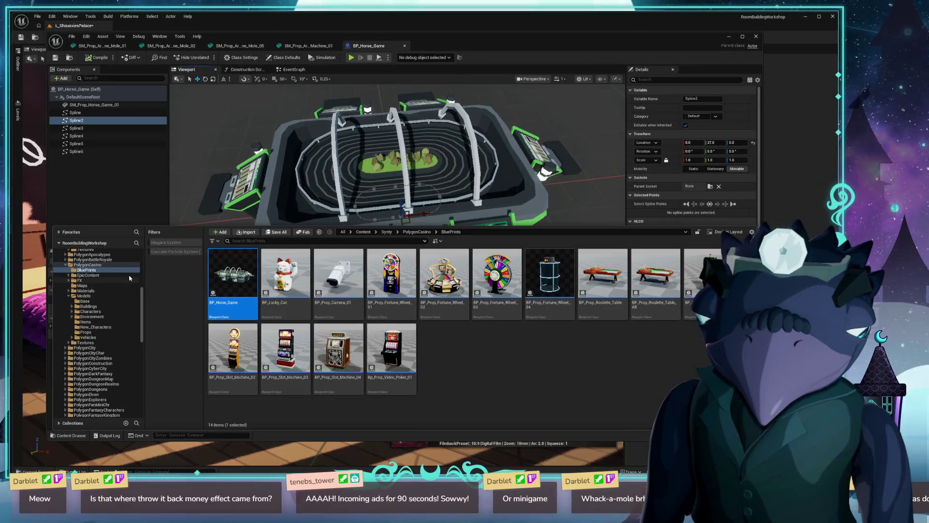
Step: Browse EpicContent, Blueprints and Mannequin folders, then open PolygonCasino's New_Characters folder
left_click(92, 275)
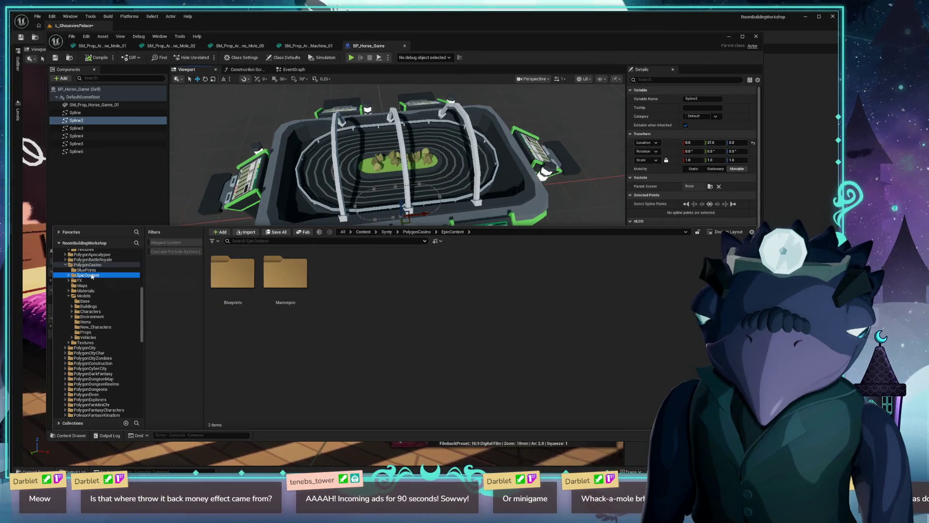
double_click(233, 272)
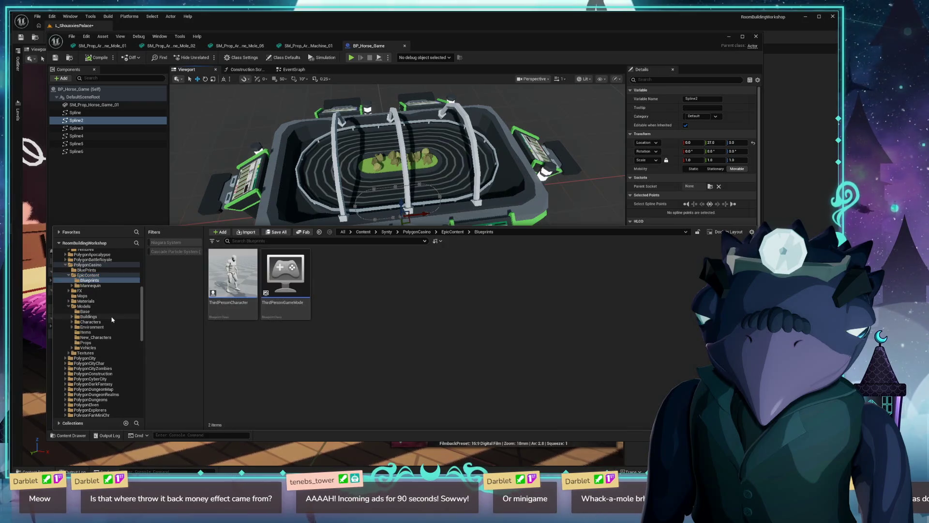
left_click(90, 285)
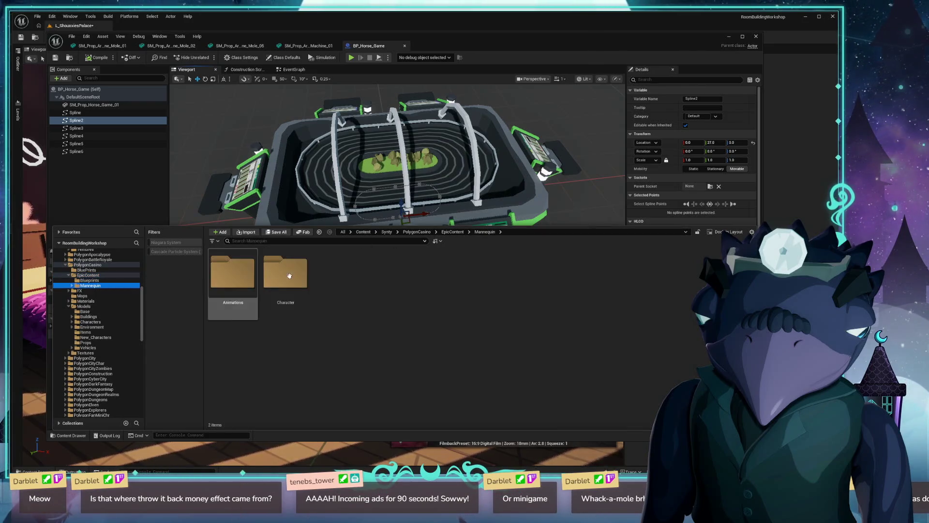
left_click(69, 276)
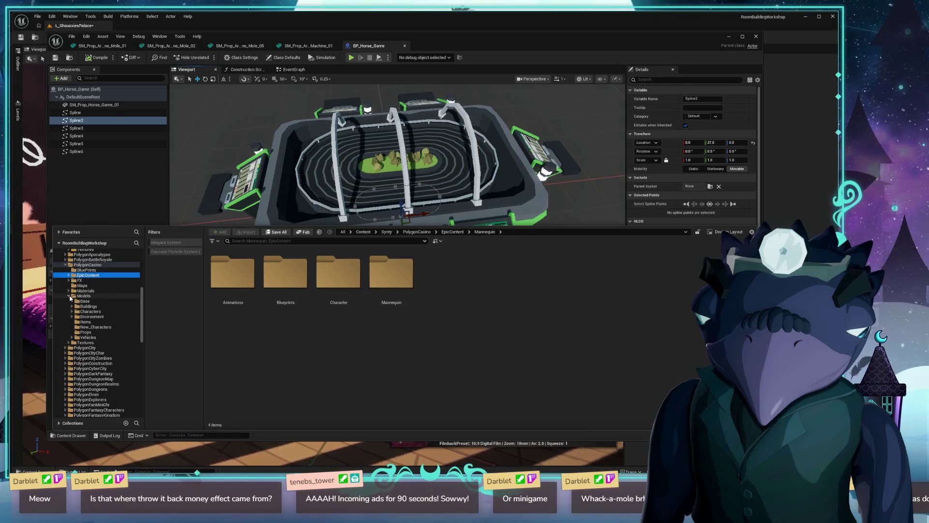
left_click(93, 327)
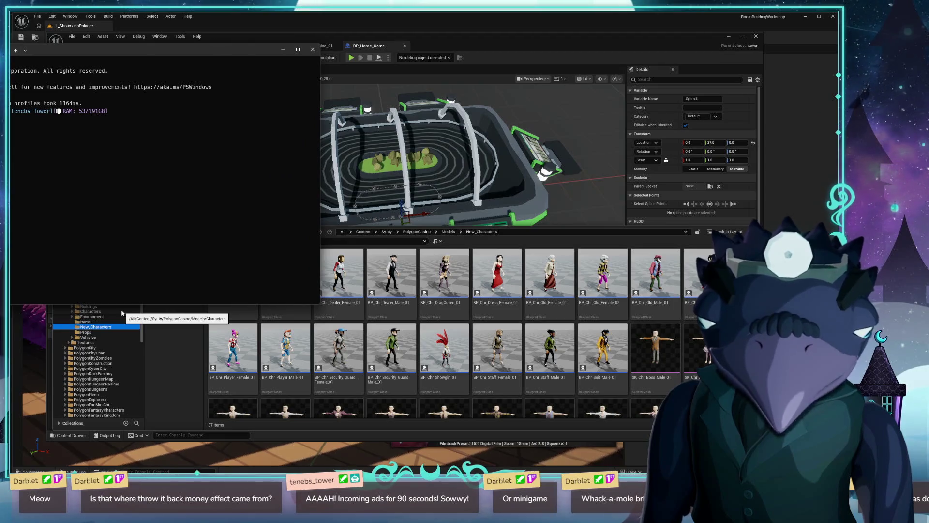
Step: Add two fresh prompt lines in Windows Terminal and type 'down.py'
key("Return")
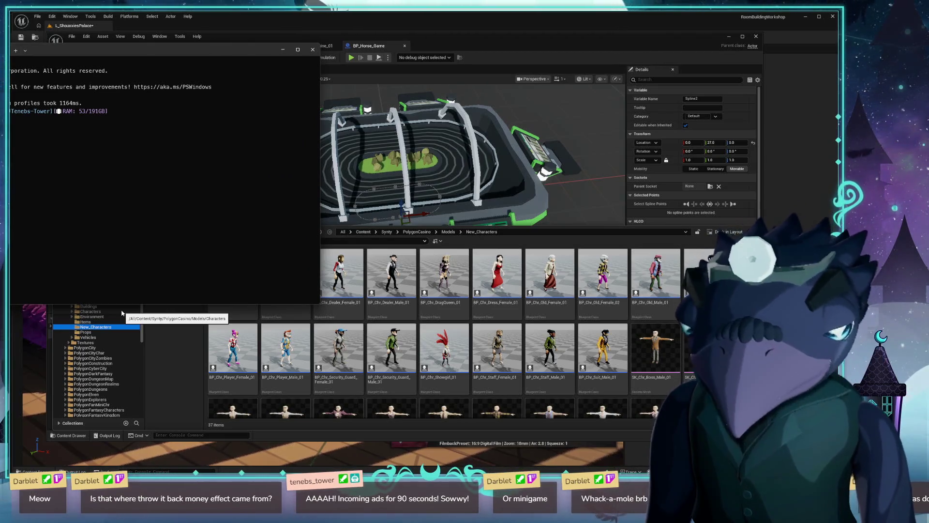
key("Return")
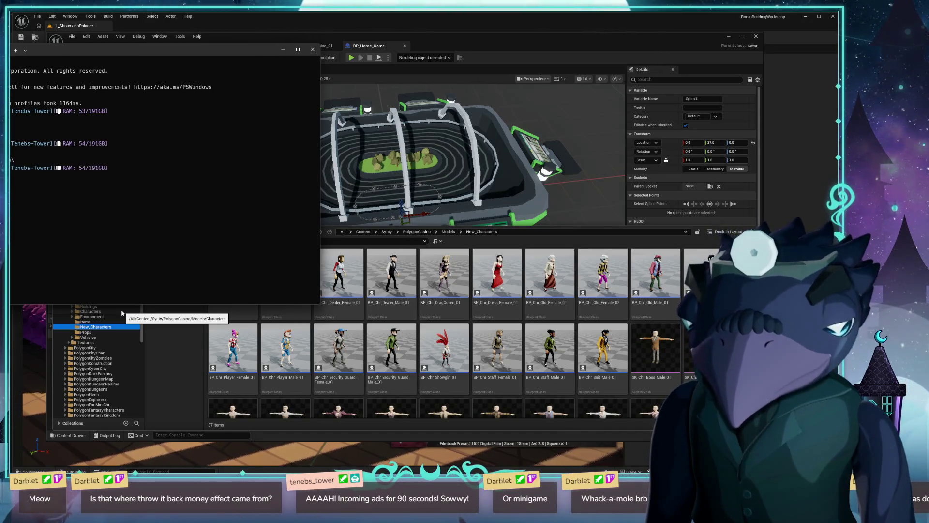
type("down.py")
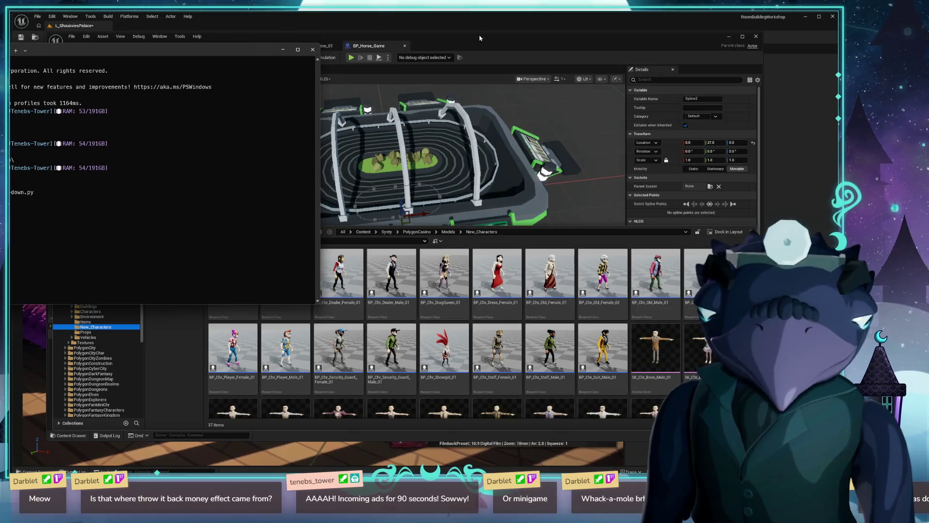
left_click(554, 48)
Step: Open BP_Chr_DragQueen_01's viewport and orbit and zoom to view the drag queen front-on
double_click(444, 273)
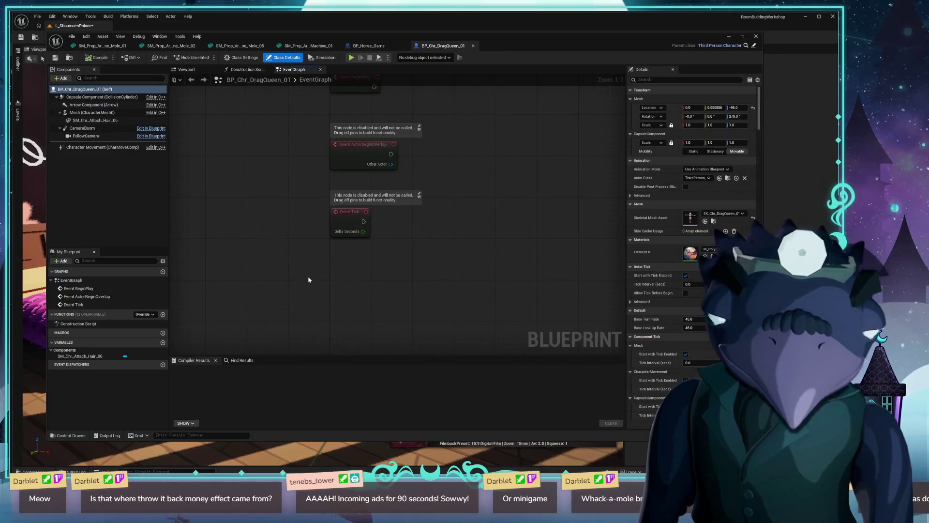
left_click(187, 68)
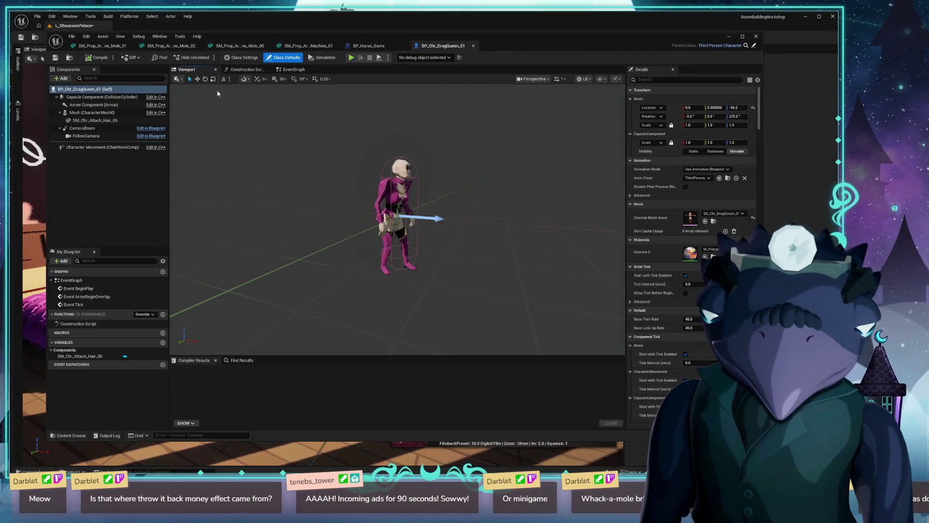
left_click_drag(396, 218, 351, 242)
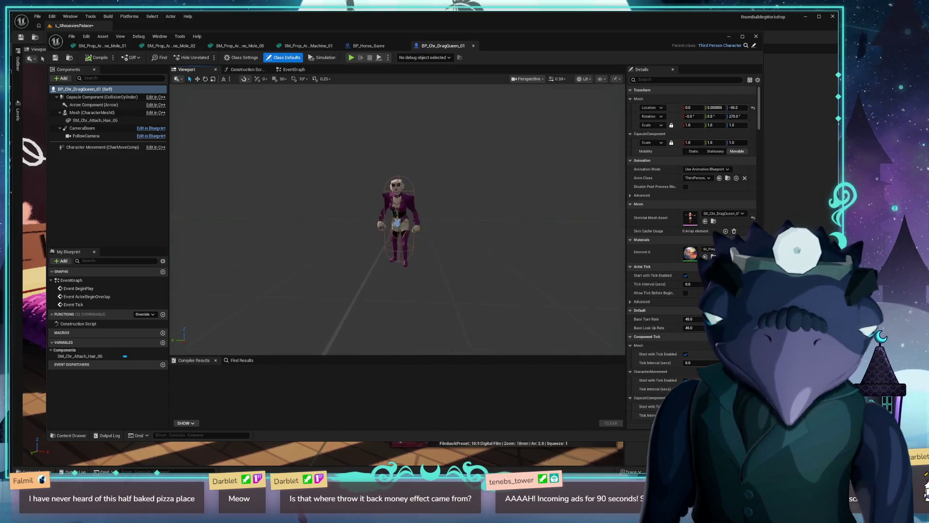
scroll(397, 218, "up", 5)
scroll(397, 218, "up", 5)
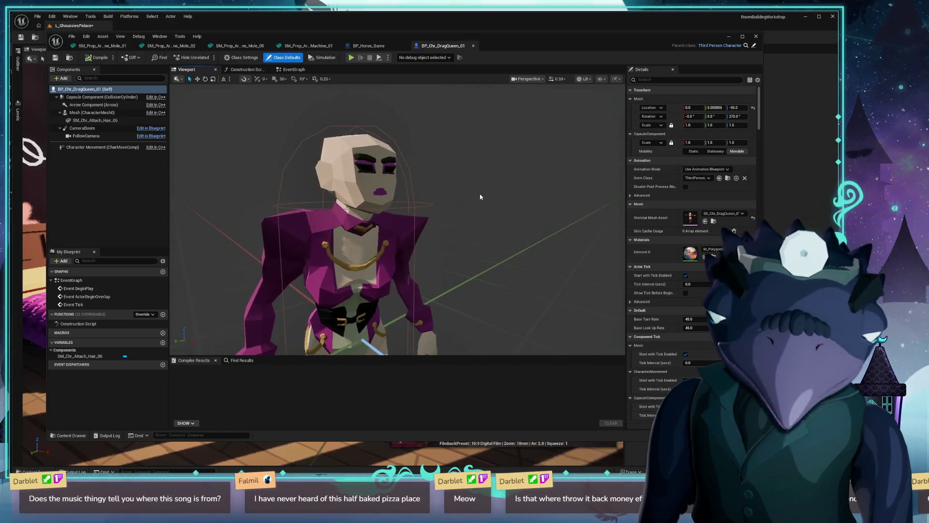
scroll(480, 196, "down", 3)
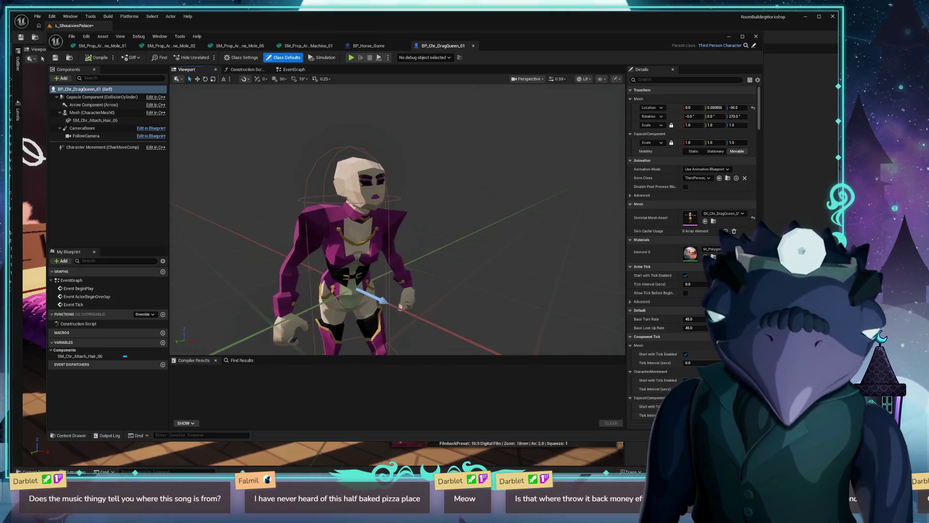
scroll(396, 218, "down", 2)
scroll(397, 218, "up", 5)
mouse_move(410, 201)
left_mouse_down()
mouse_move(410, 185)
mouse_move(411, 200)
mouse_move(426, 199)
mouse_move(374, 190)
left_mouse_up()
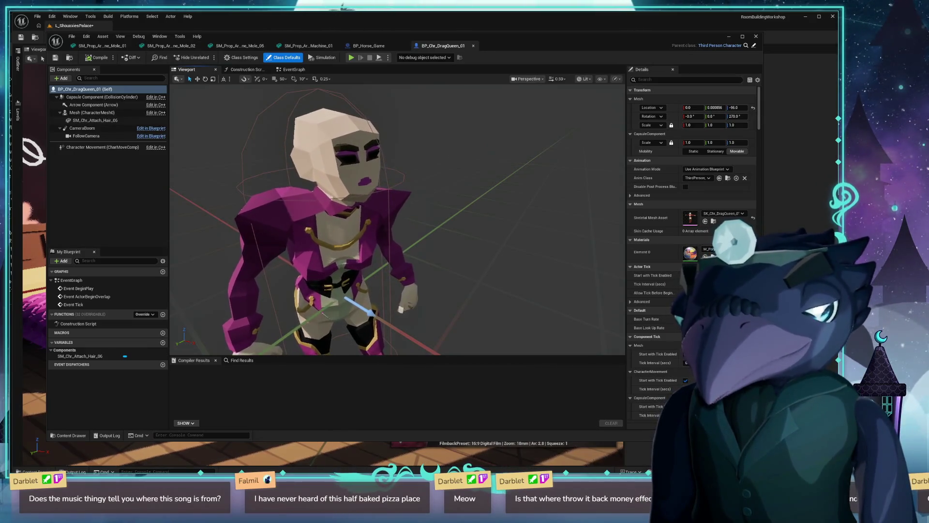
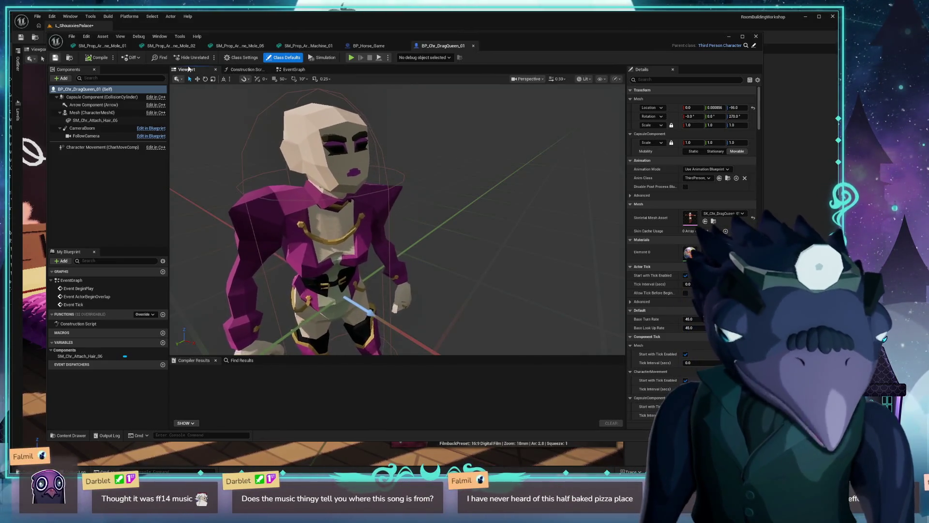
Step: Inspect the character's hair, capsule and class-default components, ending on SM_Chr_Attach_Hair_06
mouse_move(324, 139)
left_mouse_down()
mouse_move(368, 146)
mouse_move(358, 159)
left_mouse_up()
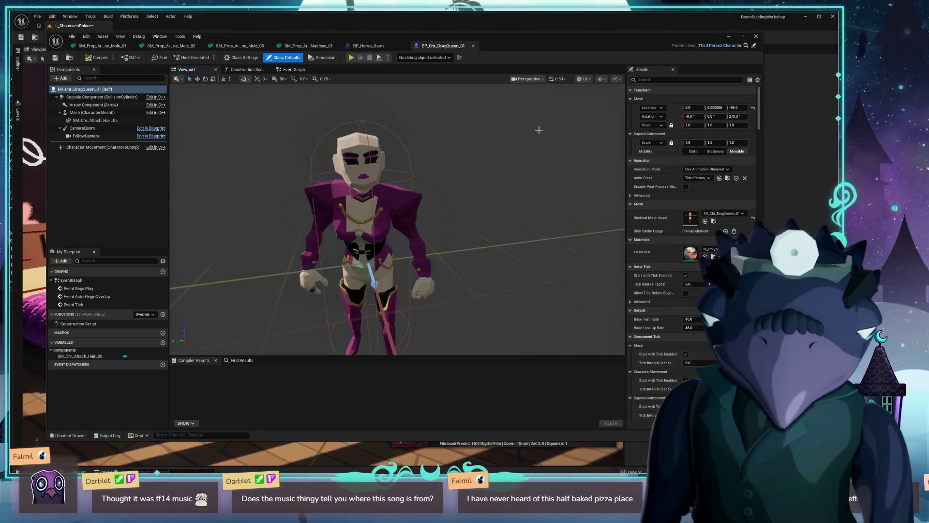
key("ctrl+space")
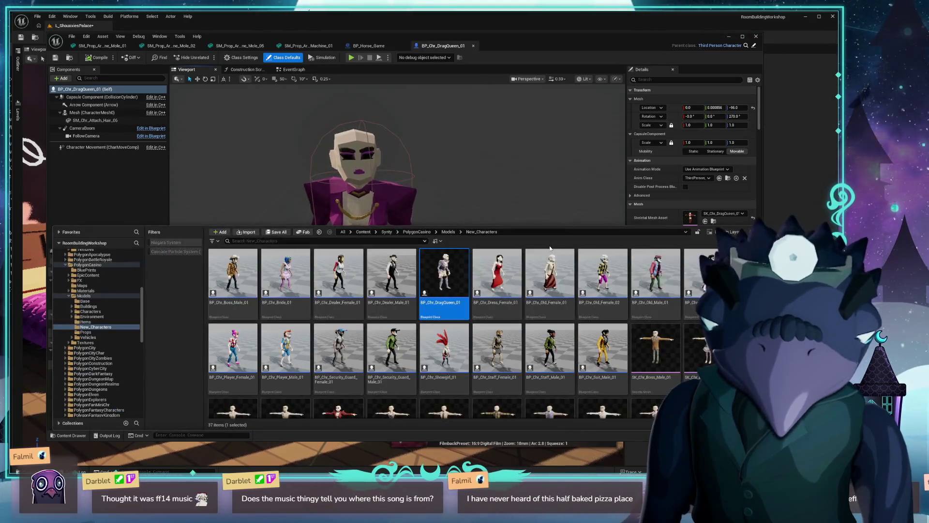
left_click_drag(515, 189, 460, 174)
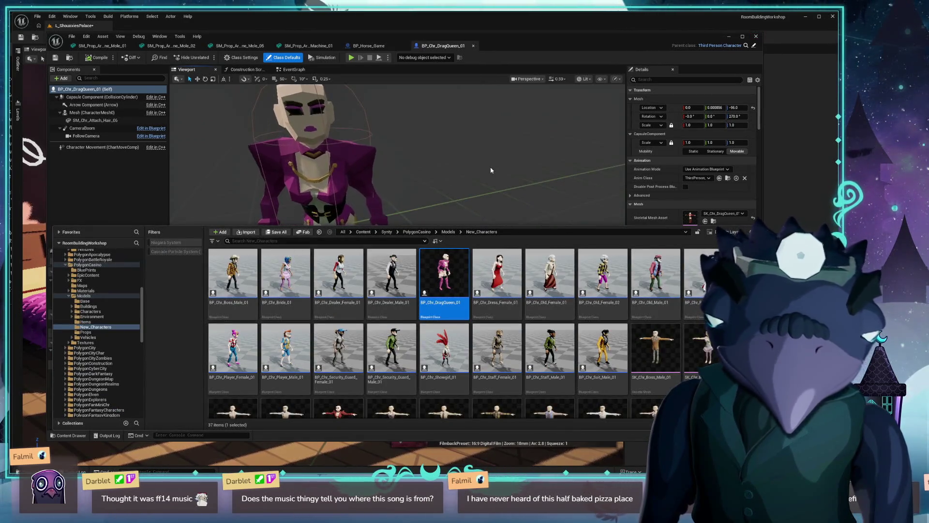
left_click(106, 184)
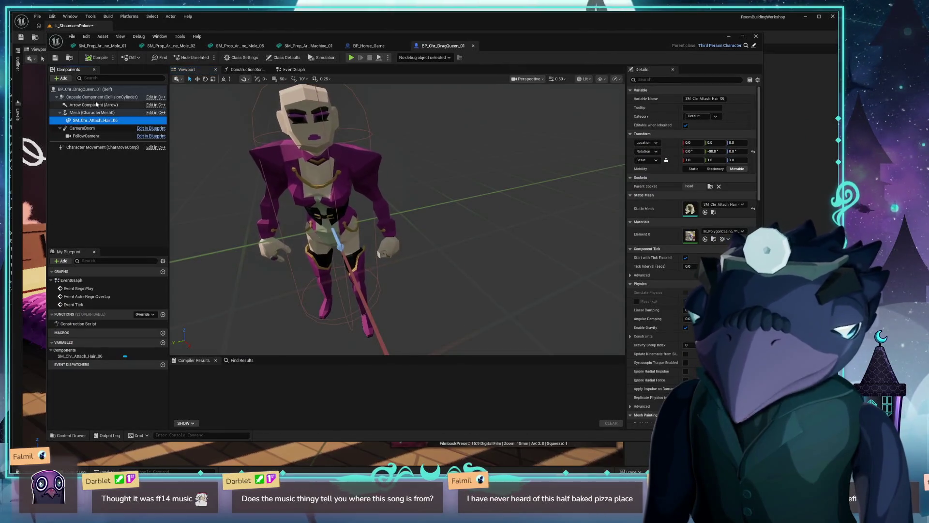
left_click(97, 97)
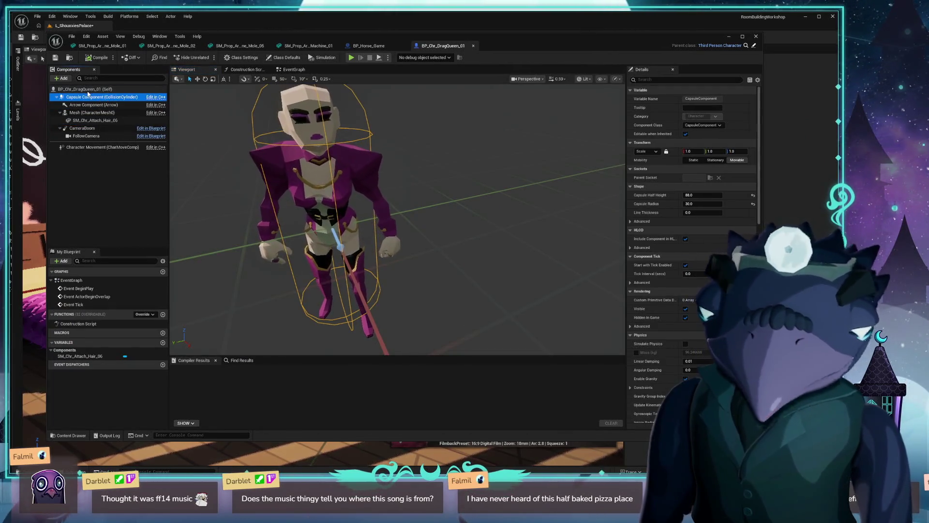
left_click(87, 89)
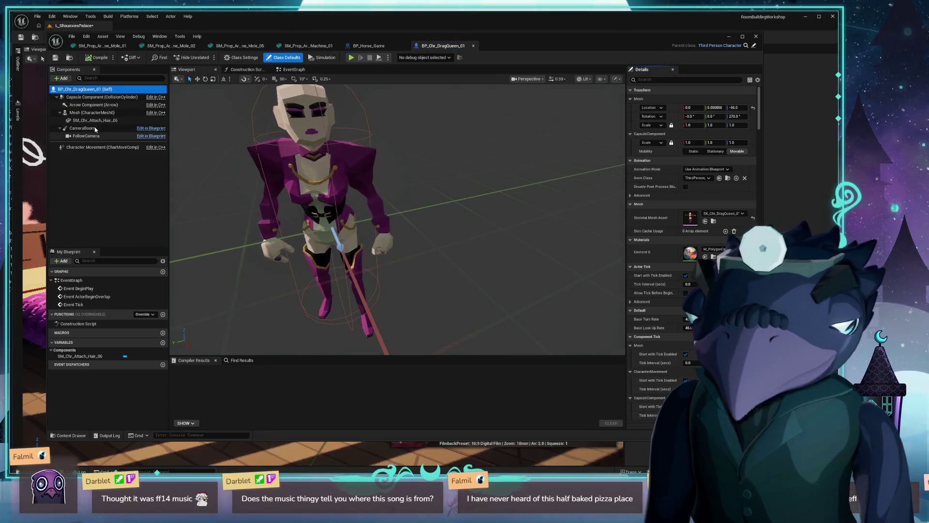
left_click(127, 121)
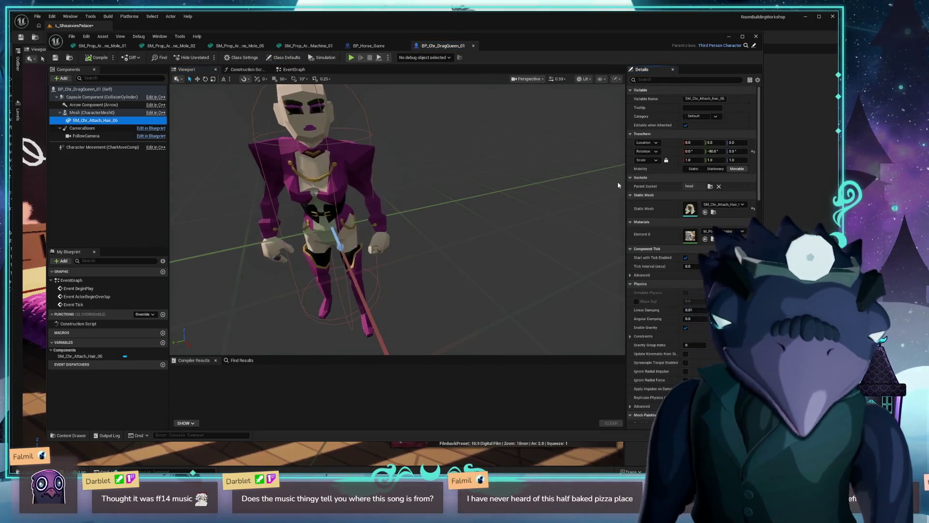
Step: Filter SM_Chr_Attach_Hair_06's Details by 'visi', then close the BP_Chr_DragQueen_01 Blueprint editor
scroll(397, 218, "down", 5)
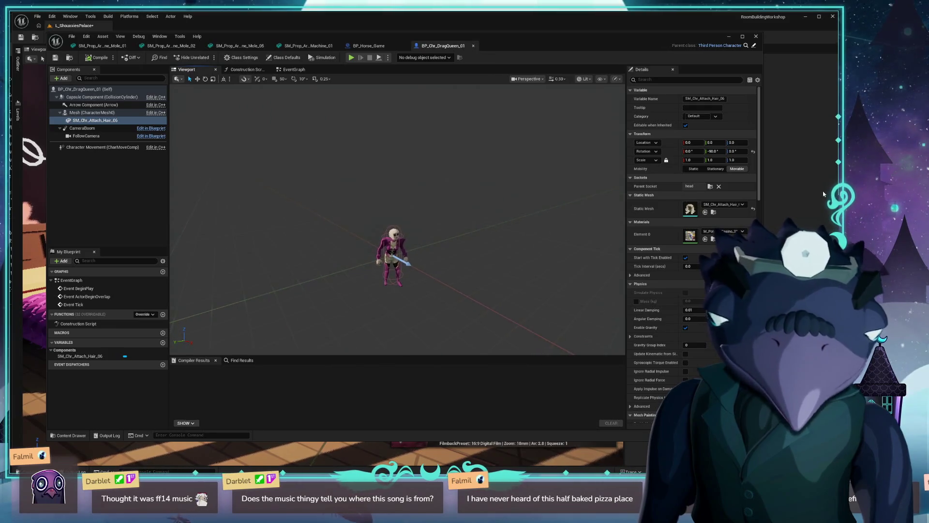
left_click_drag(397, 218, 416, 194)
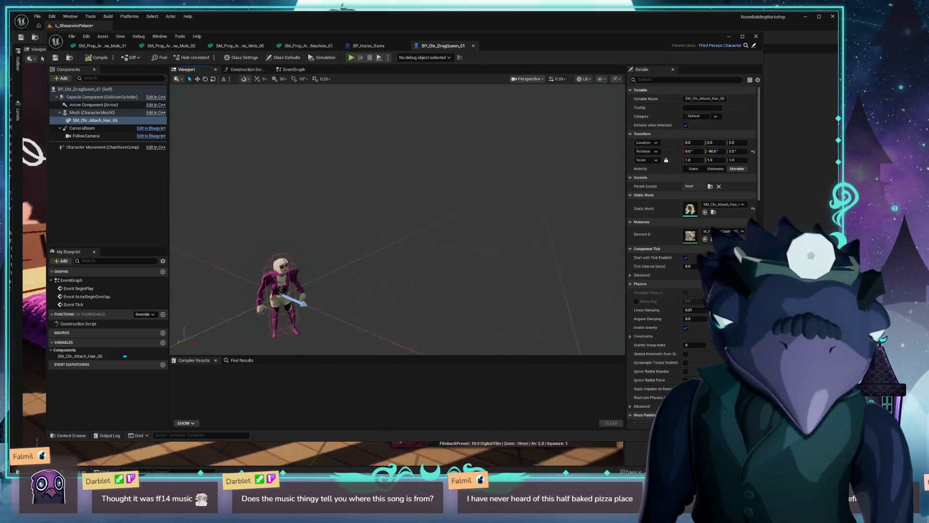
scroll(660, 247, "down", 5)
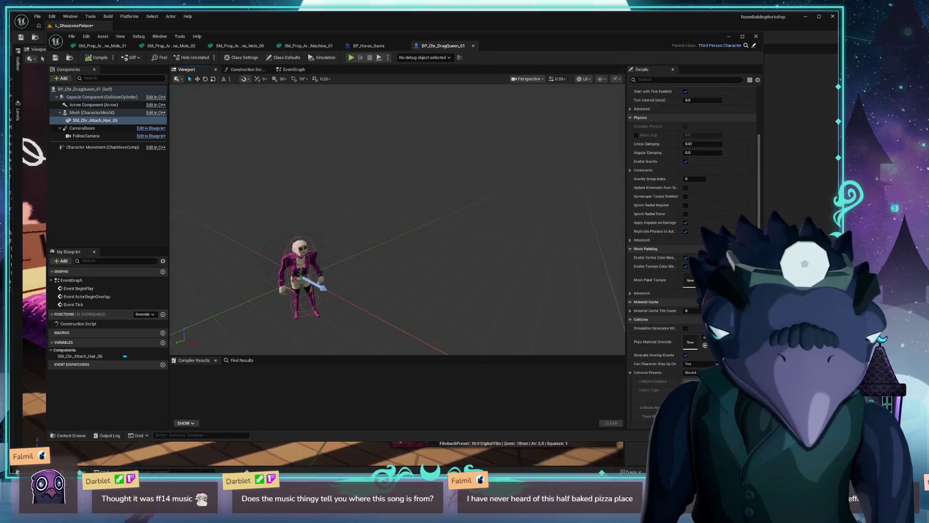
scroll(660, 248, "down", 6)
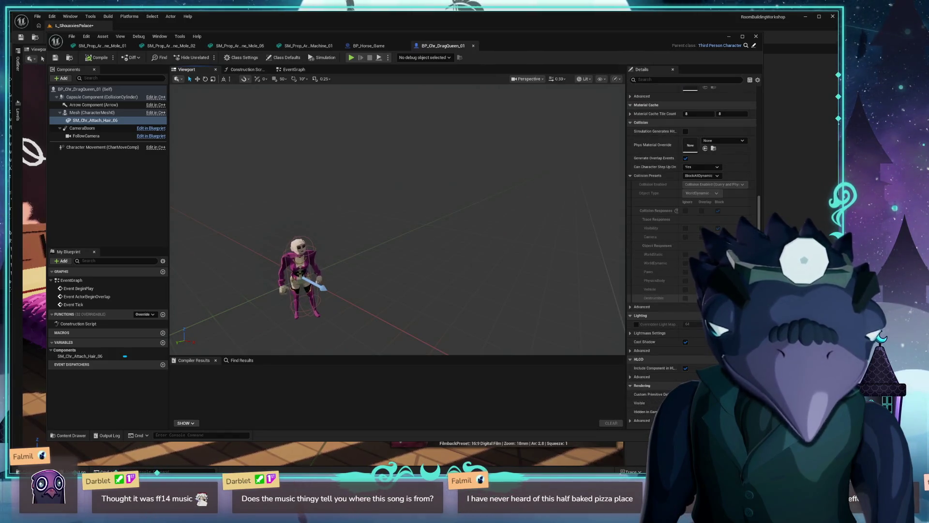
scroll(656, 198, "down", 2)
left_click(674, 80)
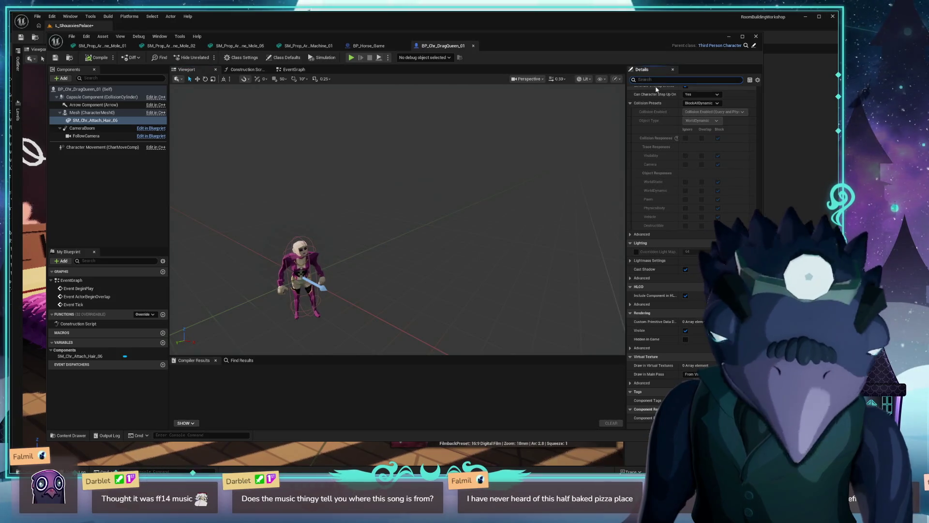
type("visi")
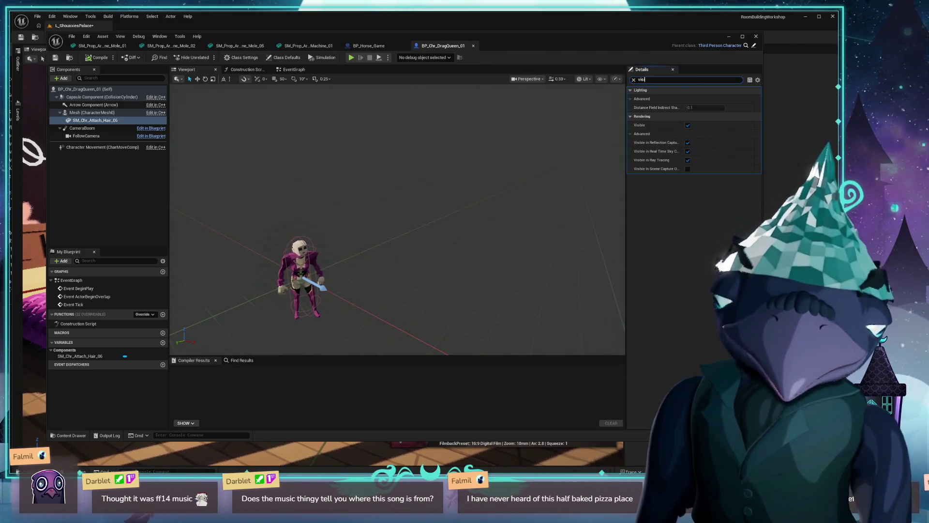
left_click(756, 37)
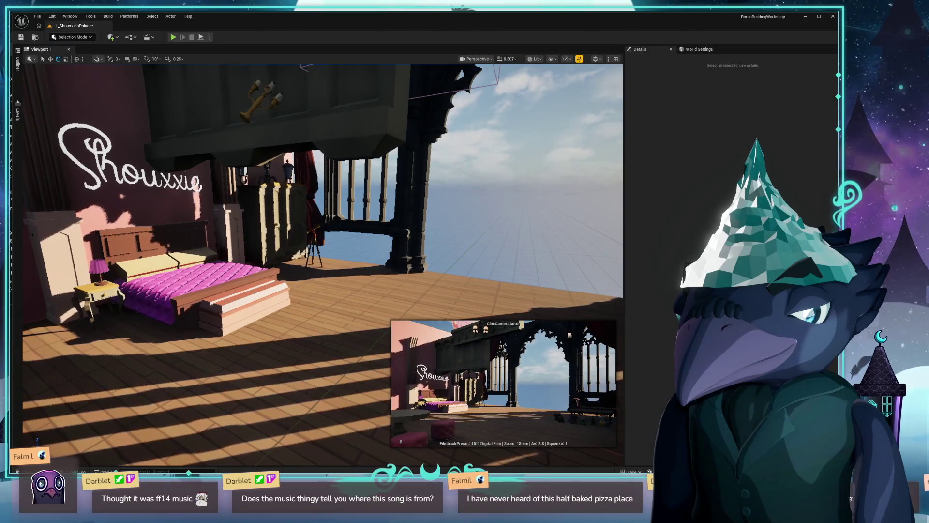
Step: Drag the YouTube bossa nova music window from the screen edge over the Unreal editor
left_click_drag(3, 75, 375, 77)
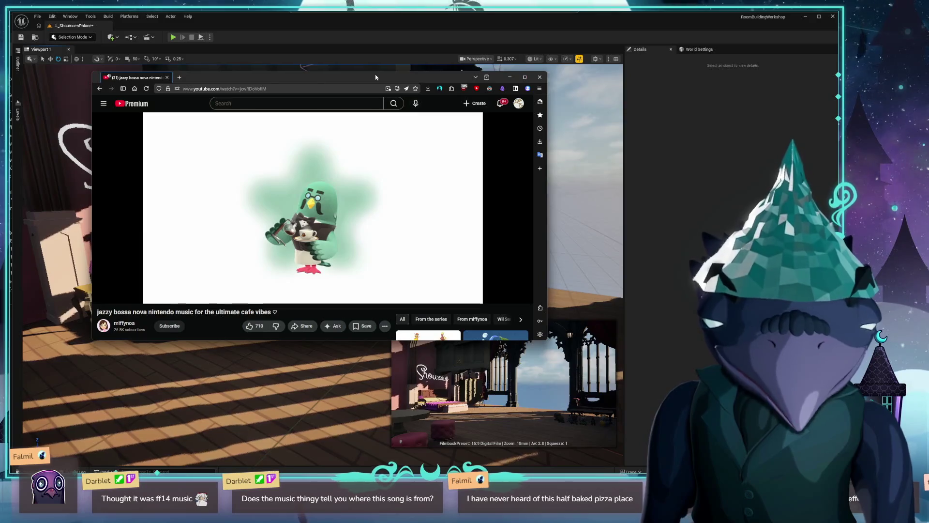
Step: Minimise the YouTube browser so the ShouxxiePalace bedroom level shows again
left_click(510, 77)
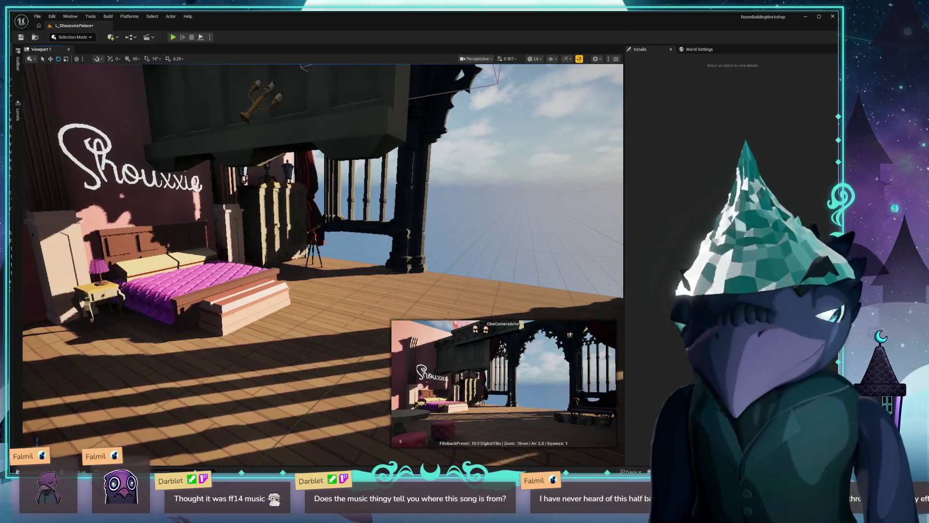
Step: Delete the dark arched wall block by the wardrobe
left_click_drag(332, 287, 294, 237)
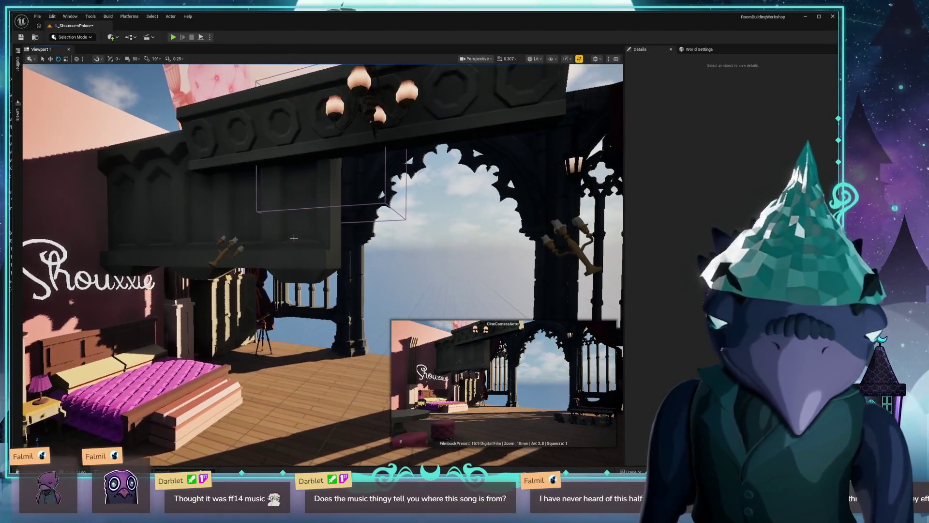
left_click(307, 234)
key("Delete")
Step: Paste a point light by the curtain lamp to light the red wall
mouse_move(483, 121)
left_mouse_down()
mouse_move(460, 142)
mouse_move(489, 164)
mouse_move(416, 130)
mouse_move(353, 138)
mouse_move(377, 138)
mouse_move(389, 94)
mouse_move(428, 125)
mouse_move(426, 117)
mouse_move(421, 128)
left_mouse_up()
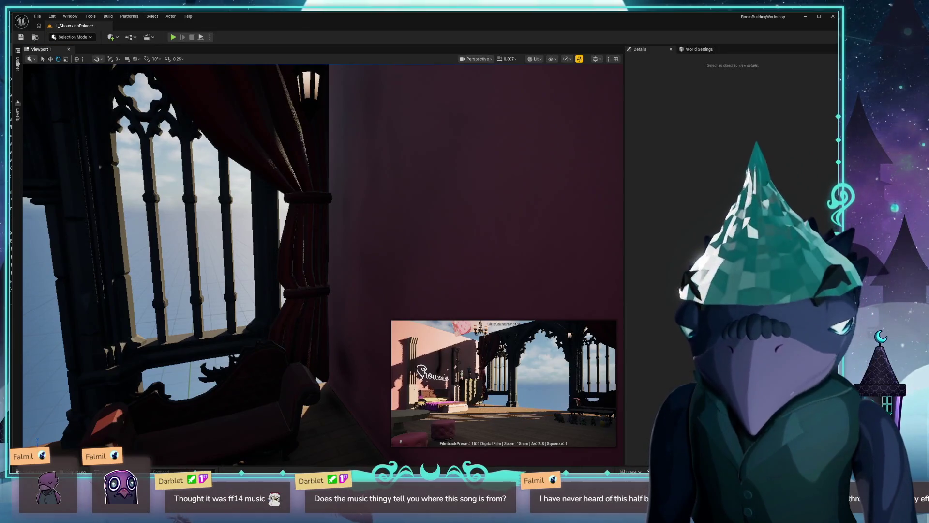
key("ctrl+v")
mouse_move(302, 168)
left_mouse_down()
mouse_move(256, 168)
mouse_move(288, 145)
left_mouse_up()
mouse_move(384, 142)
left_mouse_down()
mouse_move(352, 130)
mouse_move(247, 152)
mouse_move(334, 183)
mouse_move(357, 178)
mouse_move(332, 204)
mouse_move(279, 224)
mouse_move(220, 204)
mouse_move(331, 116)
mouse_move(339, 191)
mouse_move(385, 202)
mouse_move(310, 462)
mouse_move(308, 251)
mouse_move(320, 229)
mouse_move(320, 271)
mouse_move(320, 227)
left_mouse_up()
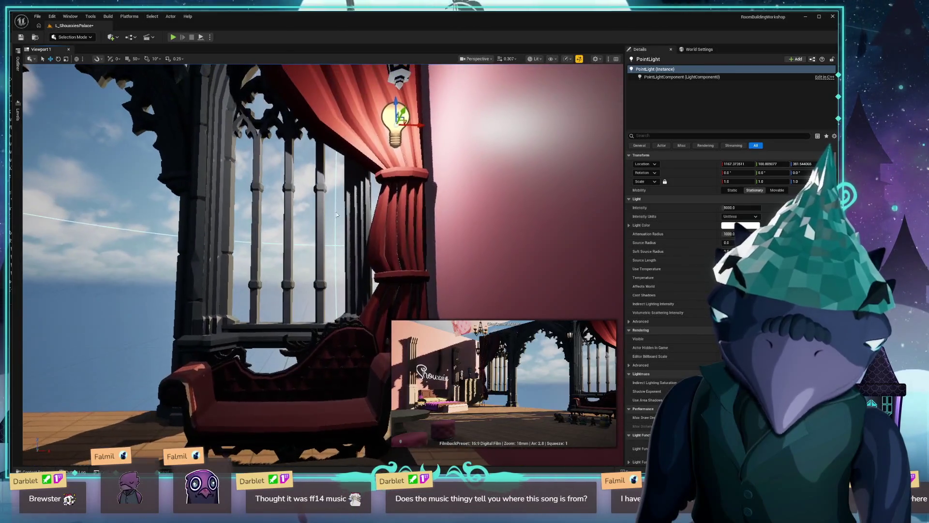
Step: Reposition the point light up and then down along the red curtain
left_click_drag(415, 106, 471, 66)
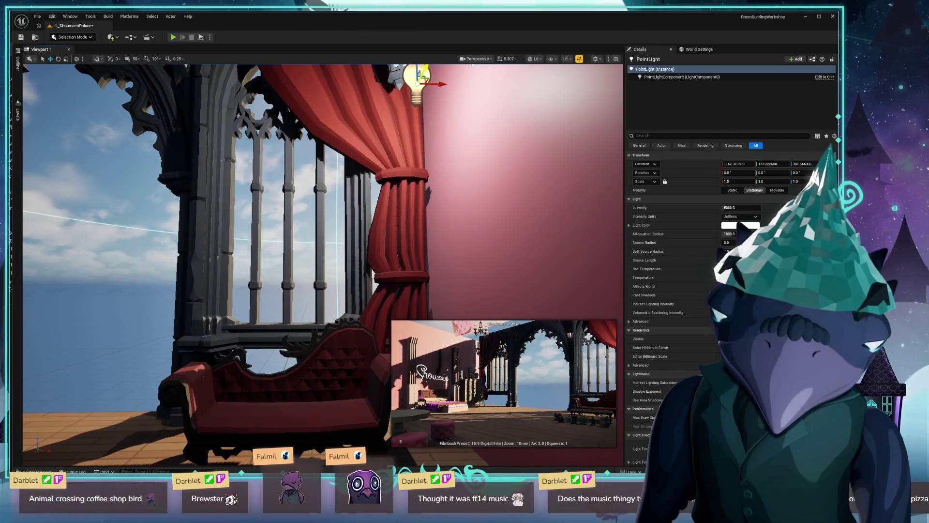
left_click(352, 209)
left_click_drag(301, 254, 212, 279)
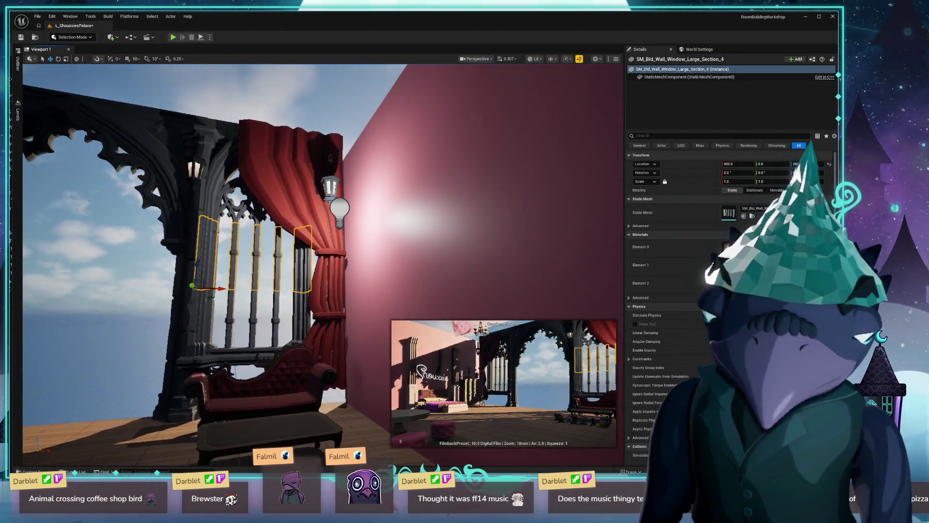
left_click(343, 208)
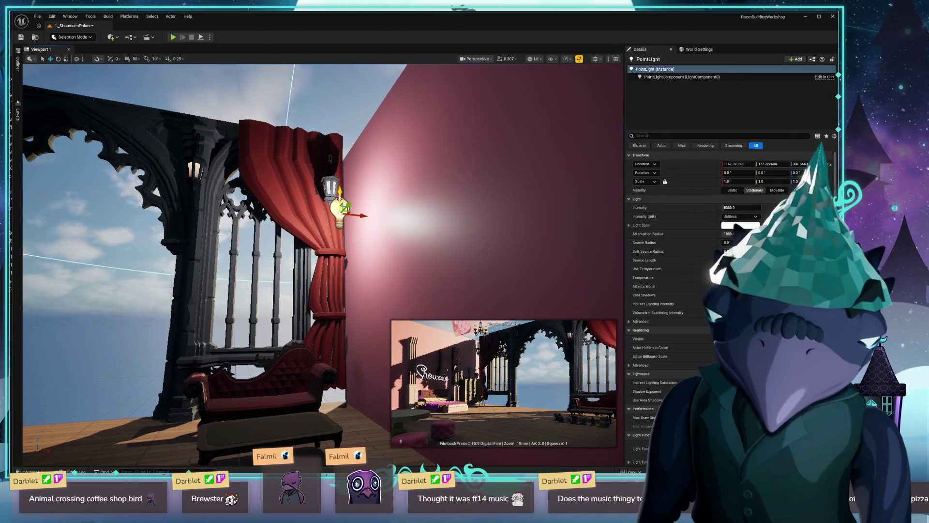
left_click_drag(341, 192, 341, 193)
mouse_move(306, 222)
left_mouse_down()
mouse_move(280, 263)
mouse_move(292, 280)
left_mouse_up()
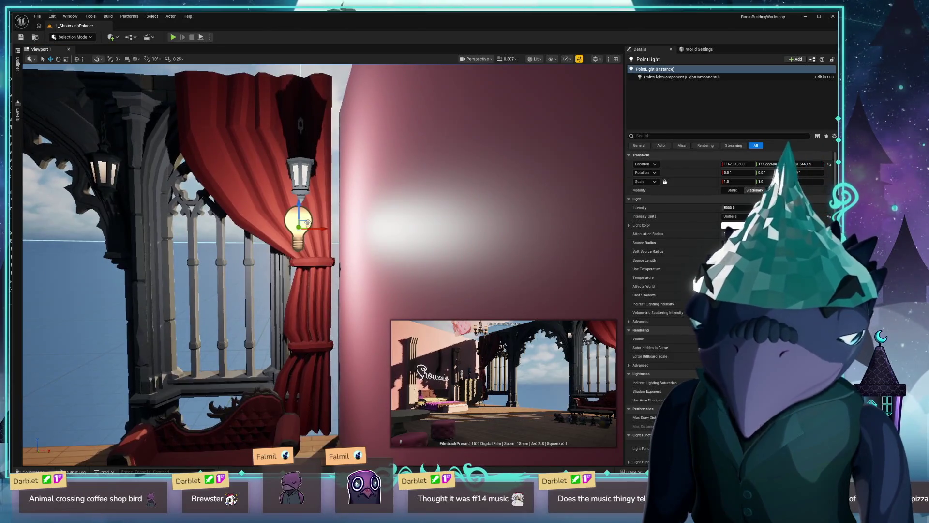
scroll(292, 280, "down", 5)
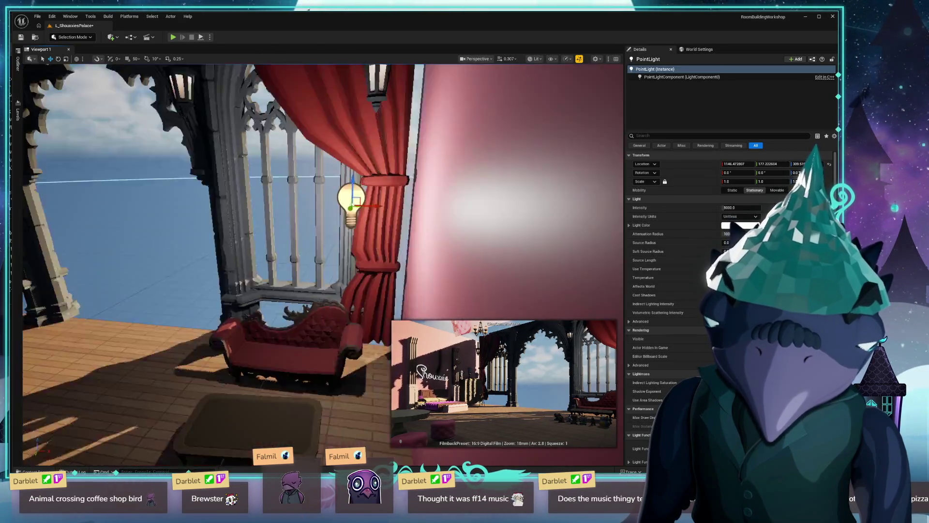
scroll(291, 280, "up", 8)
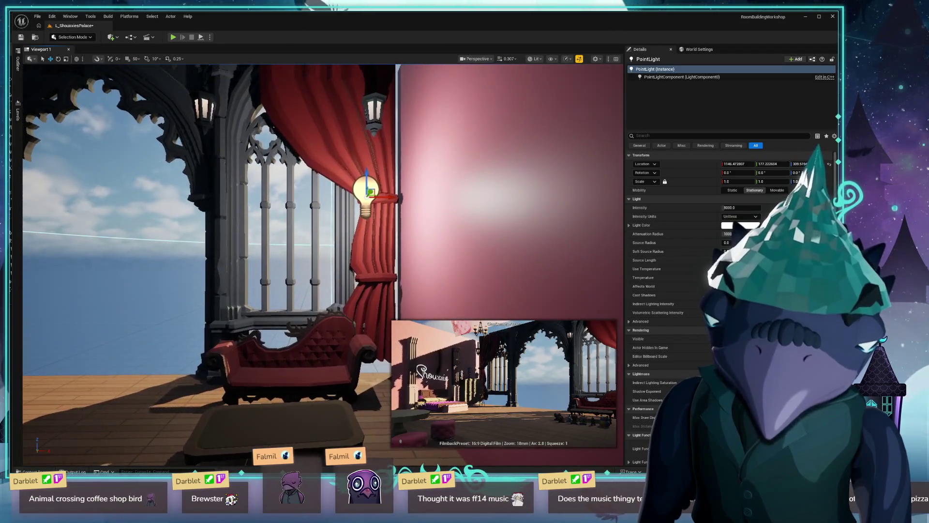
scroll(288, 190, "up", 3)
mouse_move(383, 185)
left_mouse_down()
mouse_move(430, 217)
mouse_move(164, 216)
left_mouse_up()
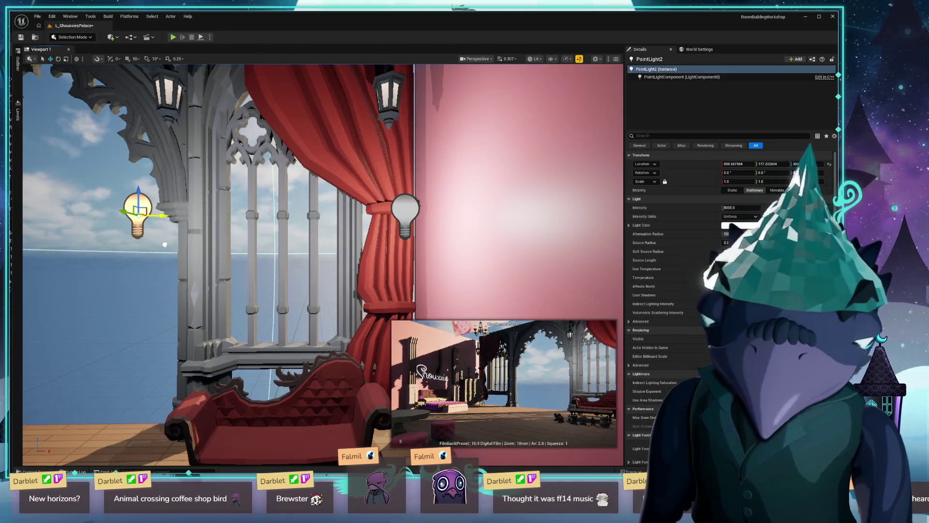
scroll(169, 247, "down", 10)
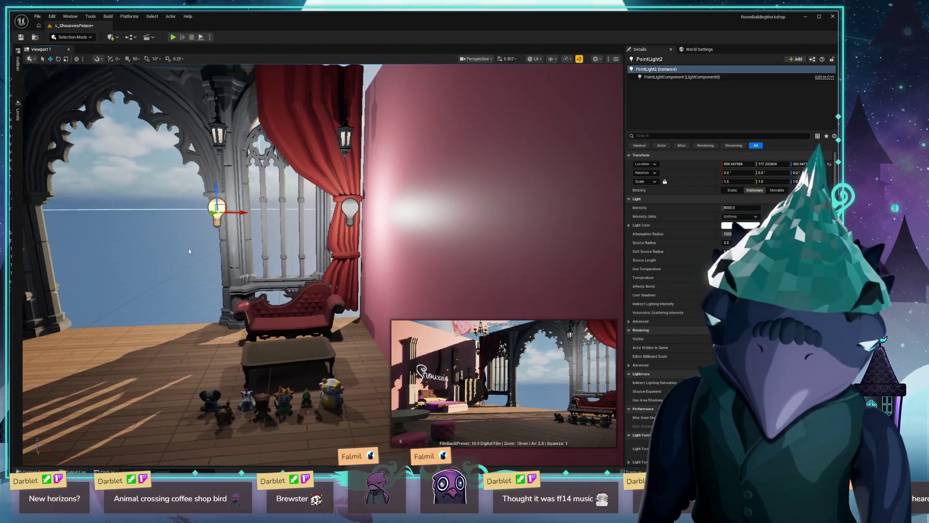
Step: Lower both point lights slightly together
left_click(347, 207, "ctrl")
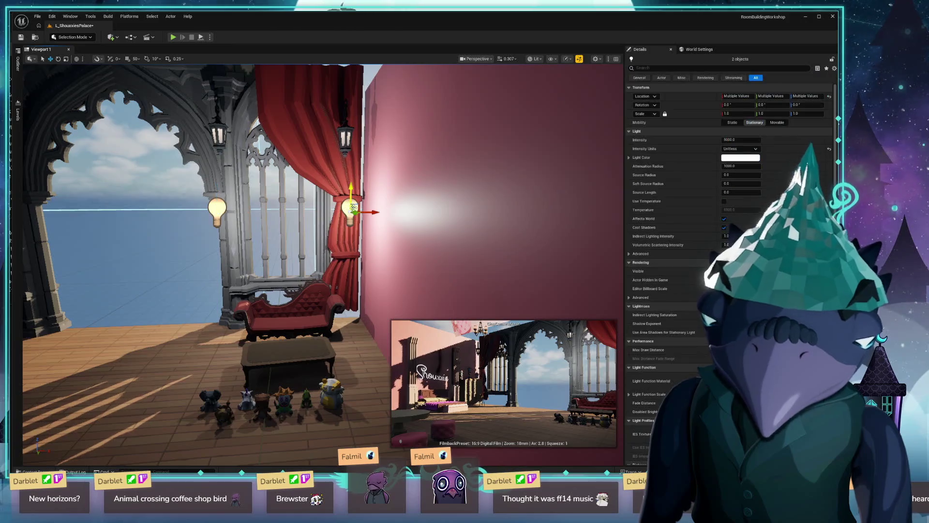
left_click_drag(353, 189, 356, 199)
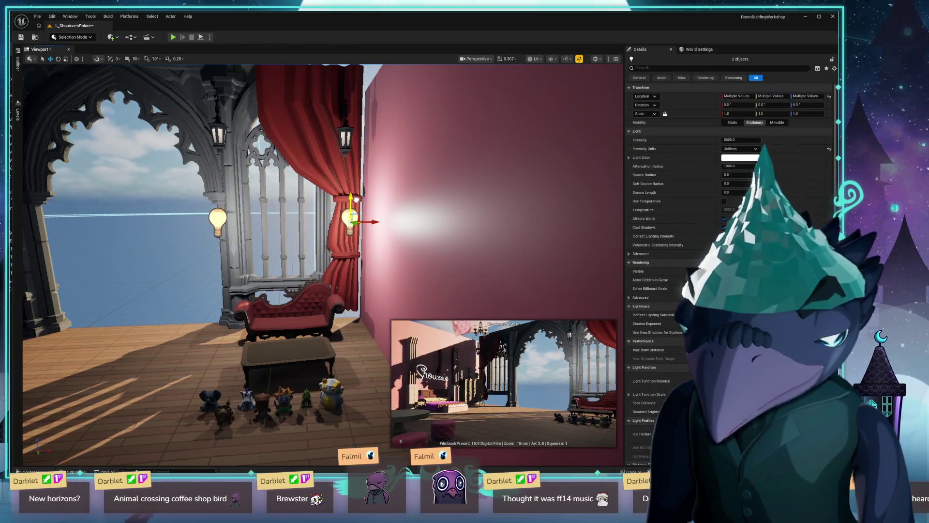
mouse_move(268, 188)
left_mouse_down()
mouse_move(252, 179)
mouse_move(242, 121)
left_mouse_up()
left_click(285, 100)
left_click_drag(285, 100, 281, 68)
left_click_drag(279, 154, 279, 146)
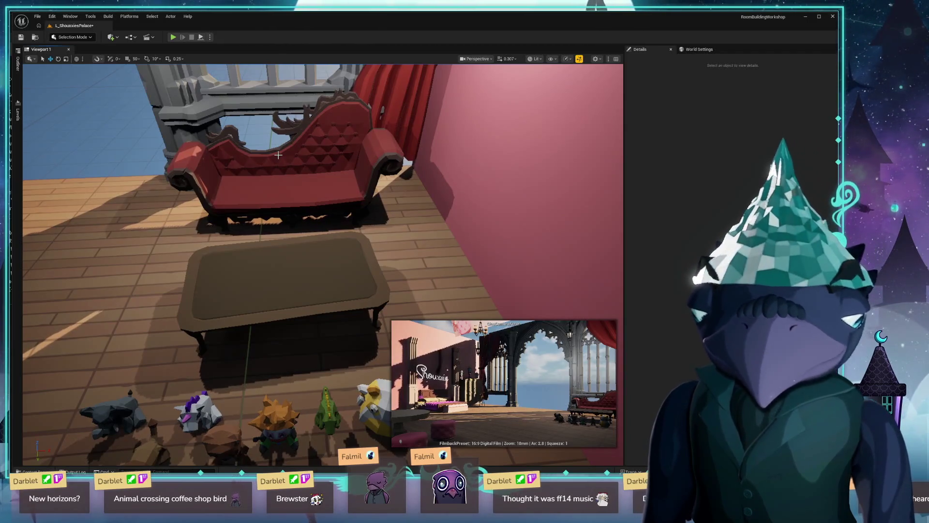
left_click_drag(278, 155, 298, 113)
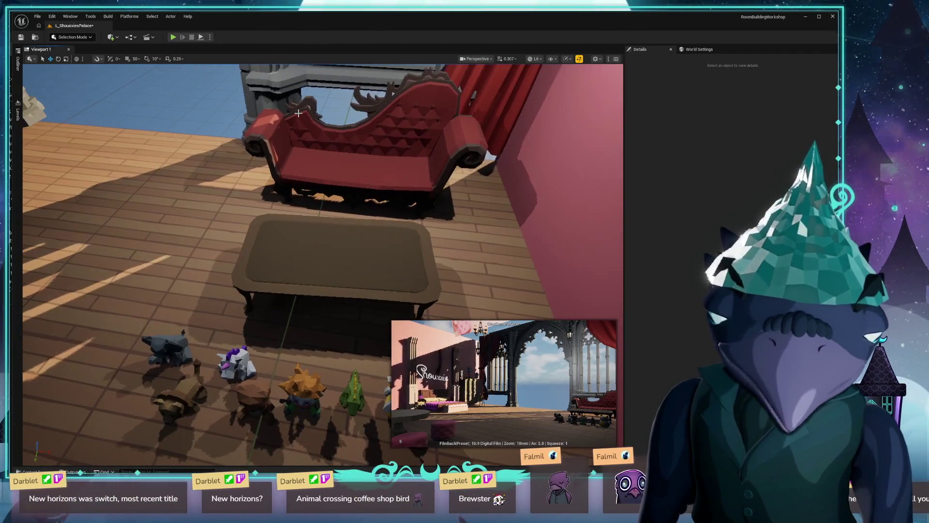
Step: Select the lower and upper point lights and shift them sideways along the pink wall
left_click_drag(416, 185, 315, 242)
left_click(315, 242)
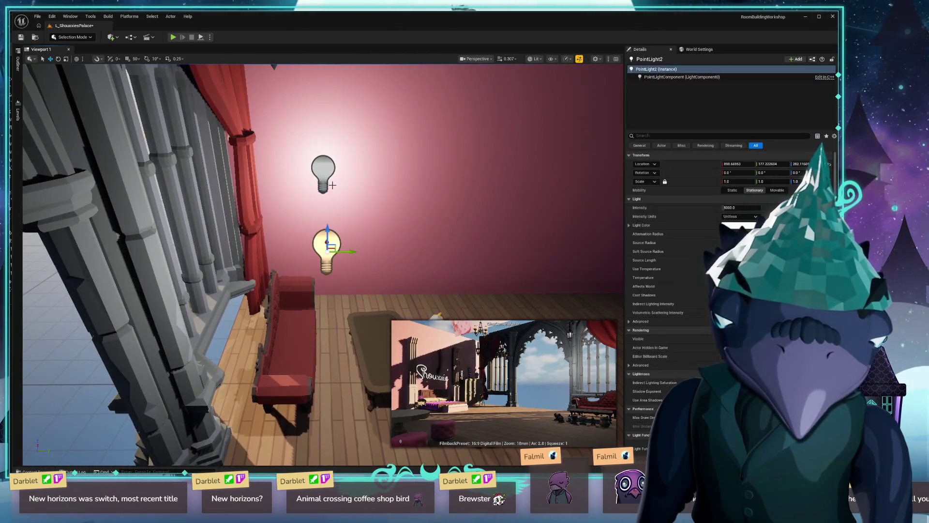
left_click(325, 179, "ctrl")
left_click_drag(344, 177, 357, 177)
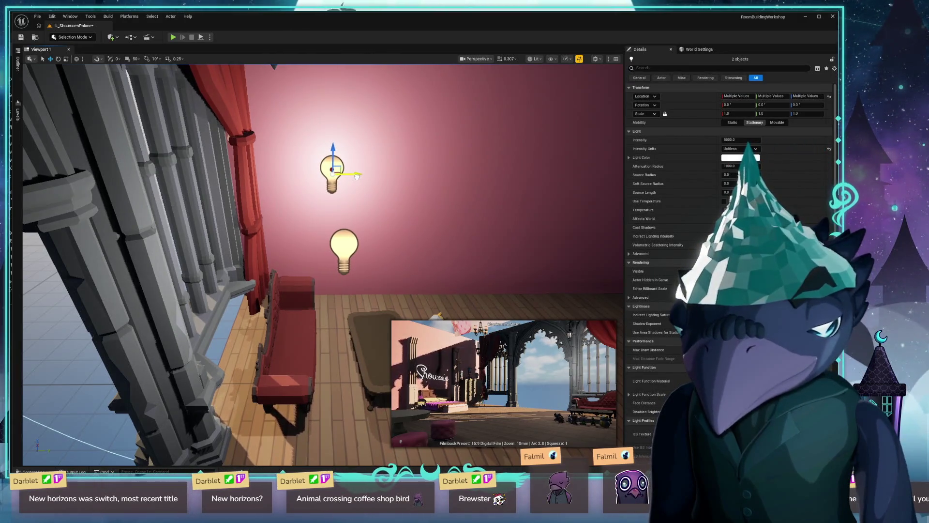
left_click(358, 178)
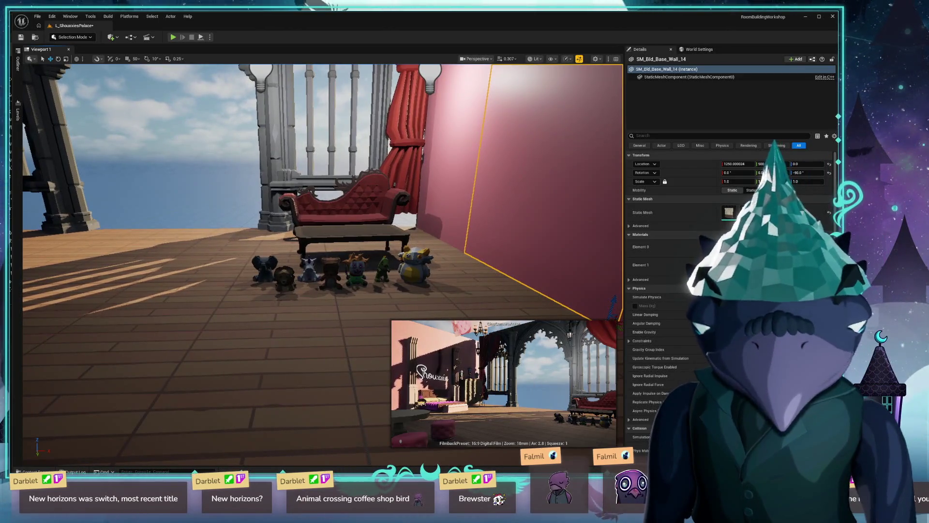
Step: Open the Content Drawer at the DarbletProductions folder as the import target
left_click(331, 332)
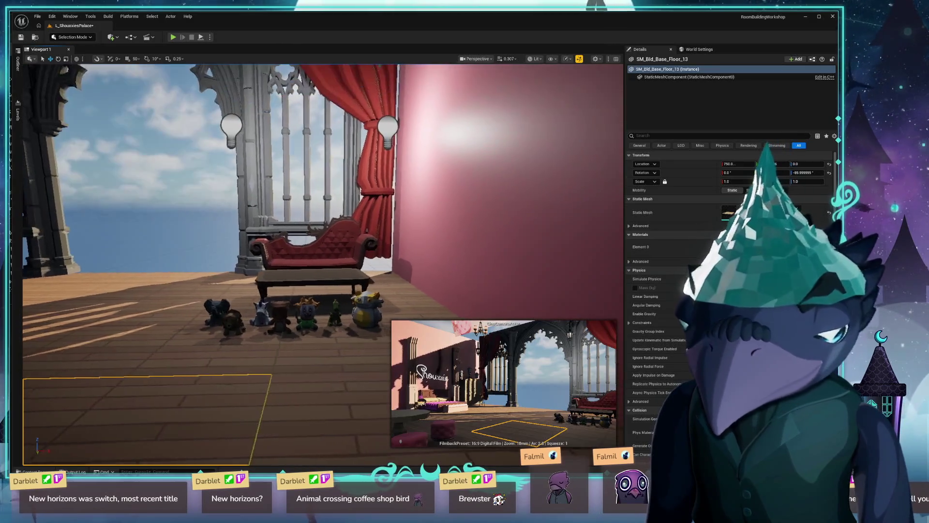
key("w")
key("w")
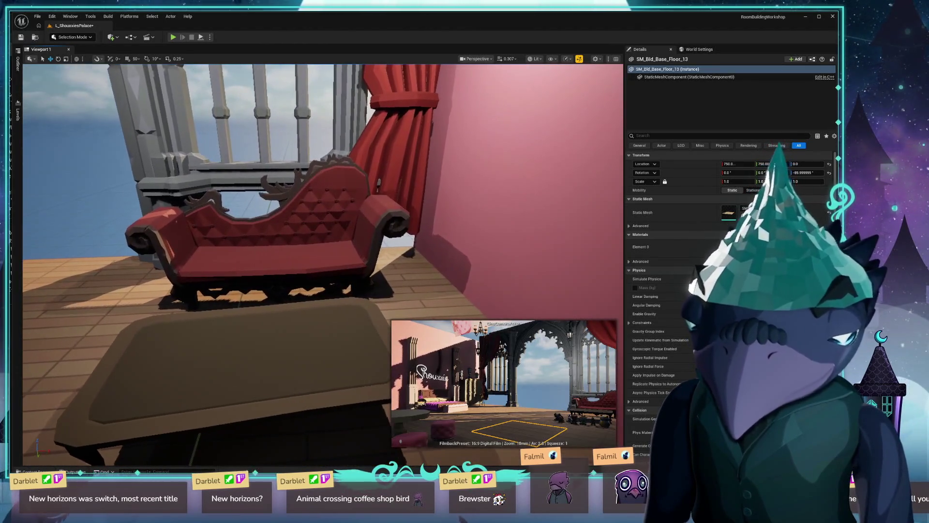
left_click(196, 354)
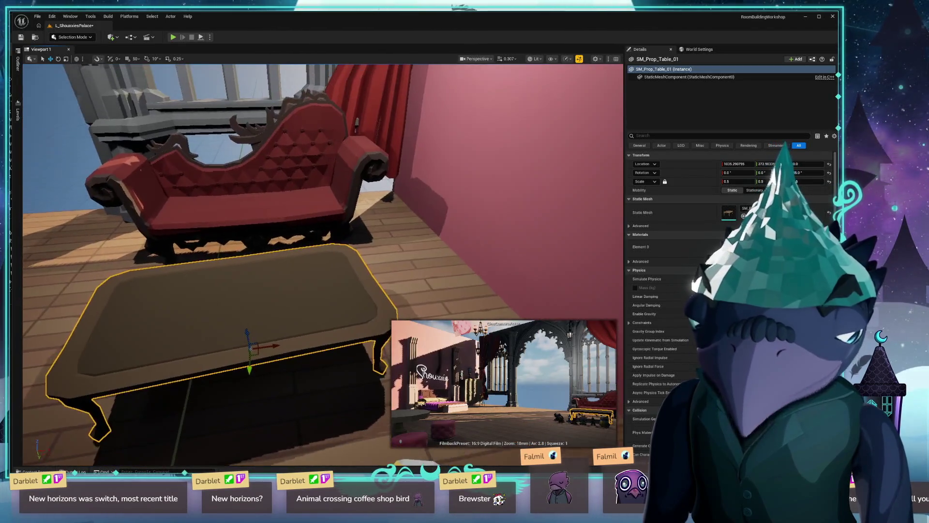
key("ctrl+space")
left_click(54, 325)
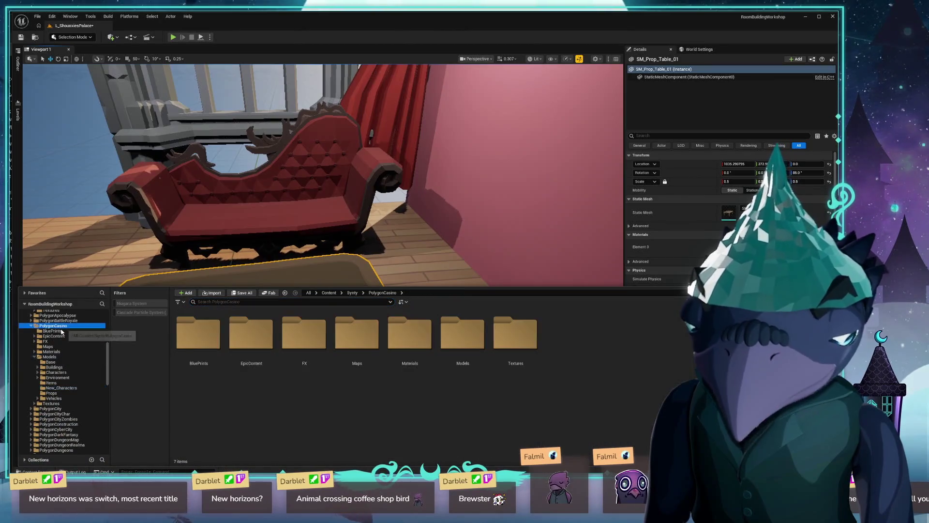
scroll(47, 339, "up", 5)
left_click(29, 344)
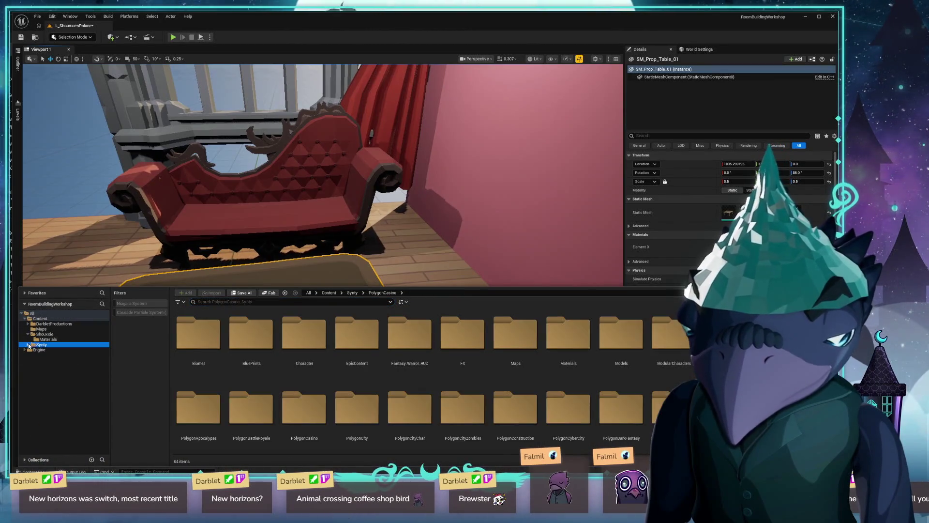
left_click(45, 334)
left_click(58, 325)
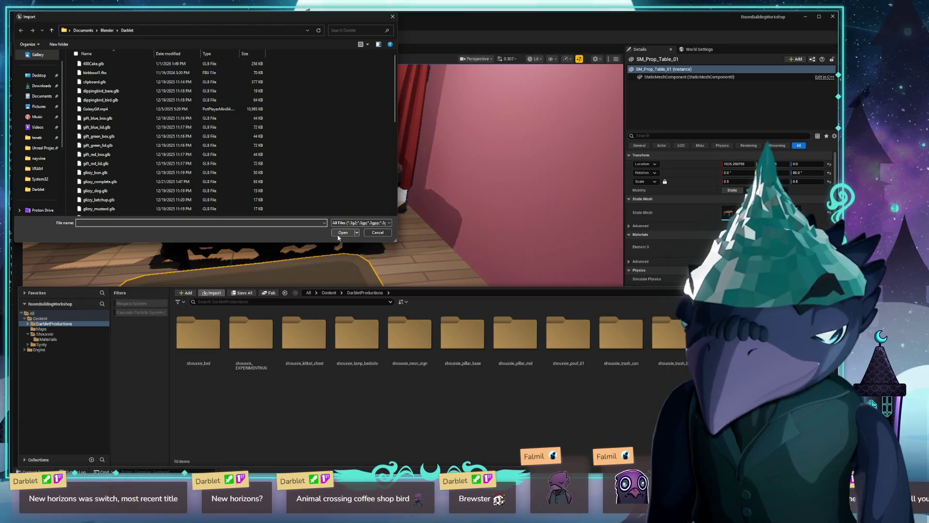
Step: Import shouxxie_tray.glb into DarbletProductions
scroll(123, 114, "down", 5)
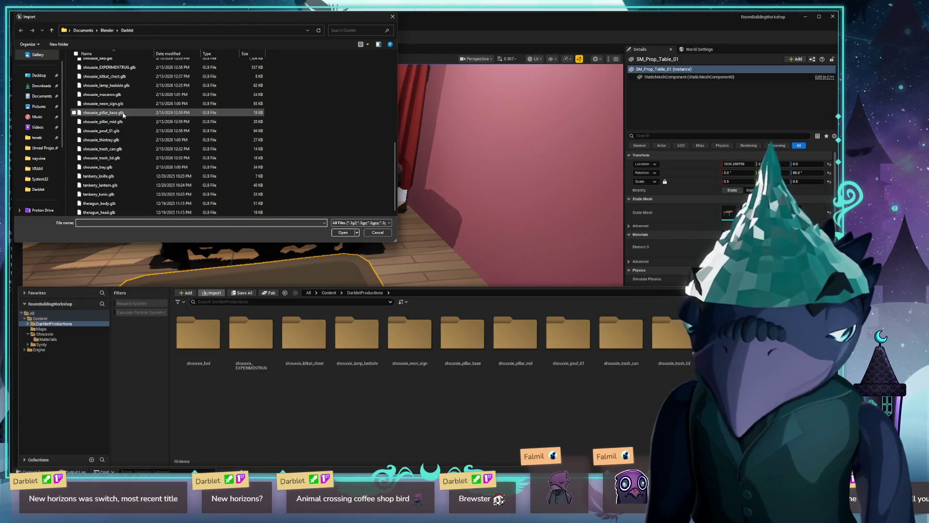
left_click(97, 167)
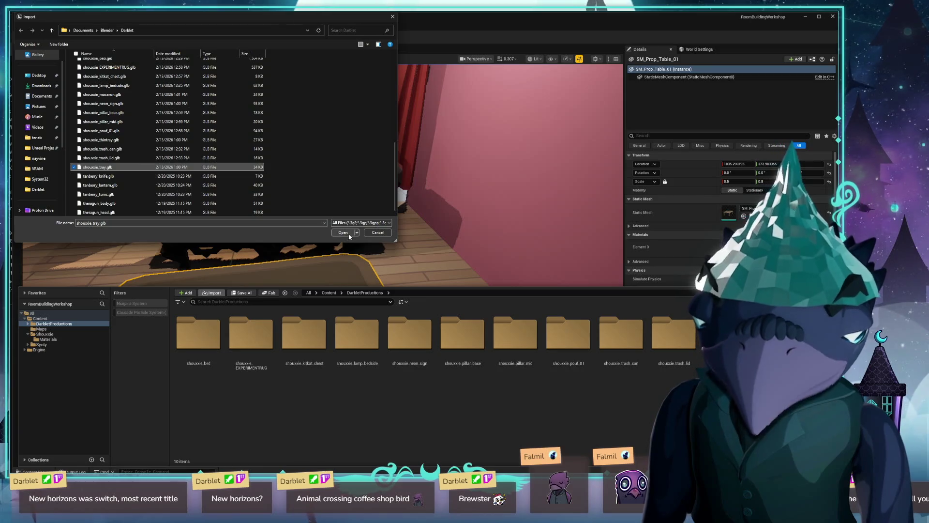
left_click(345, 233)
left_click(537, 418)
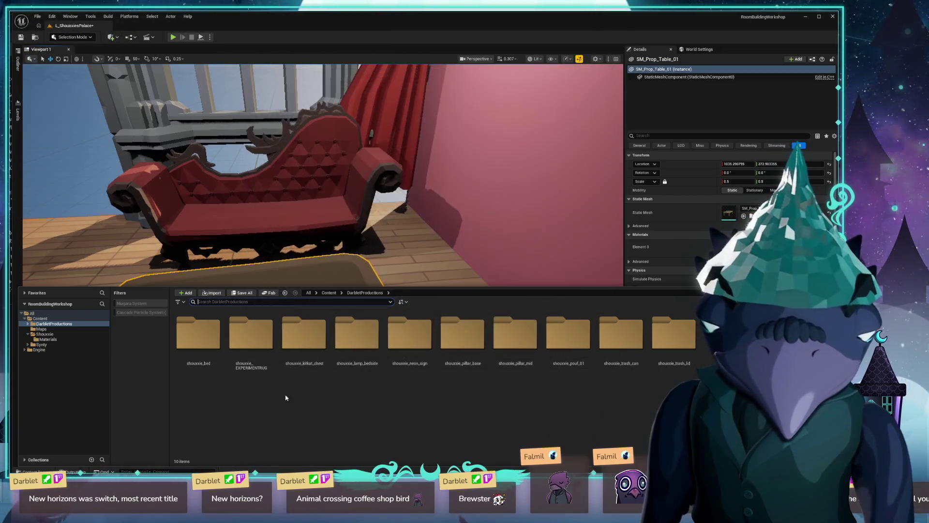
Step: Import shouxxie_thintray.glb into DarbletProductions
left_click(212, 293)
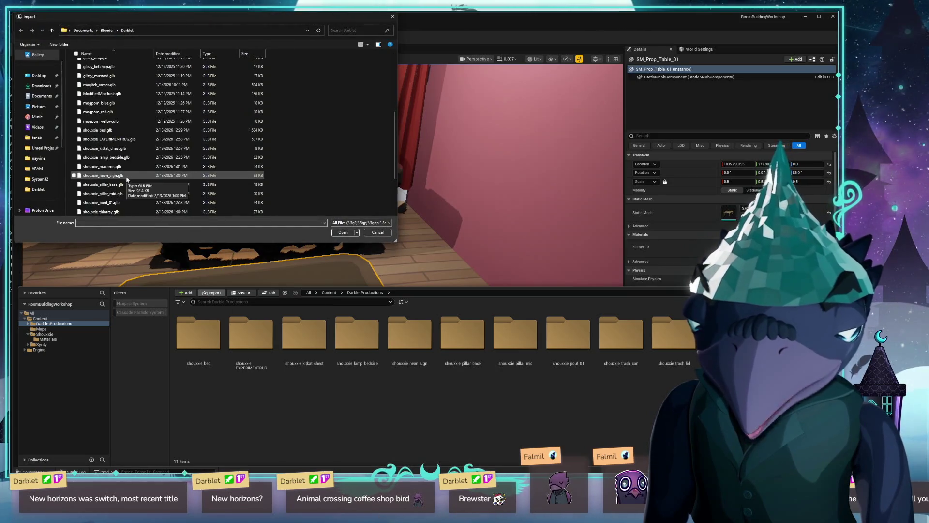
scroll(121, 154, "down", 3)
double_click(112, 140)
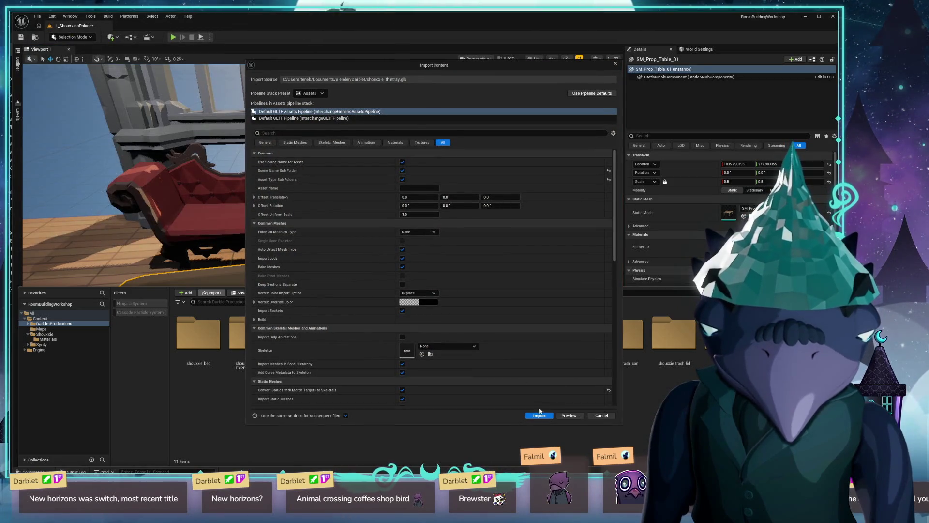
left_click(540, 414)
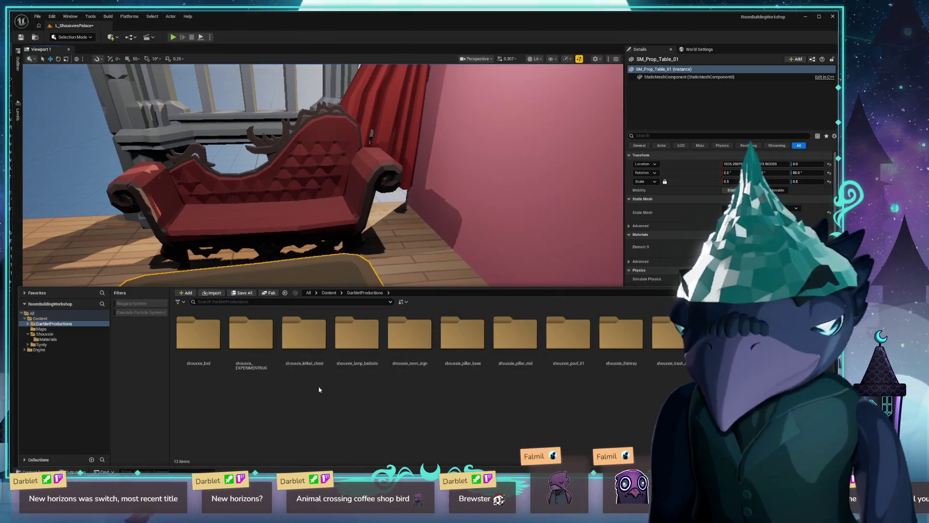
Step: Import shouxxie_macaron.glb into DarbletProductions
left_click(216, 294)
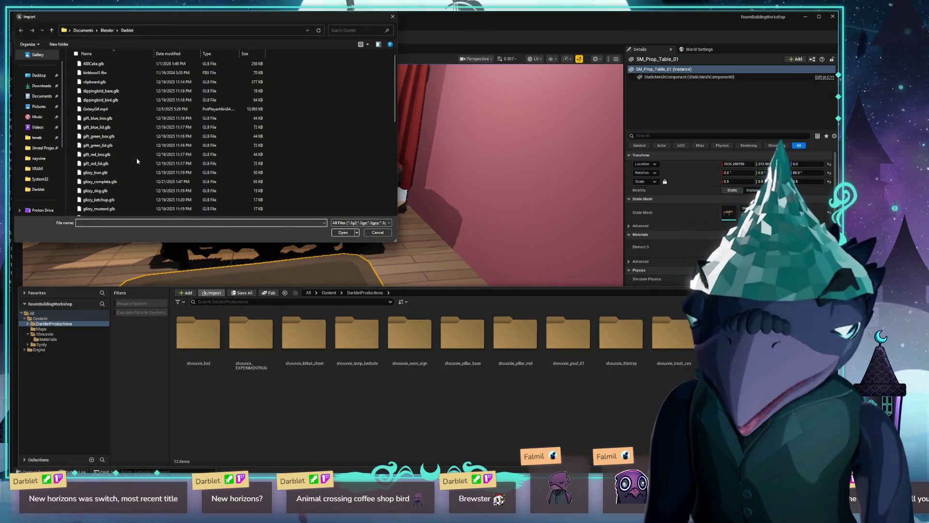
scroll(130, 127, "down", 6)
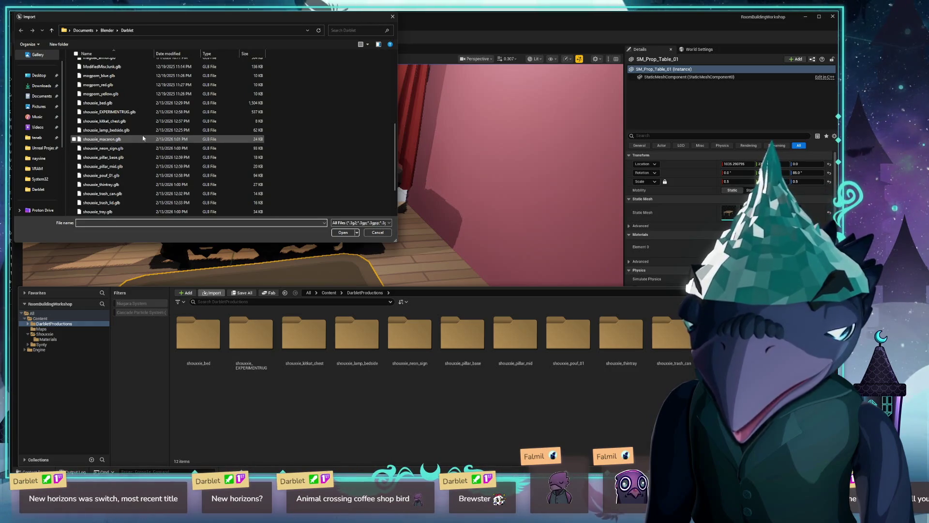
double_click(142, 139)
key("Return")
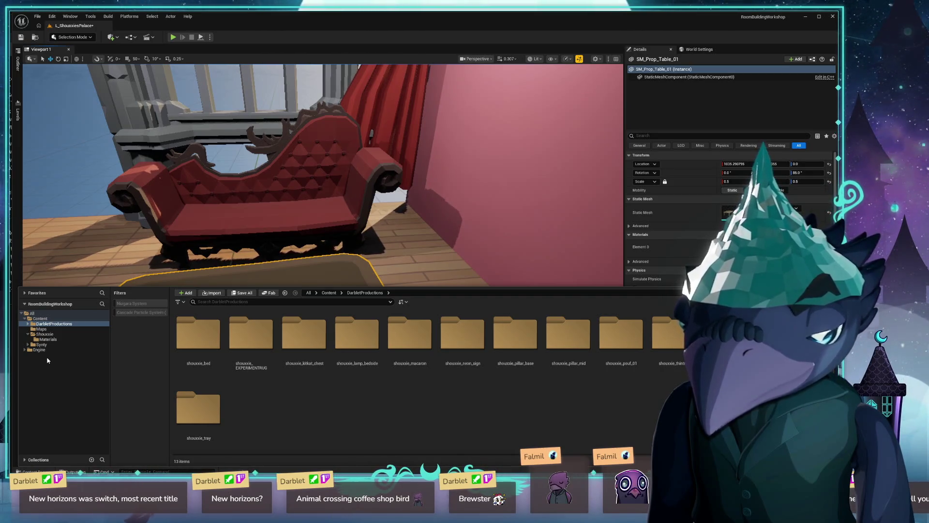
Step: Drag the shouxxie_tray mesh from its StaticMeshes folder onto the table
mouse_move(398, 237)
left_mouse_down()
mouse_move(380, 197)
mouse_move(358, 191)
left_mouse_up()
key("ctrl+space")
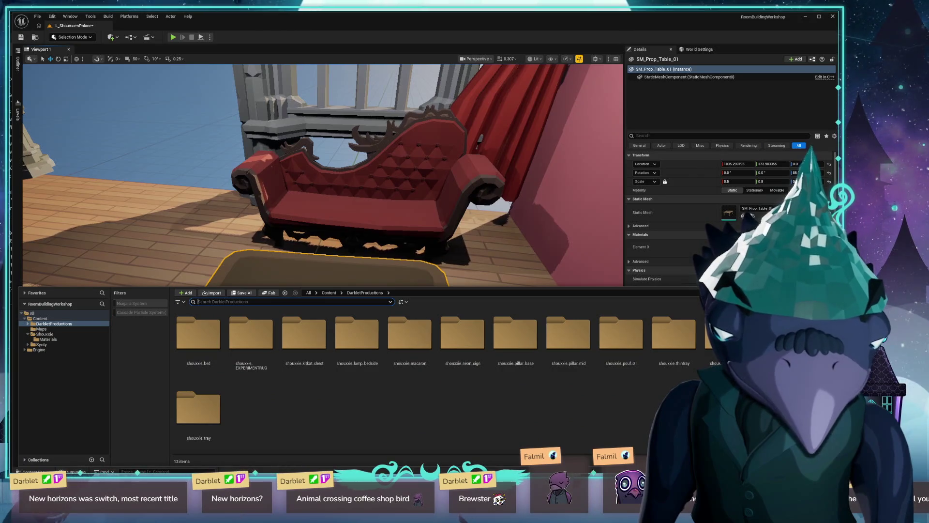
double_click(201, 407)
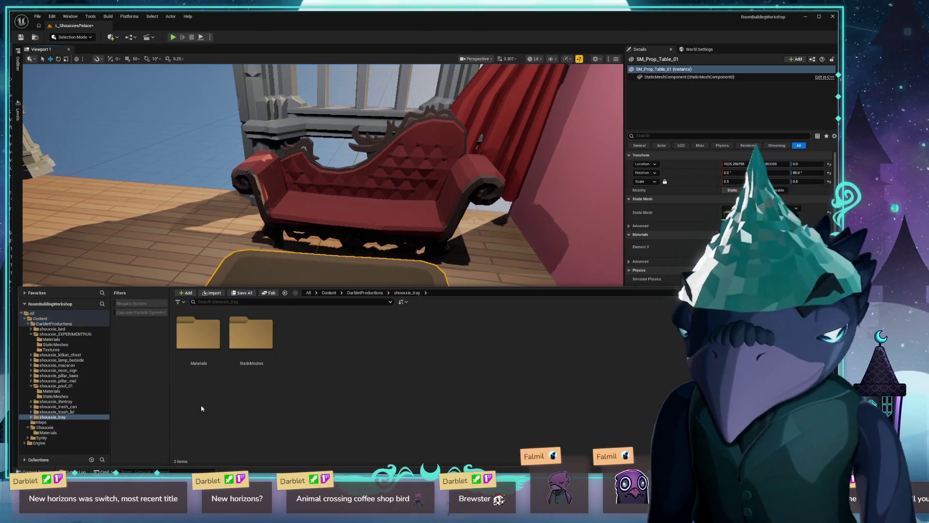
double_click(249, 333)
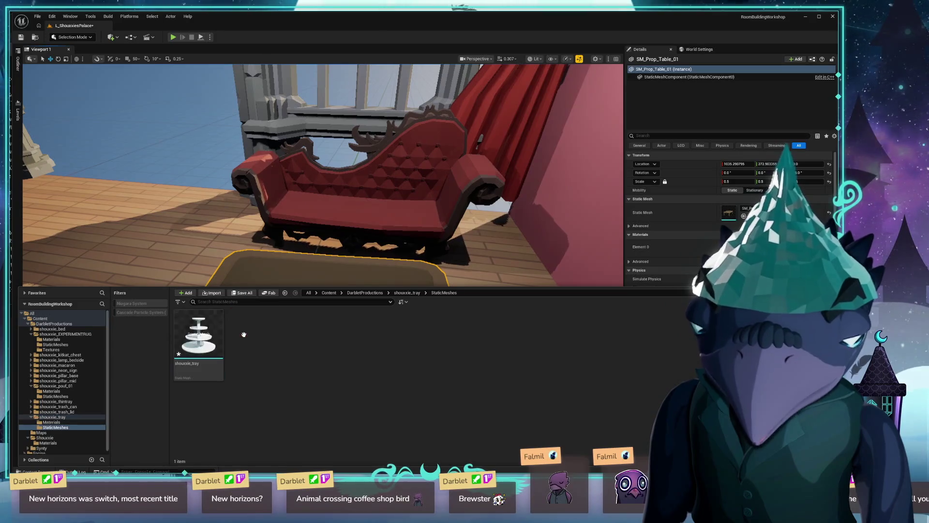
mouse_move(205, 338)
left_mouse_down()
mouse_move(311, 260)
mouse_move(332, 265)
mouse_move(328, 279)
left_mouse_up()
Step: Slide the tray left along the X axis on the table
mouse_move(218, 338)
left_mouse_down()
mouse_move(218, 314)
mouse_move(225, 341)
left_mouse_up()
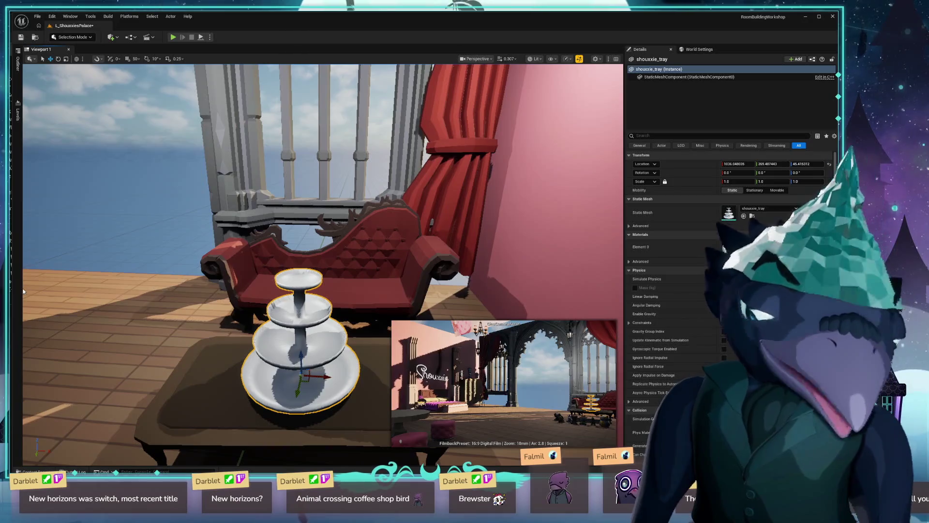
left_click(157, 240)
left_click(247, 334)
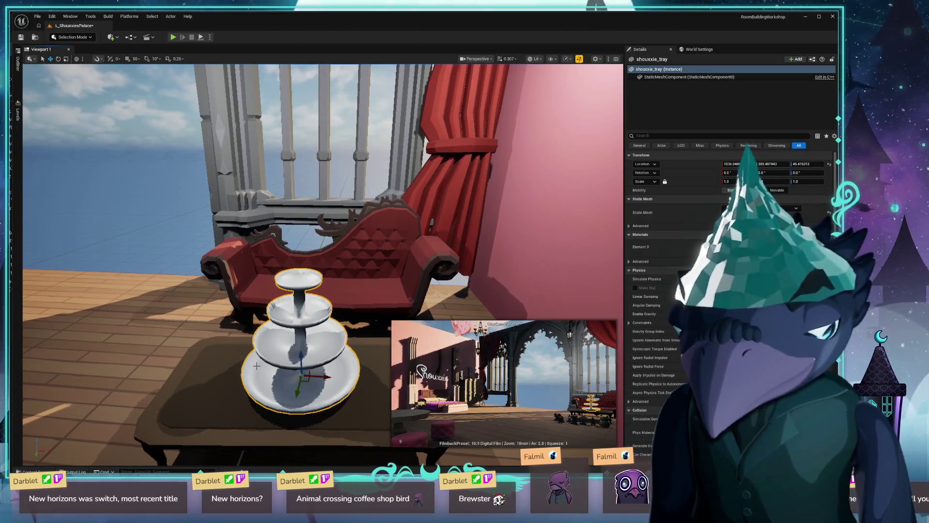
mouse_move(327, 377)
left_mouse_down()
mouse_move(252, 358)
mouse_move(263, 340)
left_mouse_up()
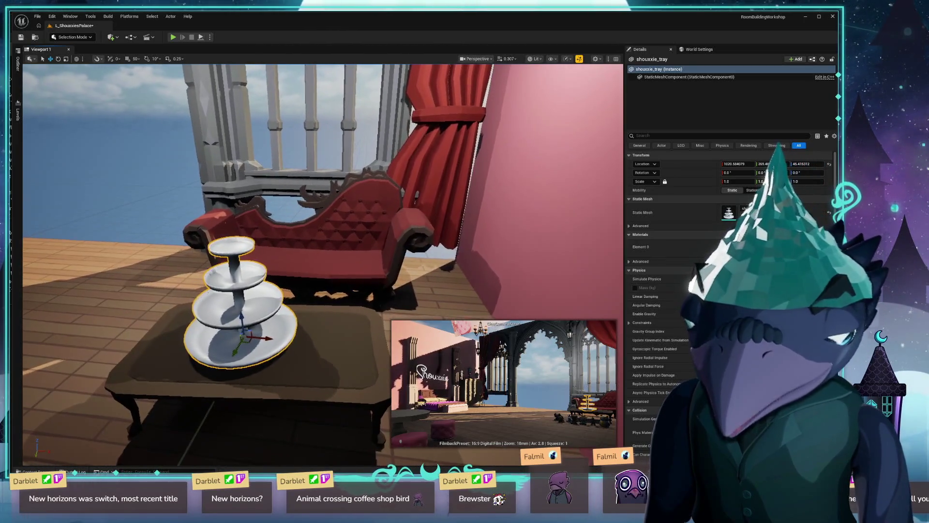
Step: Browse the asset drawer back up to the DarbletProductions folder
key("ctrl+b")
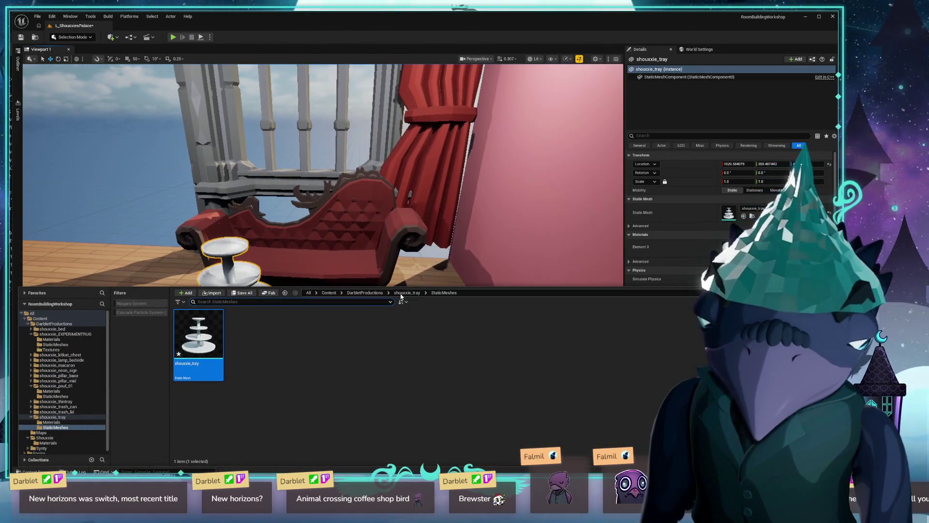
left_click(402, 292)
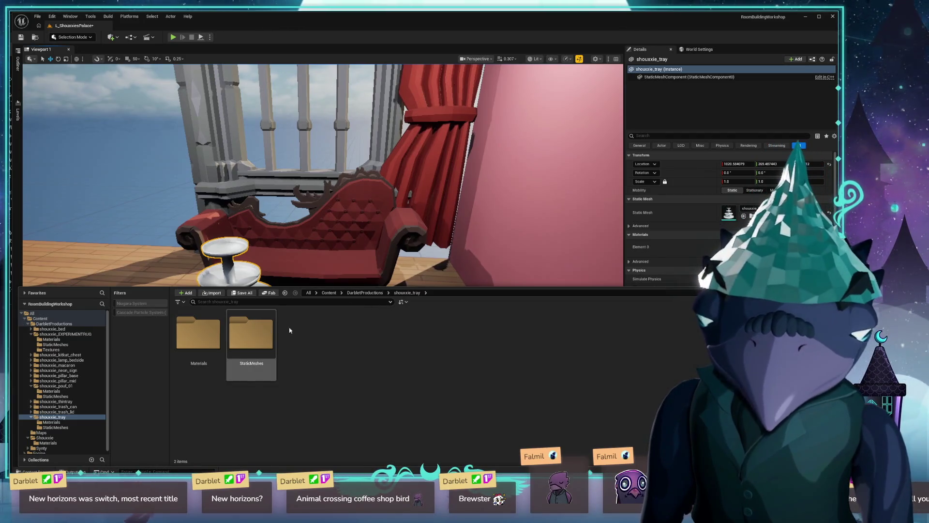
left_click(370, 293)
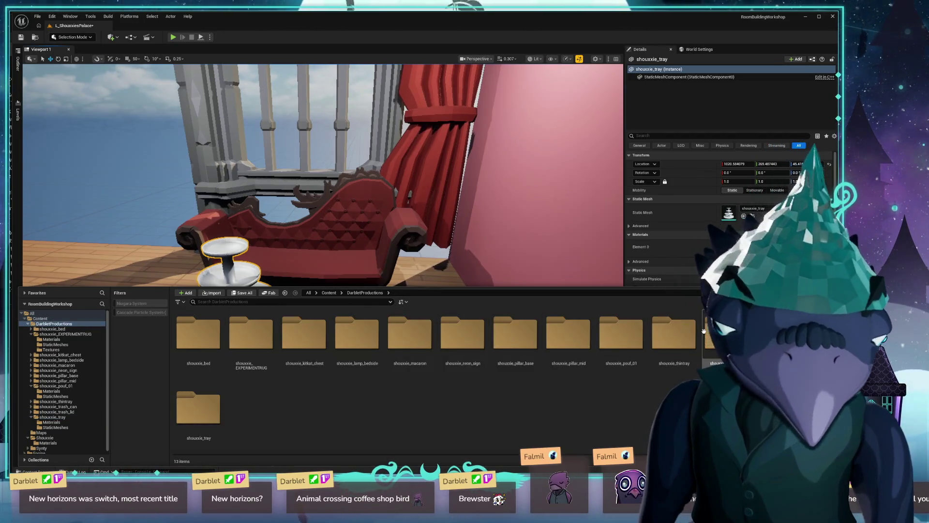
Step: Place the shouxxie_thintray mesh on the table and slide the three-tier tray further left
double_click(665, 342)
double_click(249, 335)
mouse_move(198, 334)
left_mouse_down()
mouse_move(271, 271)
mouse_move(352, 327)
left_mouse_up()
key("f")
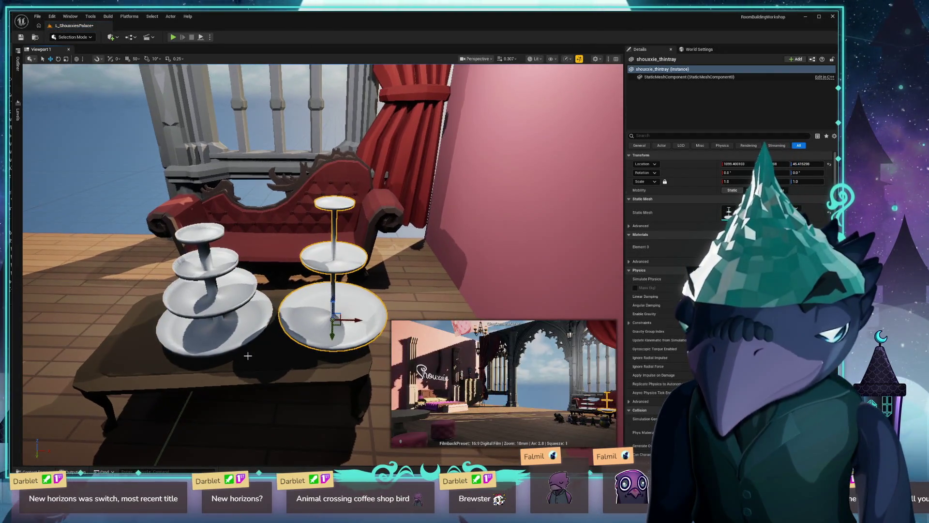
left_click(270, 323)
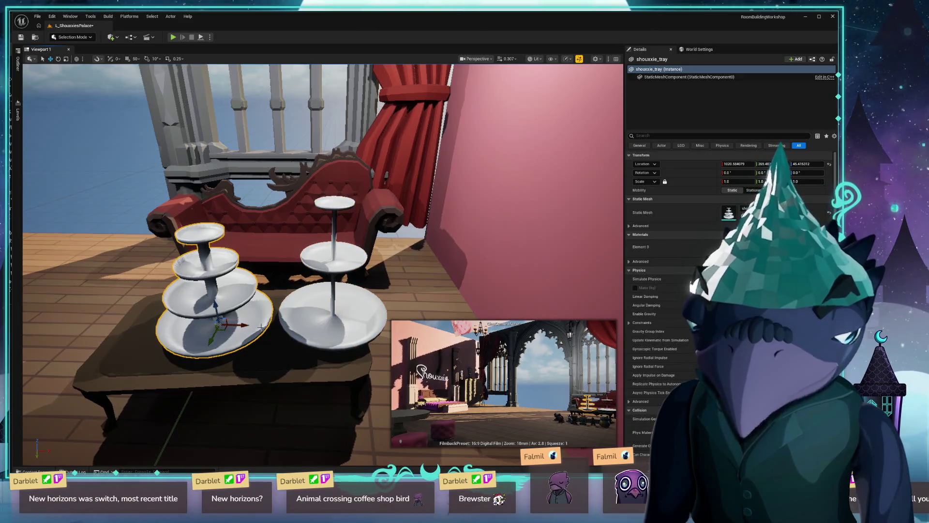
left_click_drag(244, 327, 223, 327)
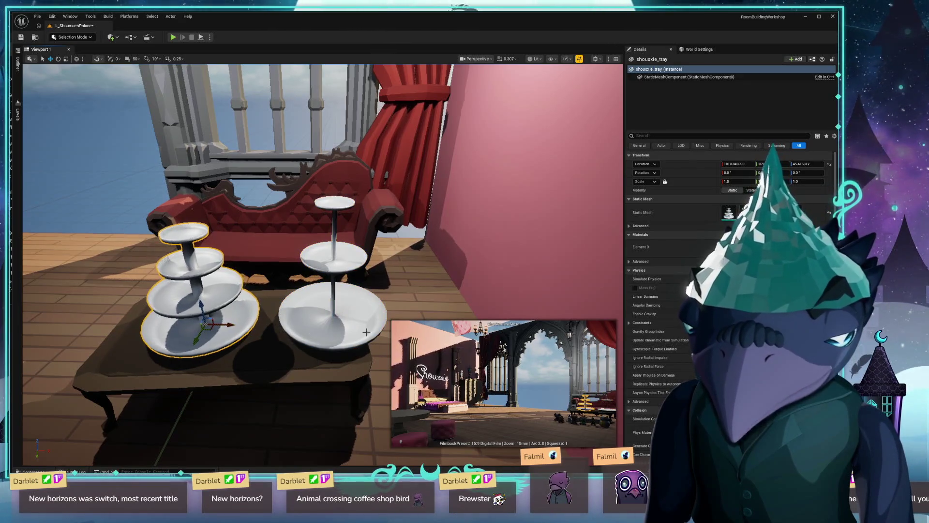
Step: Scale the thin tray stand down to about 0.73
left_click_drag(343, 333, 327, 318)
left_click(329, 318)
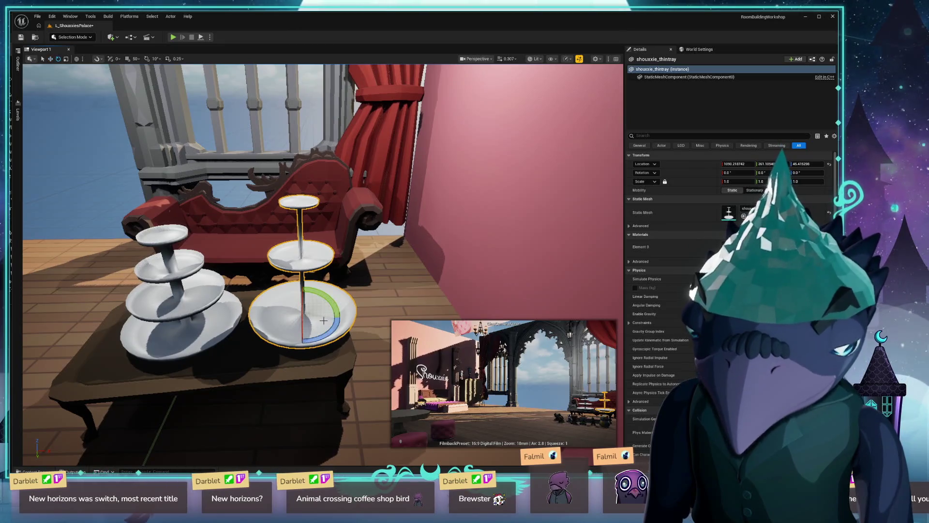
left_click_drag(303, 318, 220, 343)
Step: Navigate to DarbletProductions > shouxxie_macaron > StaticMeshes and select the macaron mesh
key("ctrl+b")
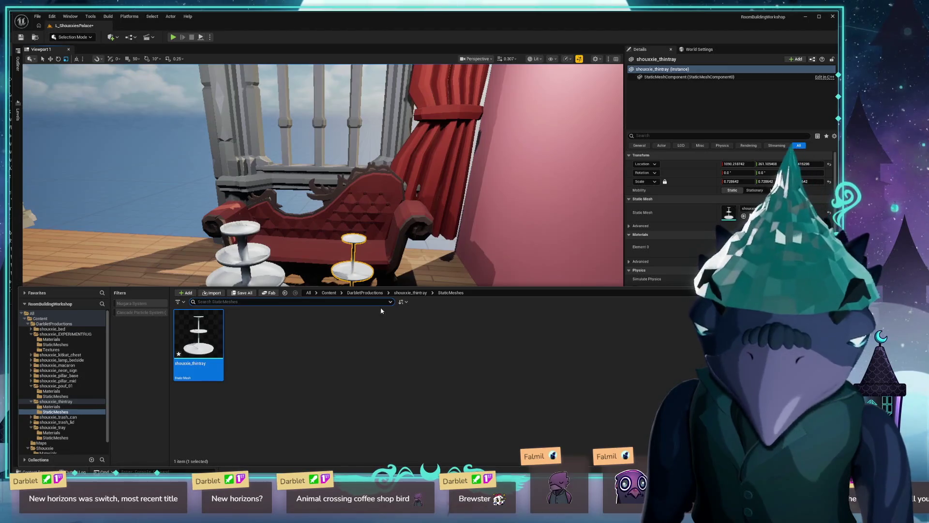
left_click(358, 293)
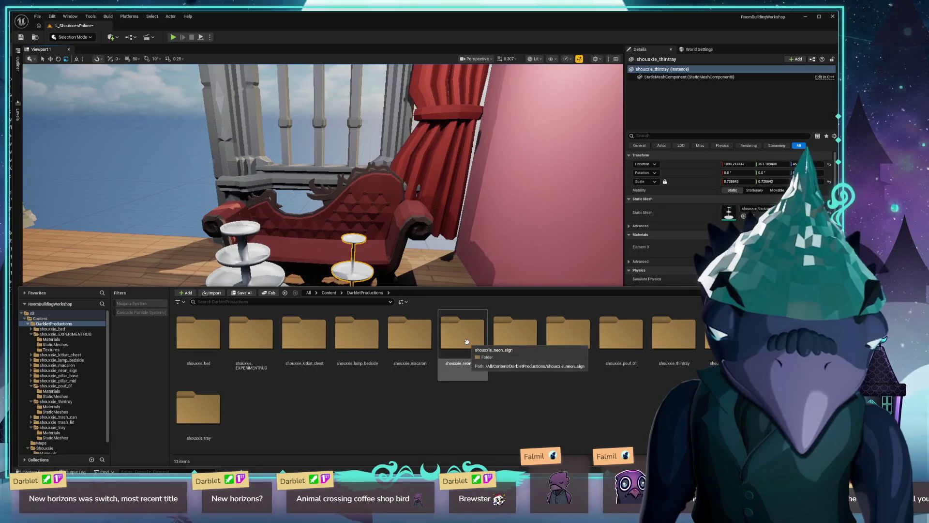
double_click(424, 343)
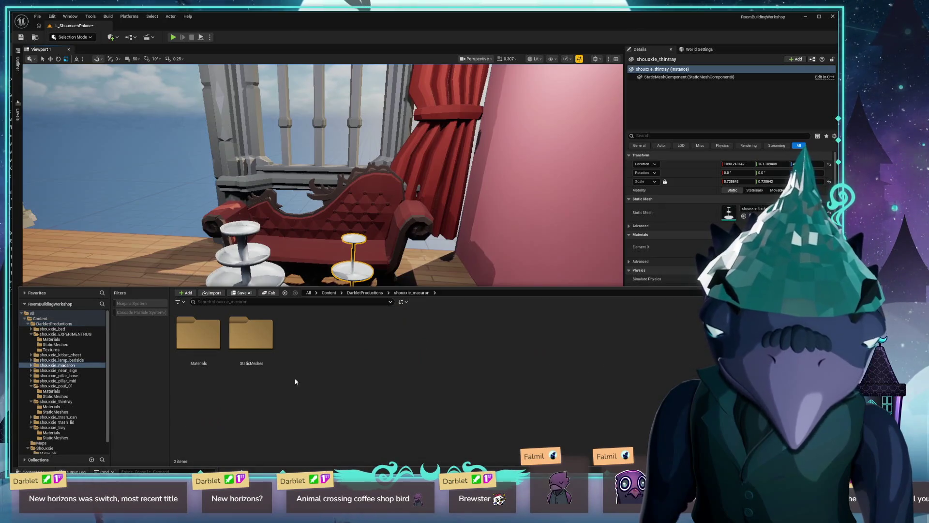
double_click(242, 343)
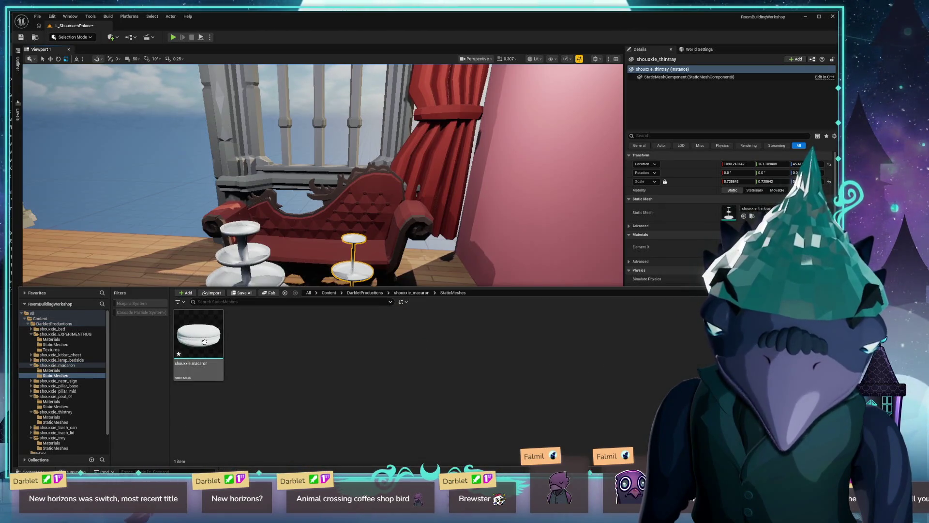
left_click(204, 342)
Step: Review the macaron mesh and its Macarondispaly material instance, then reopen the content drawer
double_click(203, 341)
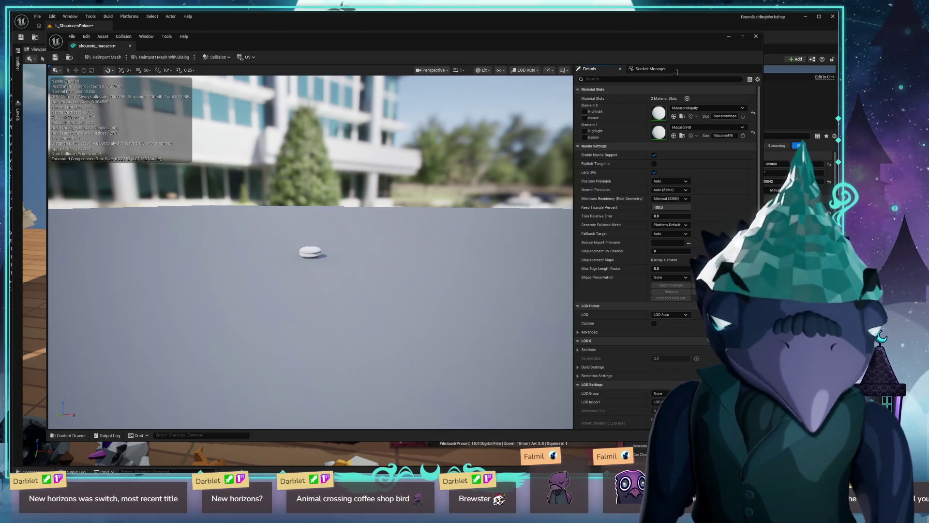
double_click(658, 113)
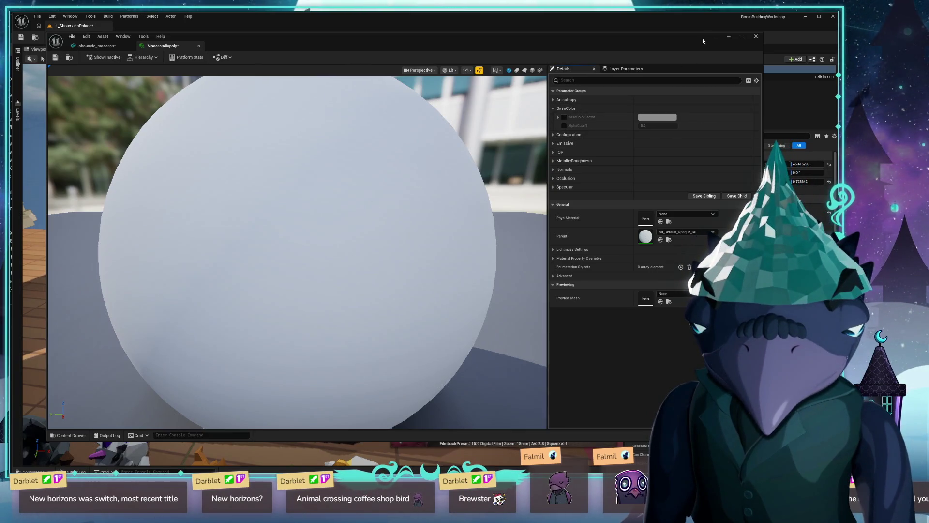
left_click(756, 36)
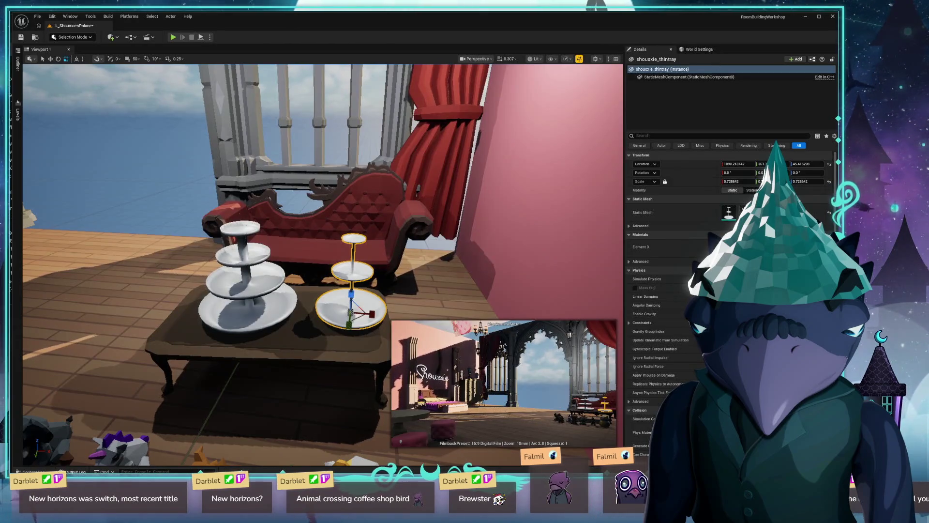
left_click(32, 471)
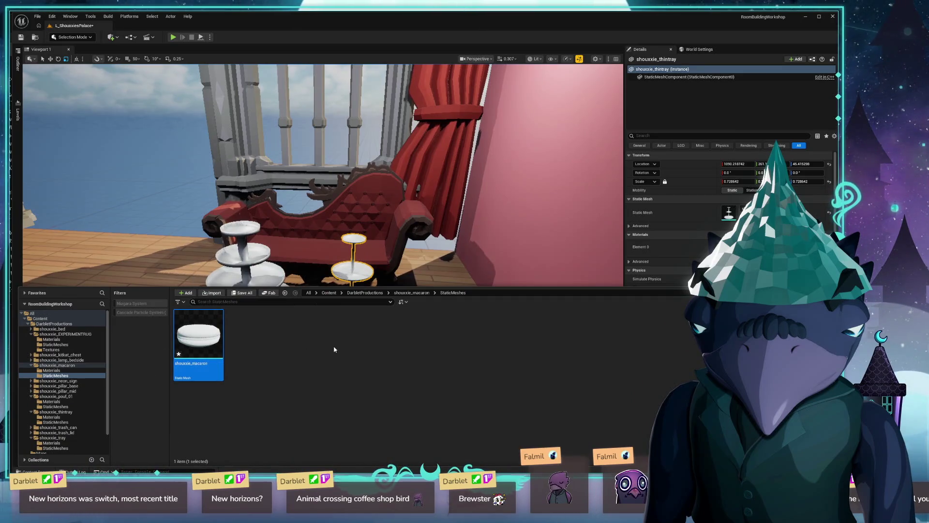
Step: Create a new material named M_MacronExterior in the macaron Materials folder
left_click(406, 294)
double_click(198, 334)
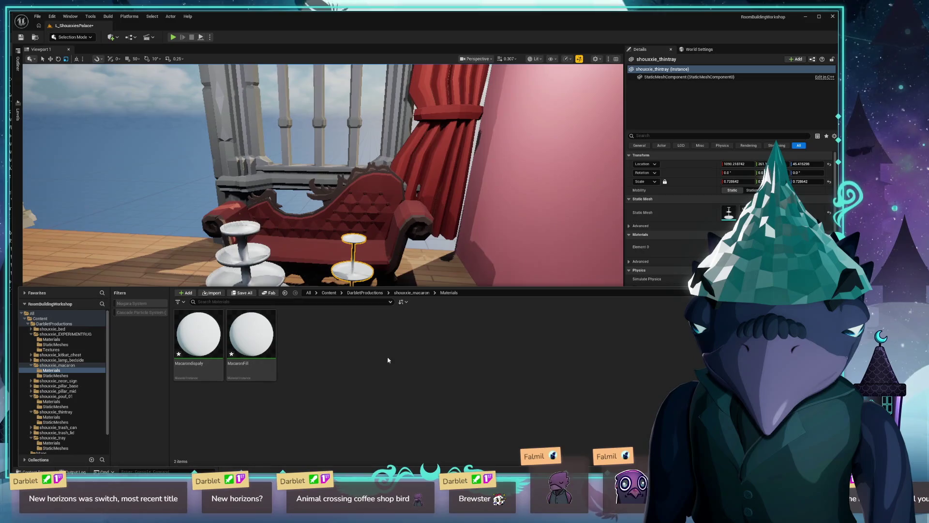
right_click(311, 362)
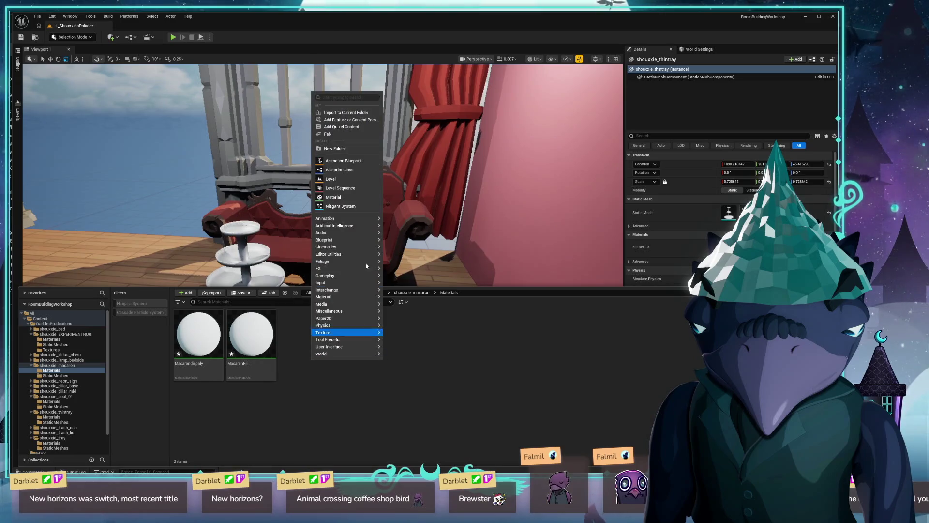
left_click(334, 193)
type("M_Macron")
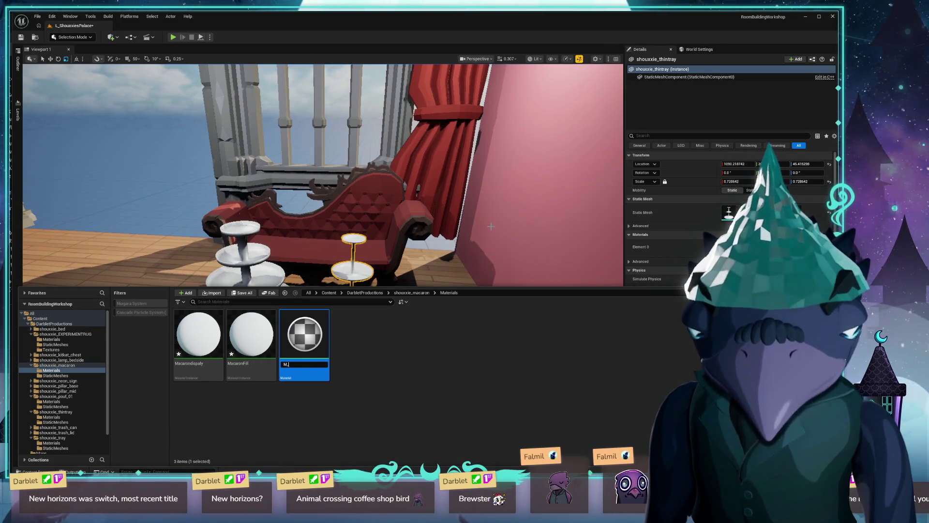
type("Extr")
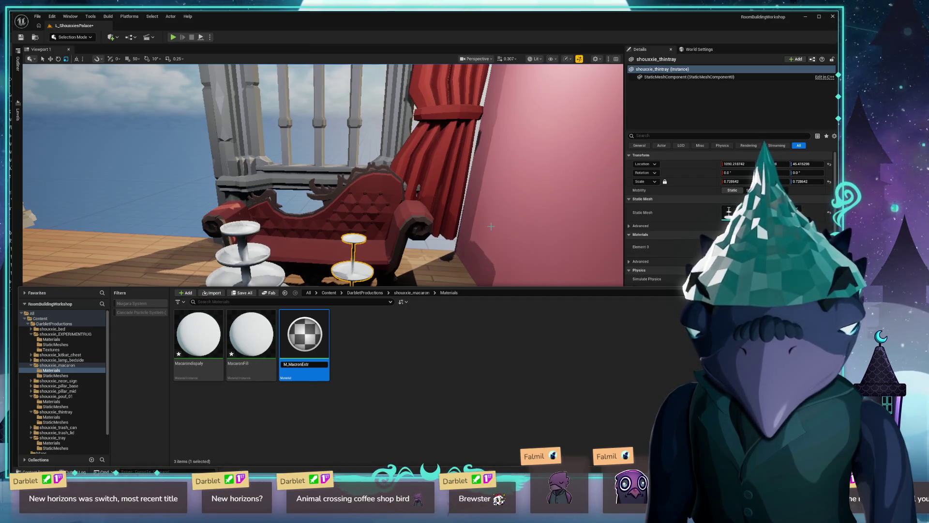
key("BackSpace")
type("erior")
key("Return")
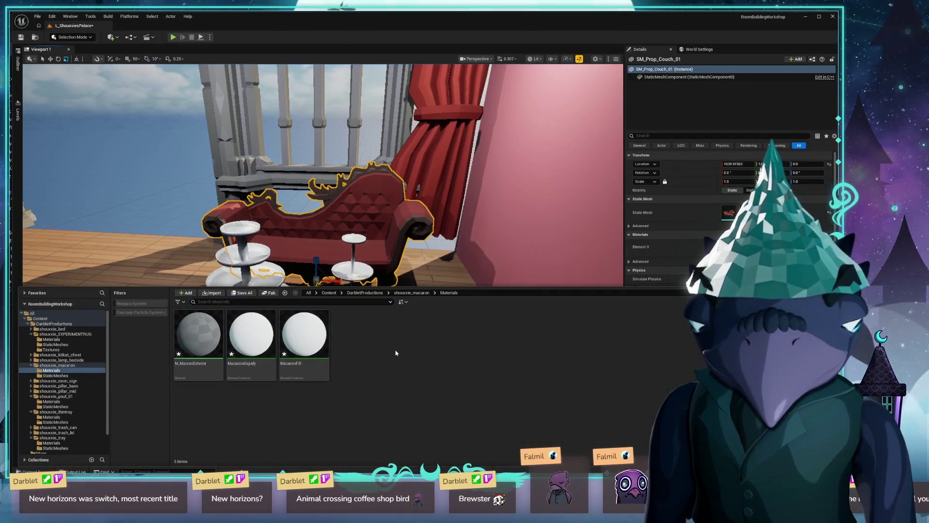
Step: Create the M_MacaronFilling material, save, and search 'blend' in the app launcher
right_click(396, 349)
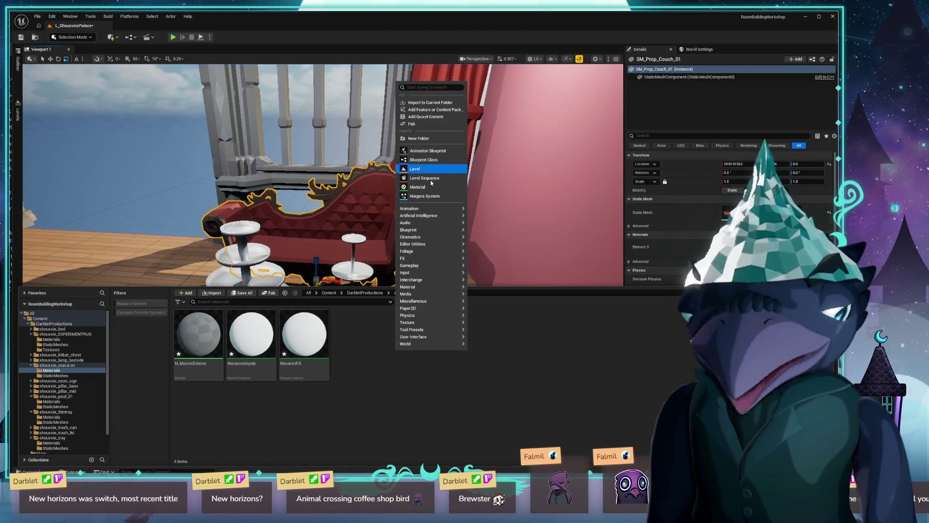
left_click(417, 187)
type("M_Macro")
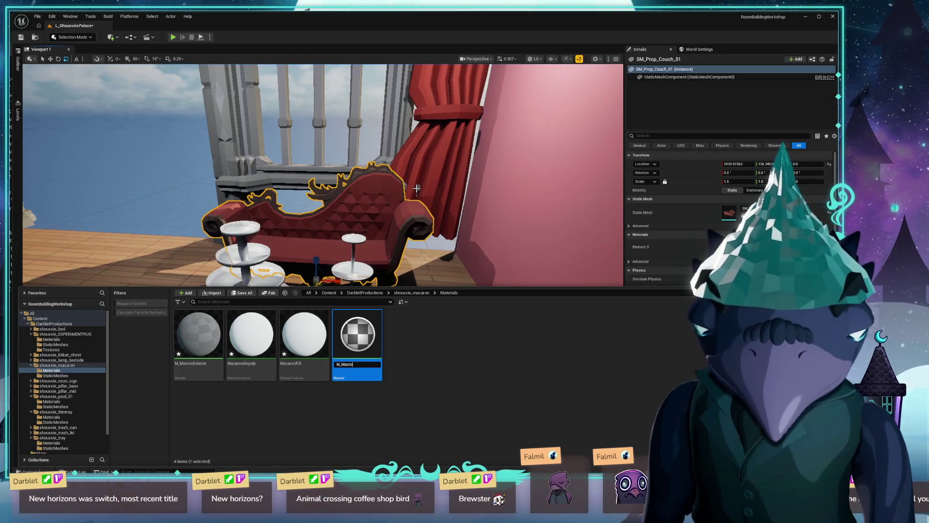
key("BackSpace")
key("BackSpace")
type("aron")
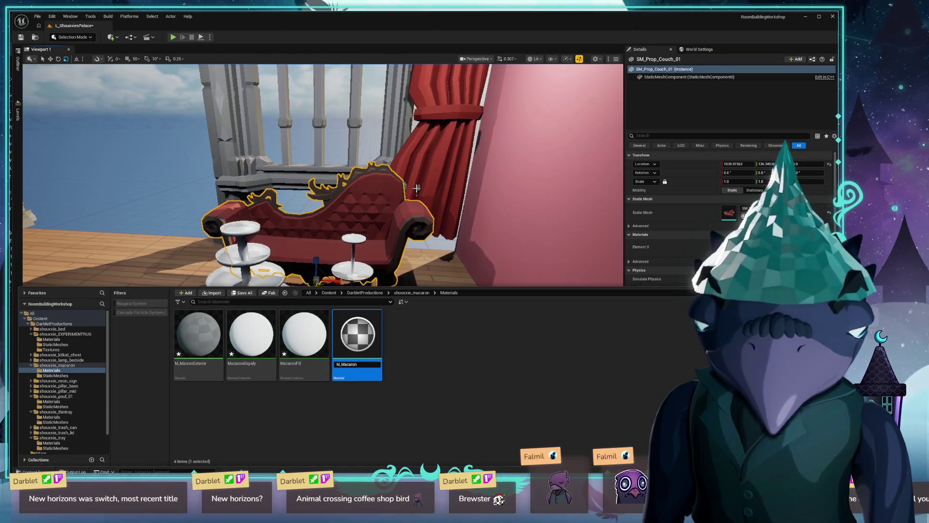
type("Filling")
key("Return")
key("ctrl+s")
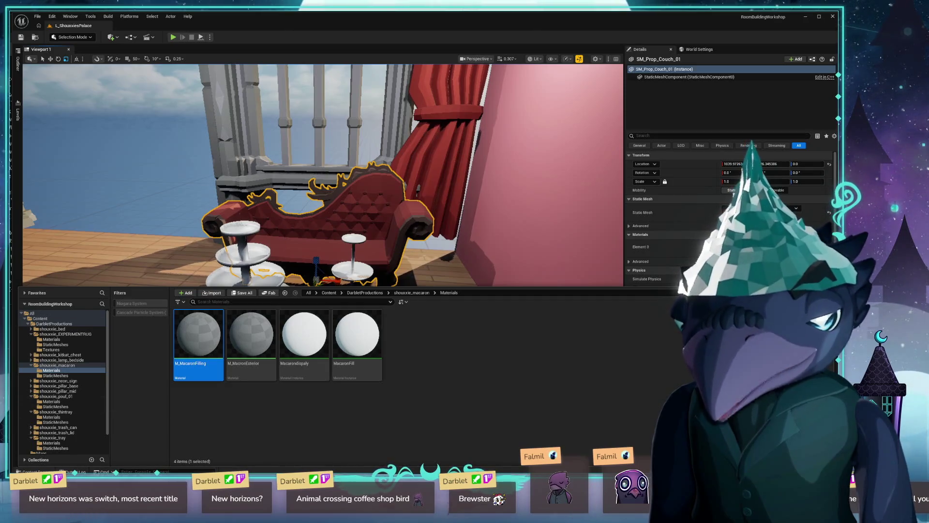
key("alt+space")
type("blend")
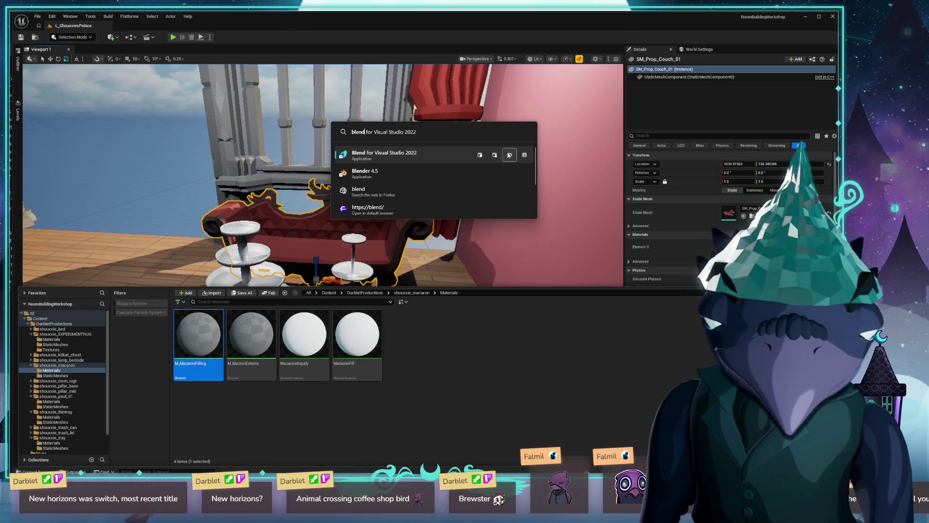
Step: Search the launcher for programs, then look through the Add or remove programs settings
left_click(476, 328)
key("alt+space")
type("micro")
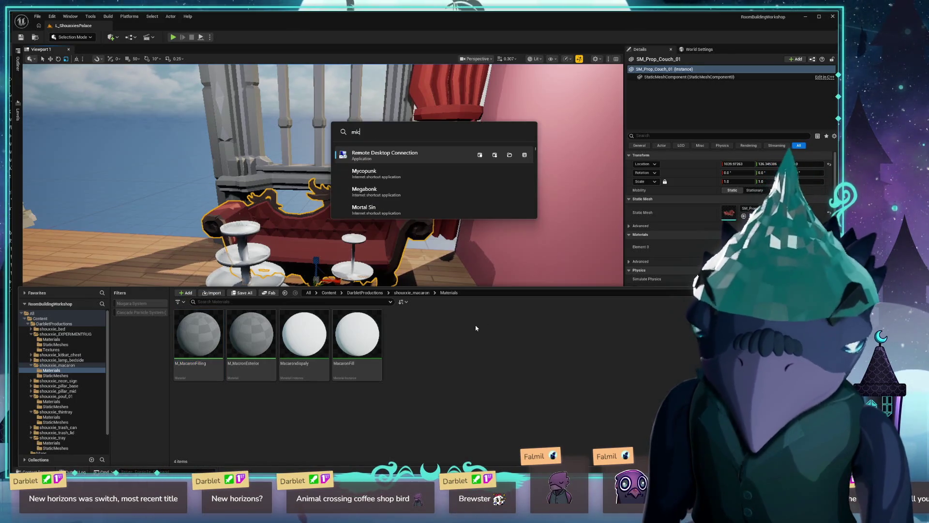
key("BackSpace")
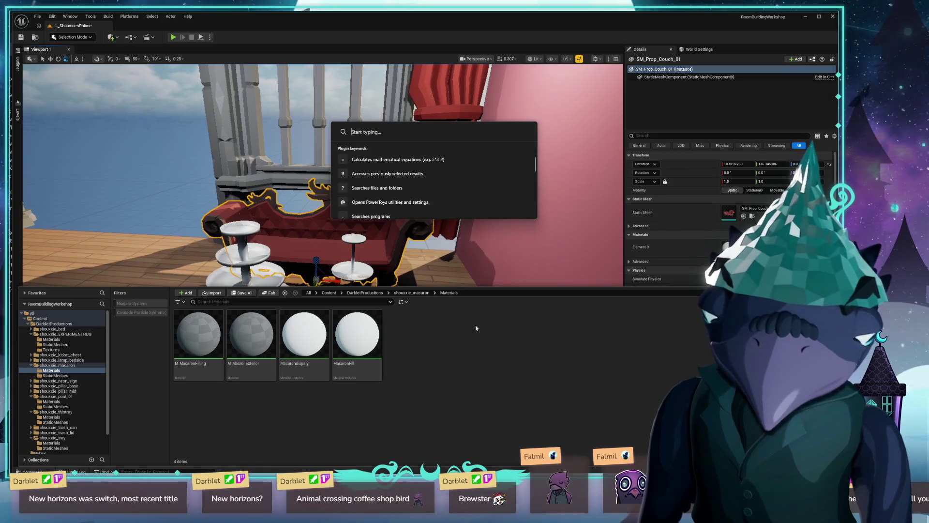
type("progr")
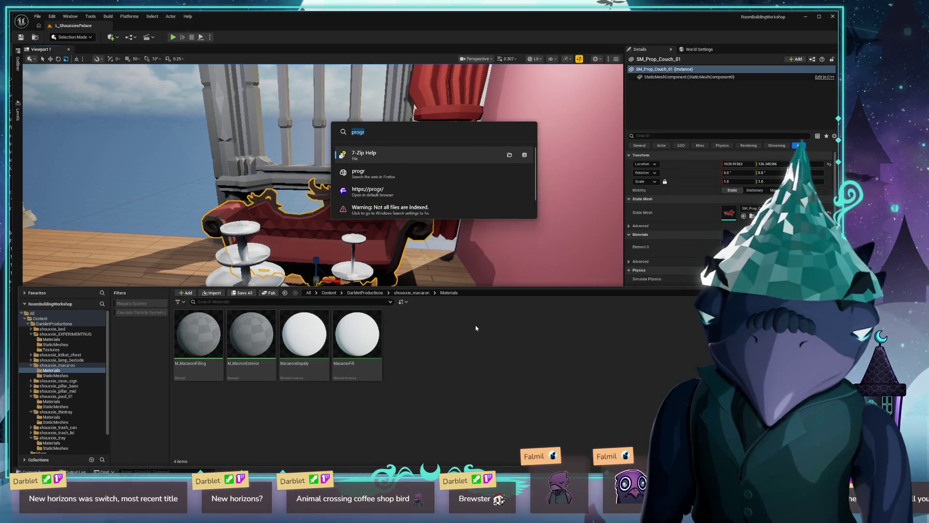
key("super")
type("control")
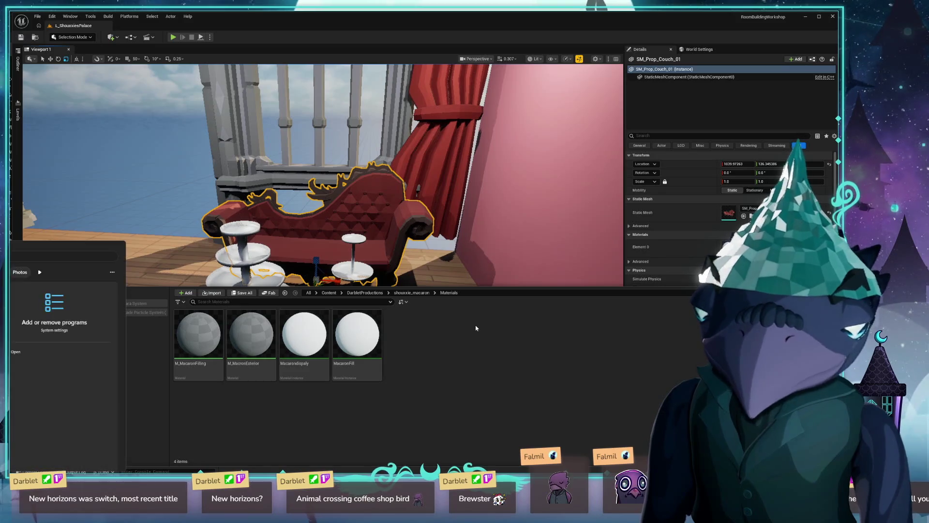
type("add or remove")
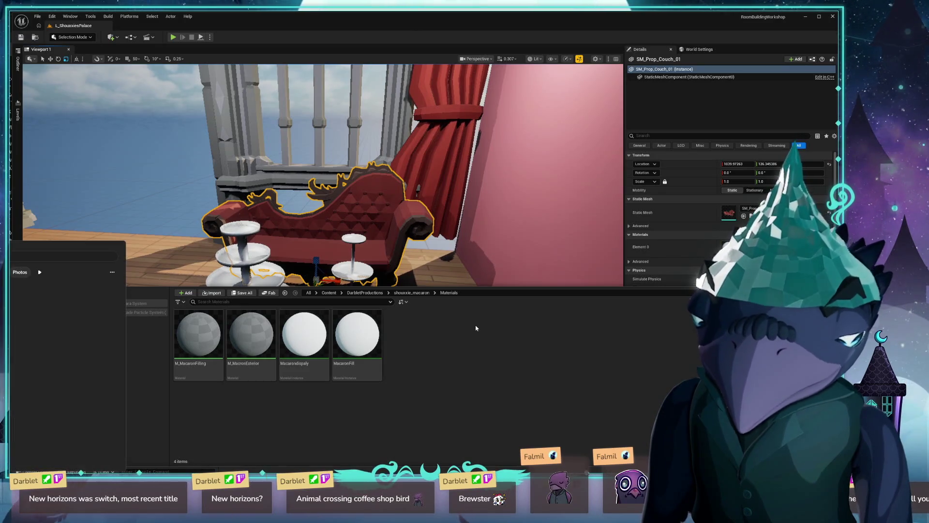
key("Return")
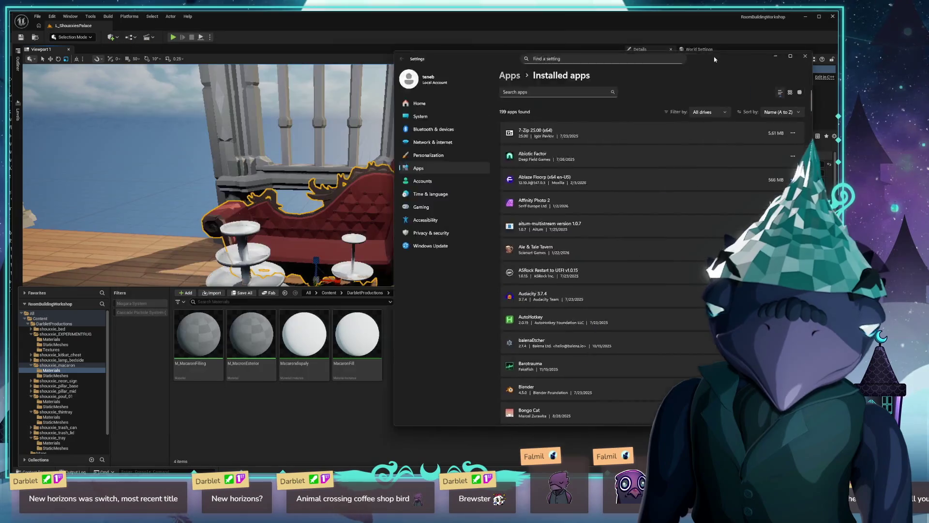
key("alt+Tab")
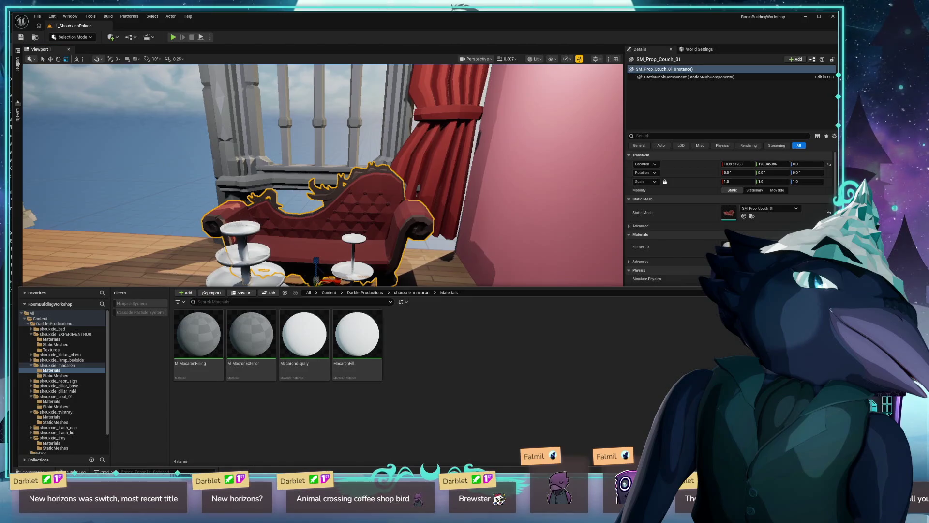
Step: Open the Control Panel, then search the Start menu for Visual Studio without launching it
key("super")
type("control panel")
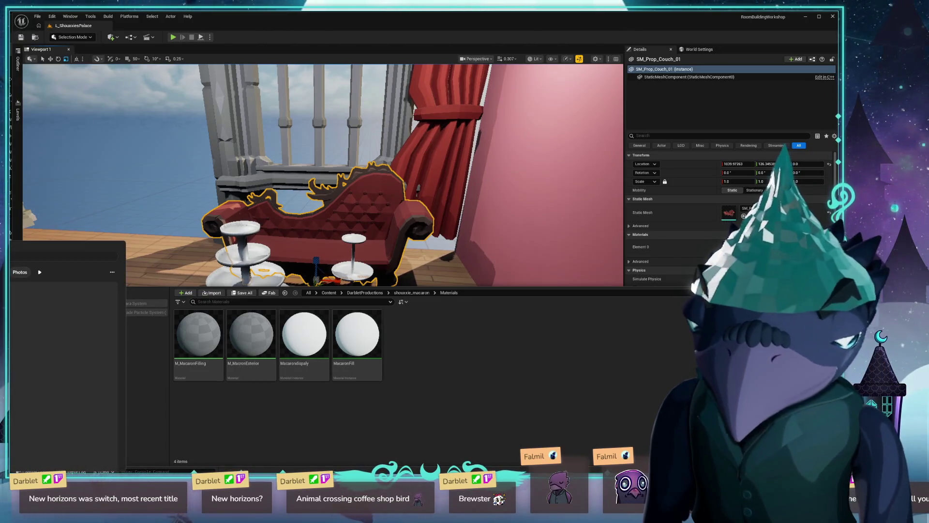
key("Return")
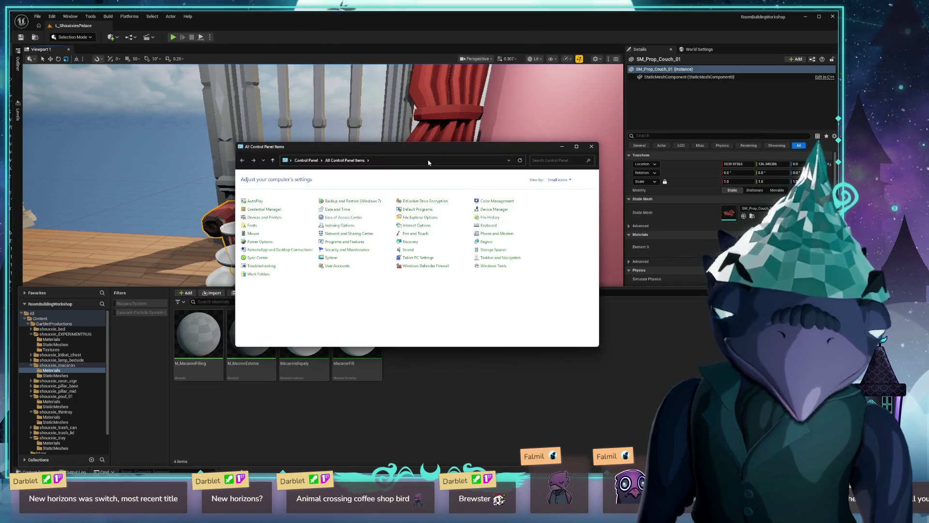
key("alt+Tab")
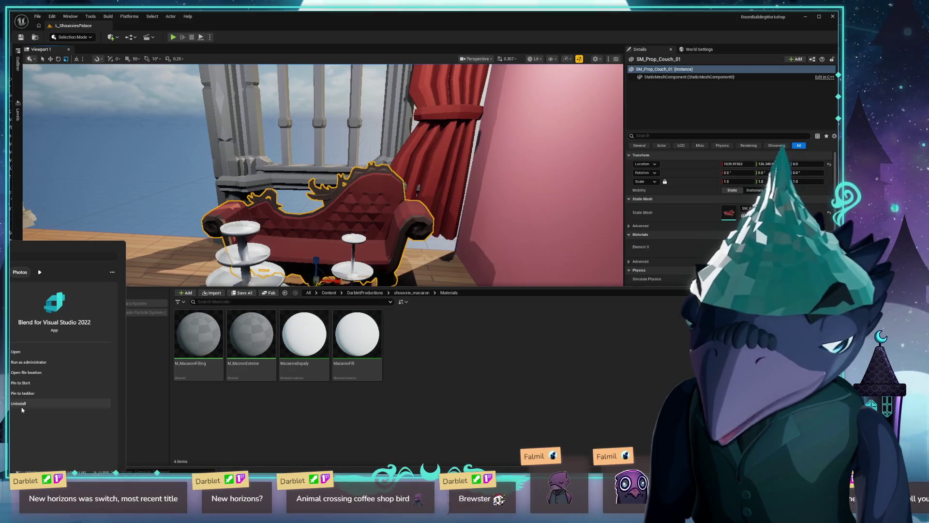
key("Escape")
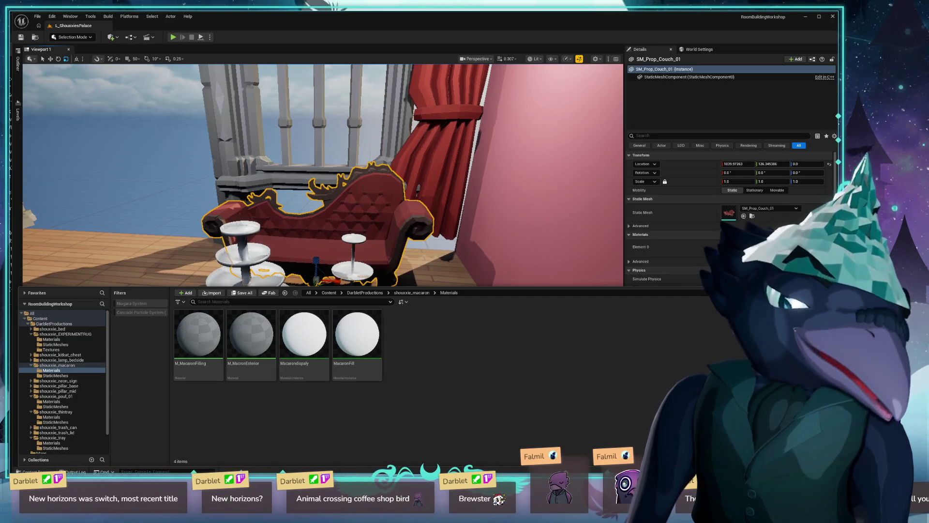
key("super")
type("visual studio")
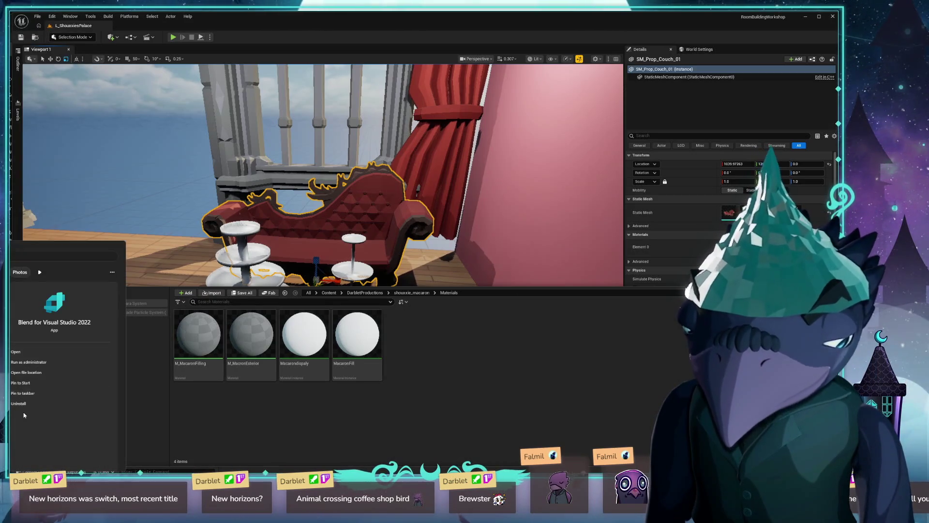
key("Escape")
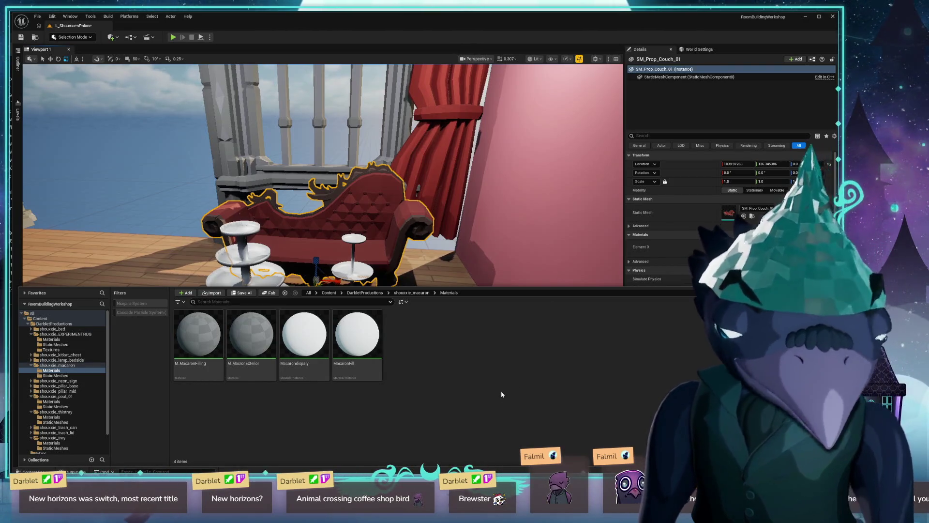
Step: Launch Blender 4.5 from PowerToys Run by searching 'blender'
key("alt+space")
type("blender")
key("Return")
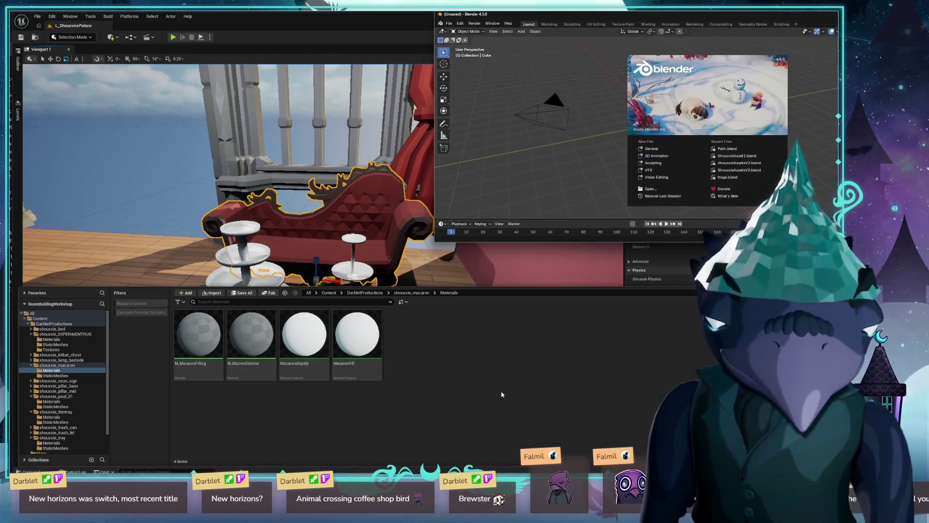
Step: Open ShouxxieAsset1.blend from recent files, select DisplayMacaron, and switch to the Shading workspace
key("alt+Tab")
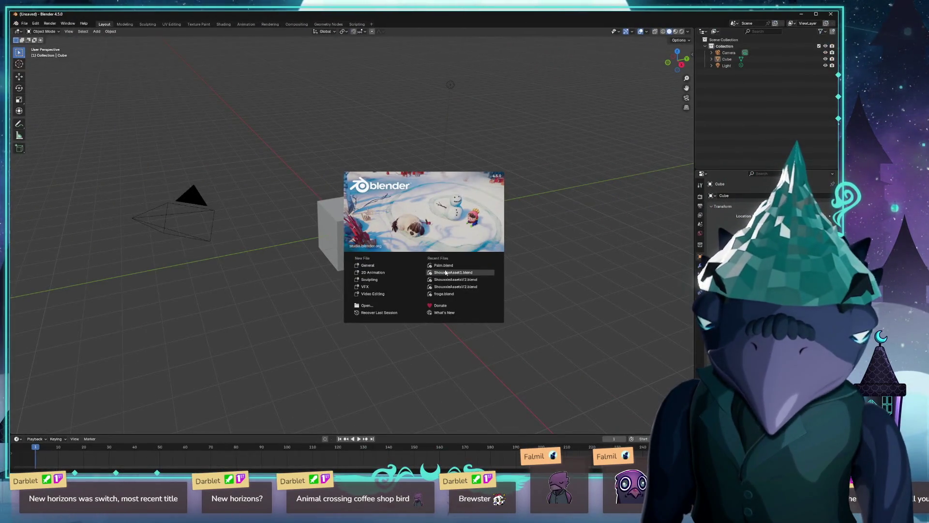
left_click(447, 273)
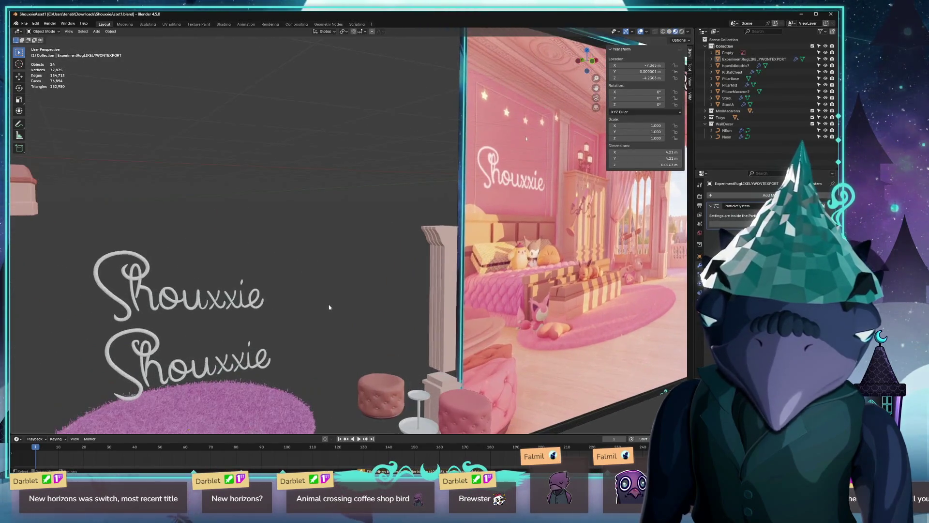
left_click_drag(324, 304, 293, 349)
left_click(210, 402)
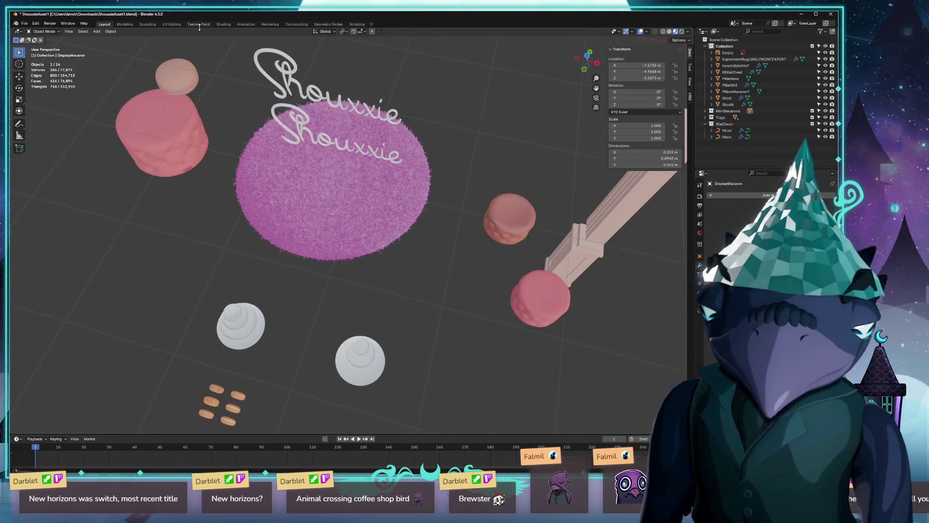
left_click(223, 24)
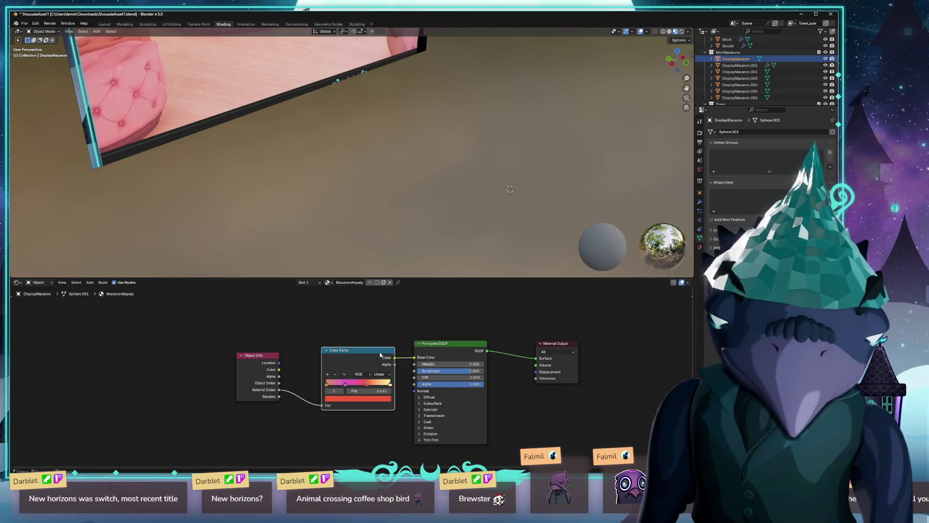
Step: Frame the Object Info, Color Ramp and Principled BSDF nodes, then return to Unreal
scroll(582, 439, "up", 2)
mouse_move(598, 450)
left_mouse_down()
mouse_move(539, 395)
mouse_move(546, 400)
left_mouse_up()
scroll(320, 138, "down", 5)
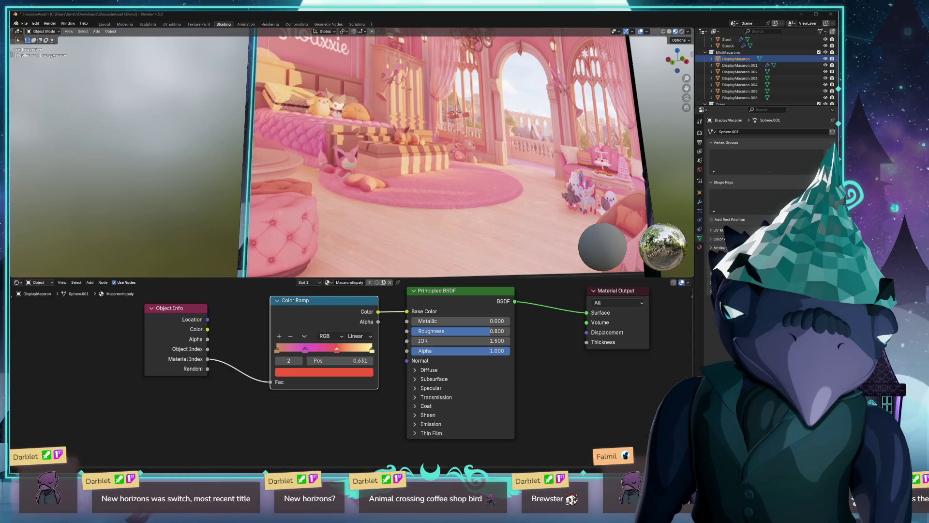
key("alt+Tab")
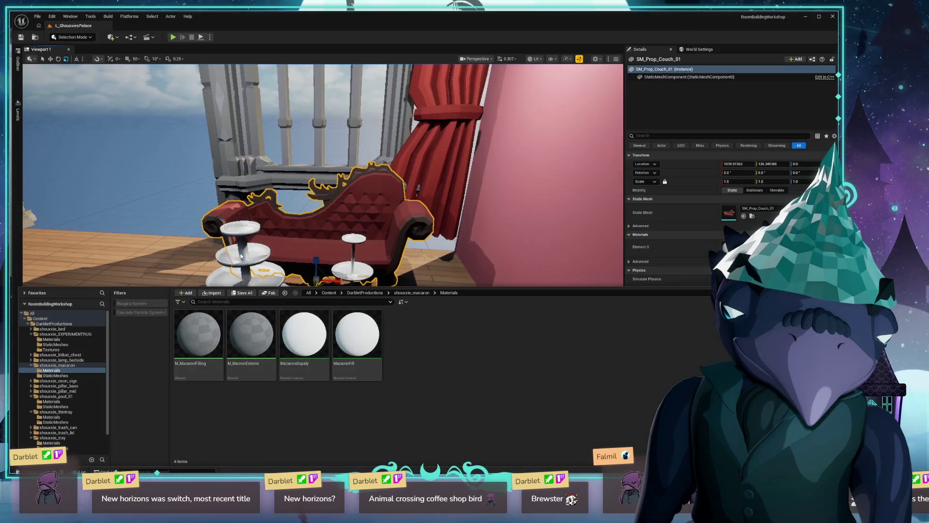
Step: Shrink the Unreal window beside Blender, then open M_MacronExterior from the Materials folder
left_click_drag(322, 28, 417, 98)
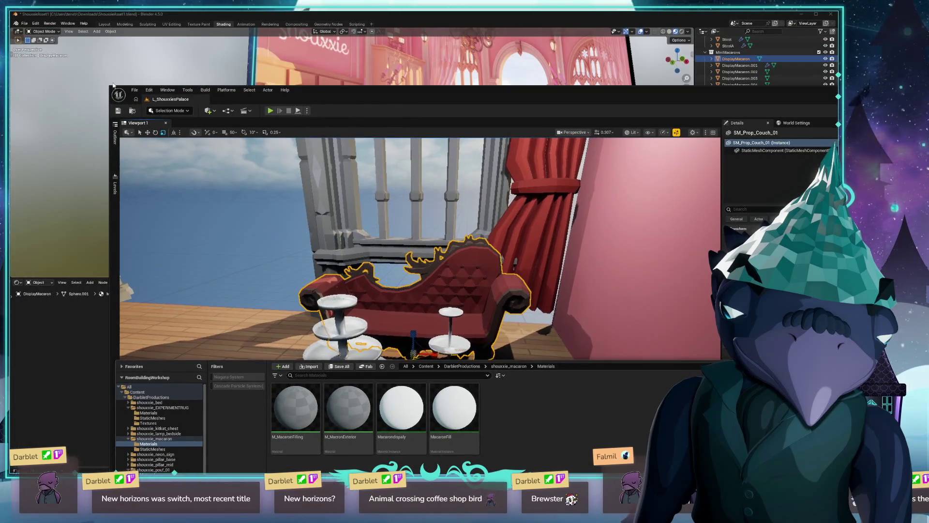
mouse_move(347, 99)
left_mouse_down()
mouse_move(500, 242)
mouse_move(385, 71)
left_mouse_up()
left_click_drag(294, 30, 280, 29)
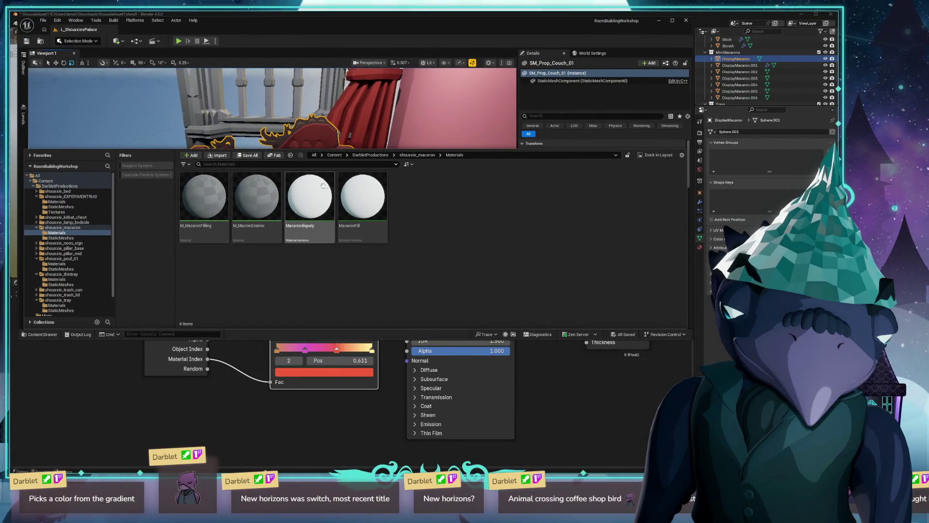
left_click(363, 208)
double_click(257, 196)
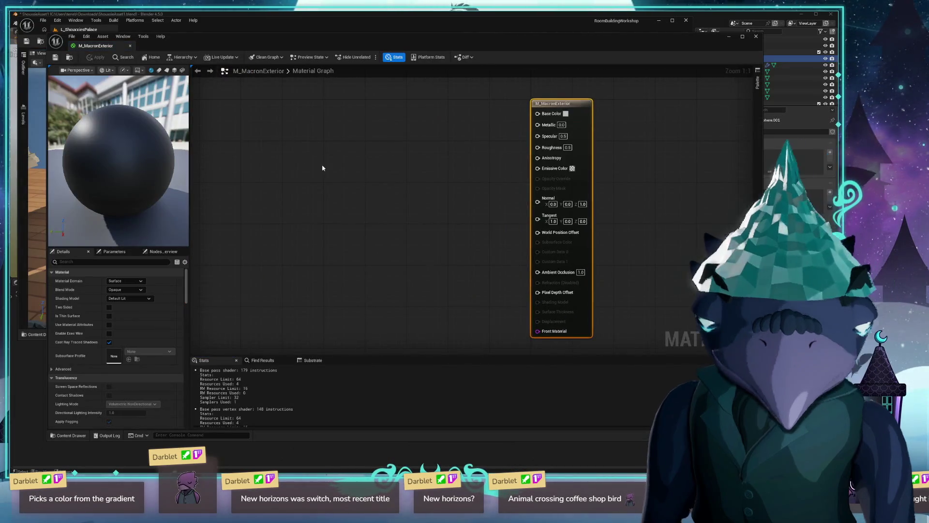
Step: Place a Color Ramp node via a 'ramp' search and arrange the editor beside Blender
right_click(322, 166)
type("ramp")
key("Return")
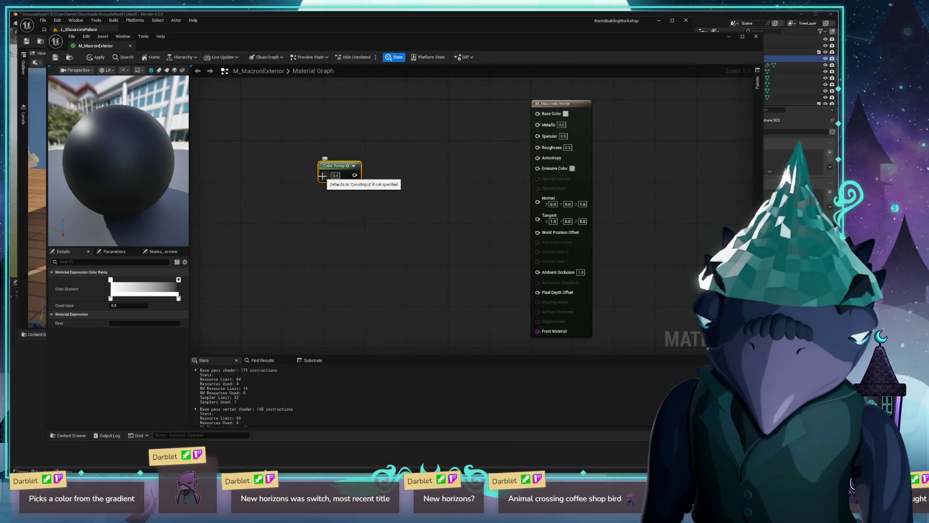
mouse_move(333, 31)
left_mouse_down()
mouse_move(406, 5)
mouse_move(343, 63)
mouse_move(402, 80)
left_mouse_up()
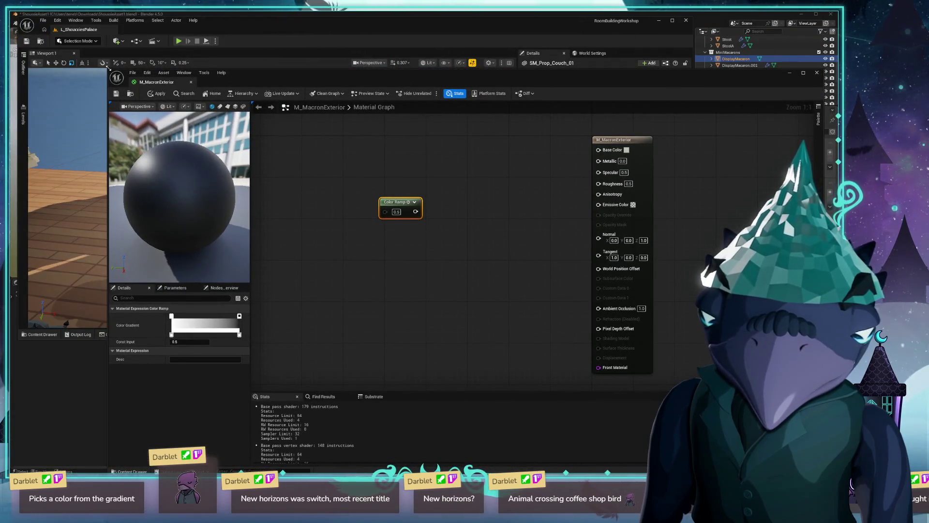
left_click_drag(108, 70, 142, 160)
mouse_move(457, 176)
left_mouse_down()
mouse_move(388, 45)
mouse_move(467, 26)
mouse_move(446, 27)
mouse_move(476, 54)
mouse_move(487, 39)
left_mouse_up()
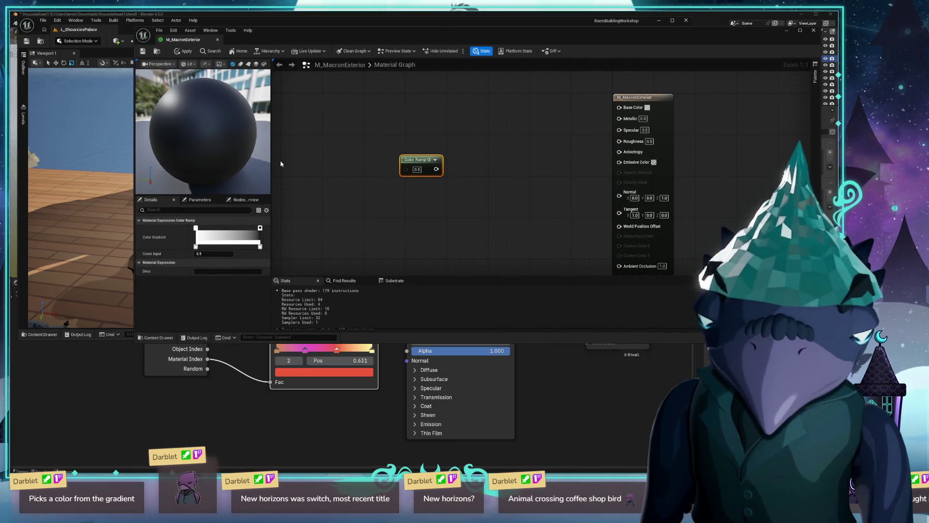
Step: Inspect the settings of the Color Gradient's alpha and colour stops
right_click(198, 247)
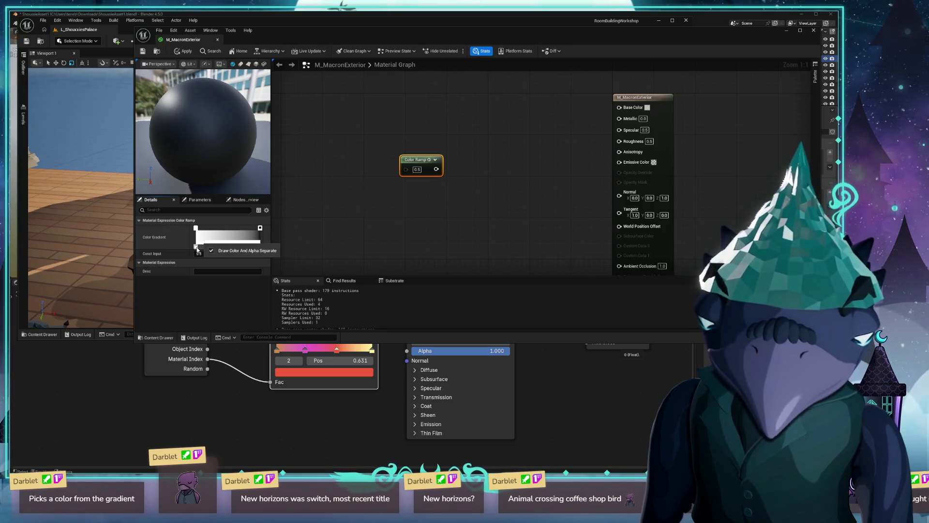
right_click(197, 248)
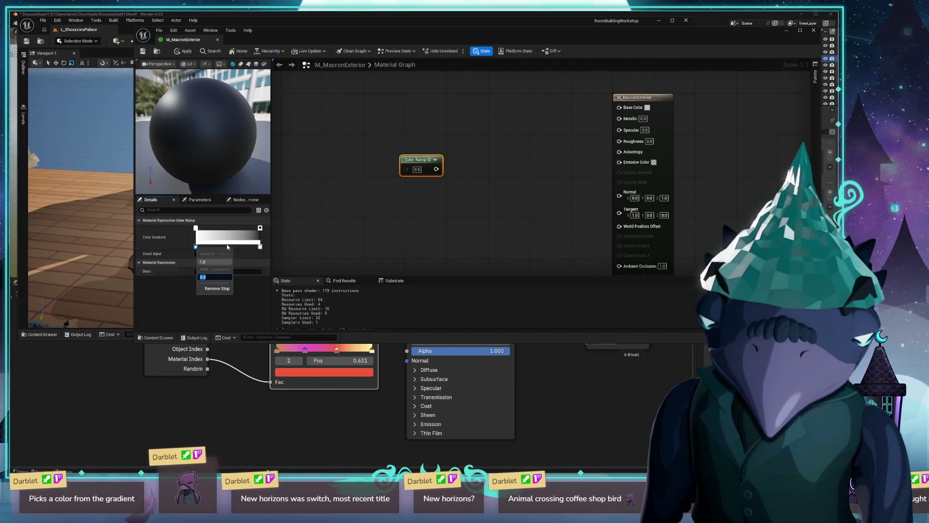
left_click(215, 237)
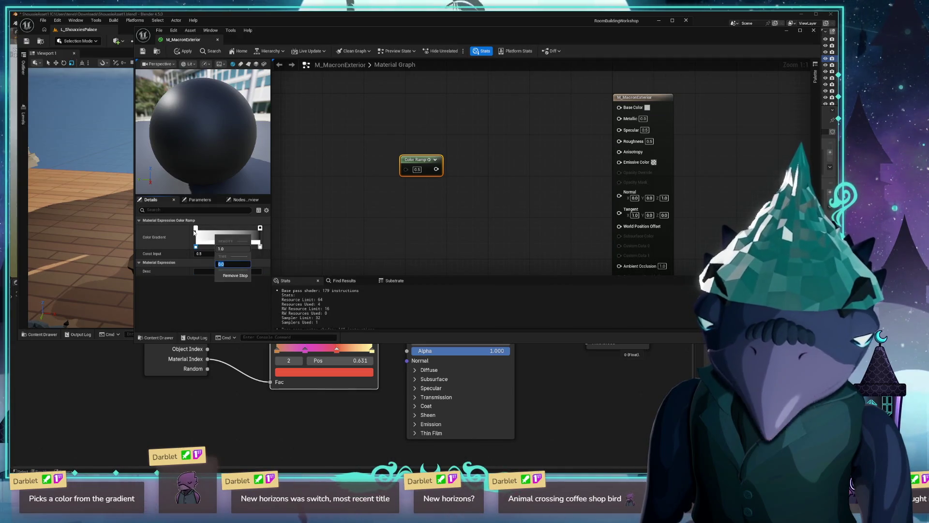
right_click(194, 232)
left_click(157, 247)
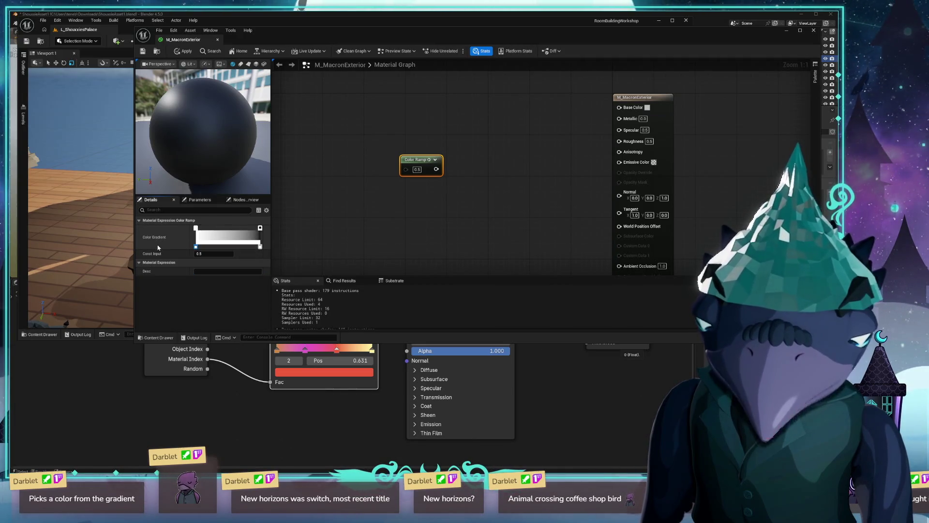
right_click(196, 246)
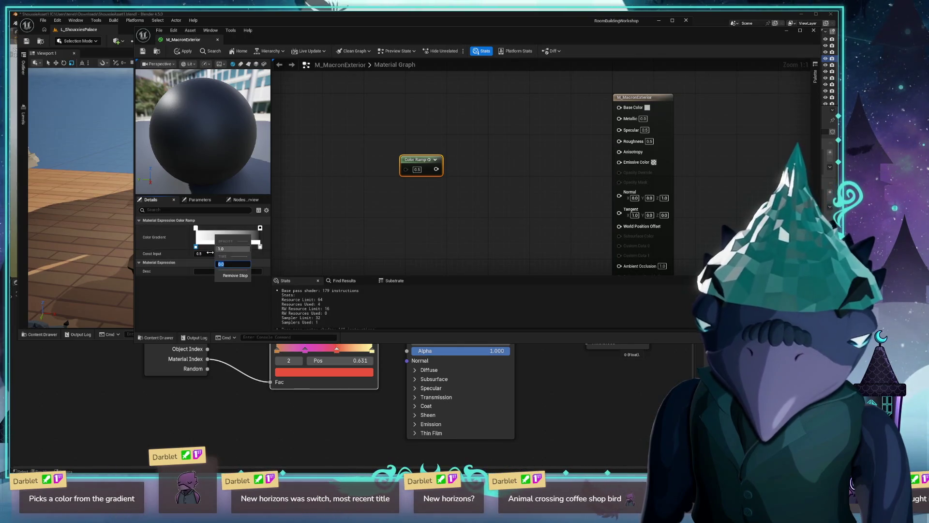
right_click(196, 249)
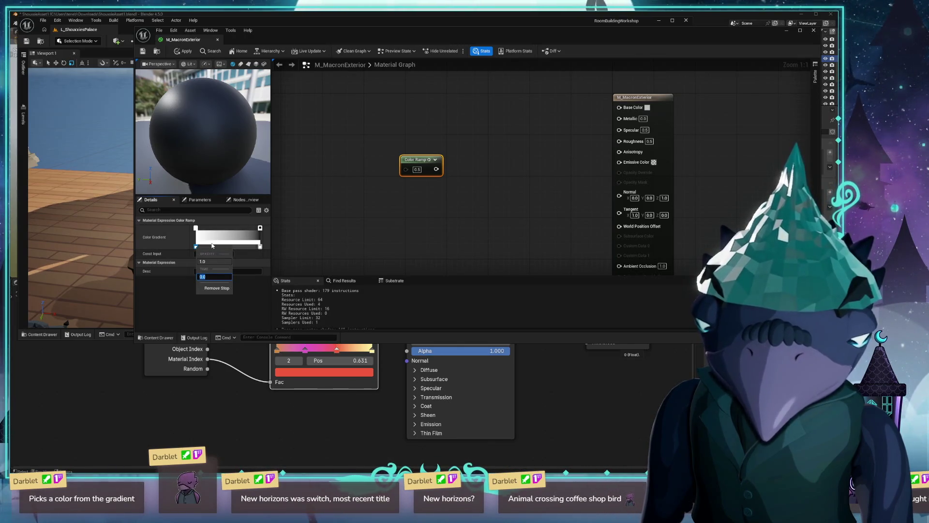
right_click(201, 250)
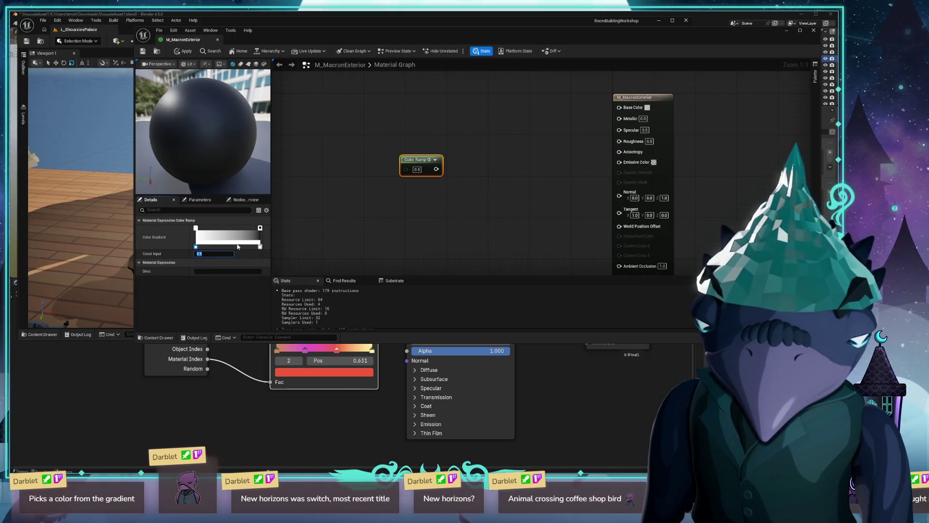
right_click(226, 249)
right_click(243, 230)
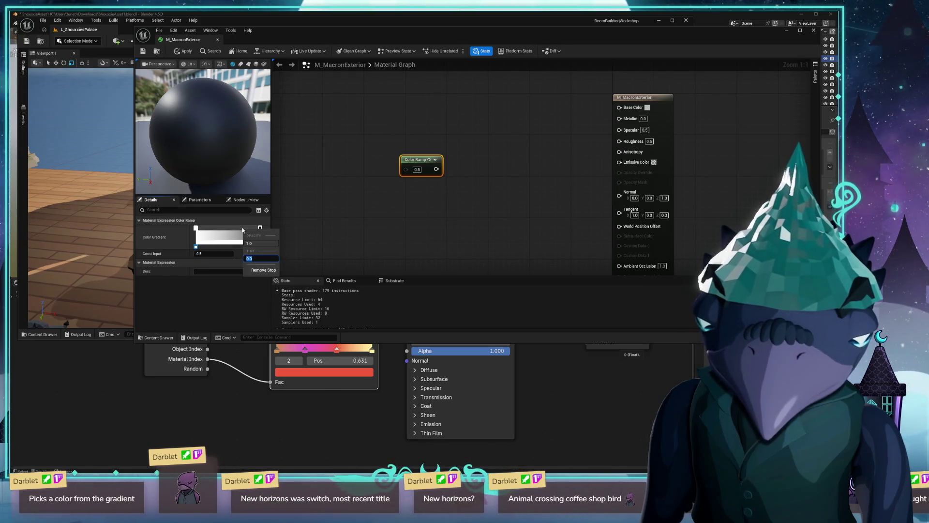
right_click(260, 230)
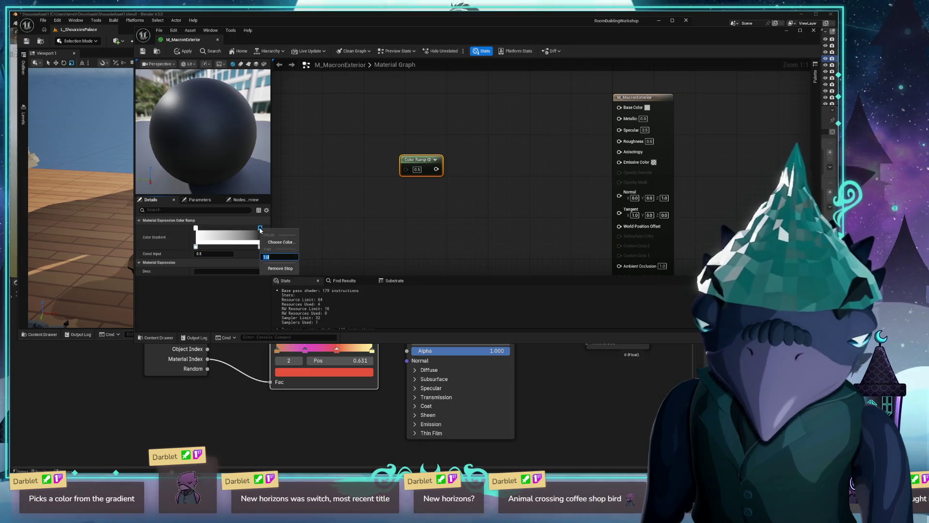
left_click(194, 289)
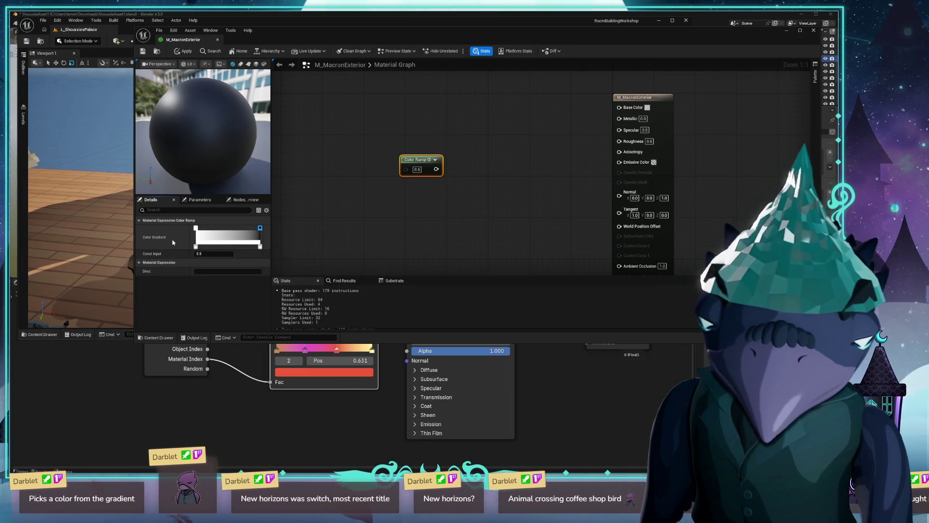
Step: Select the top-left colour stop and open its Color Picker
right_click(195, 245)
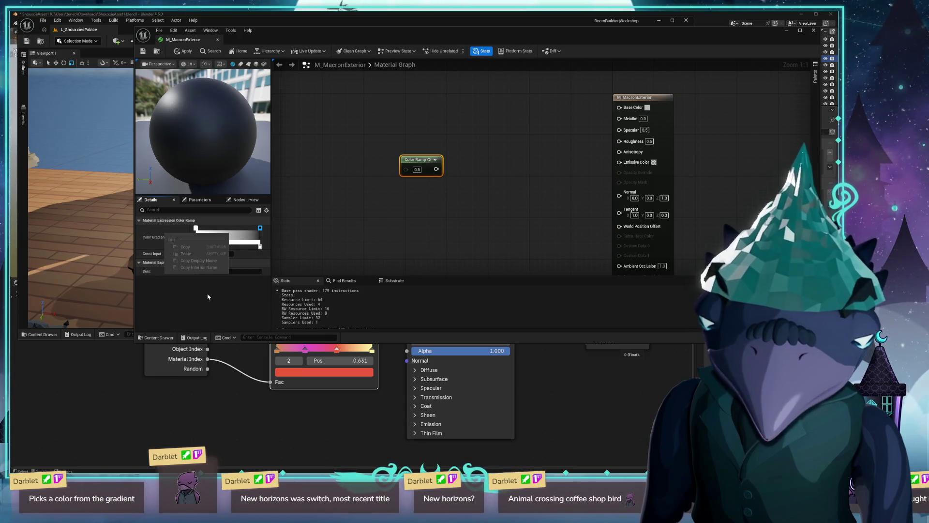
left_click(195, 245)
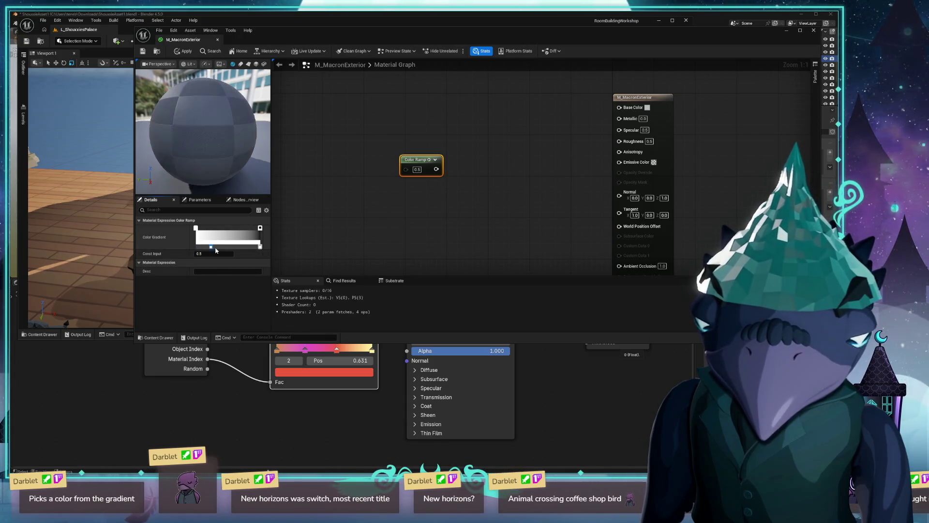
left_click(195, 246)
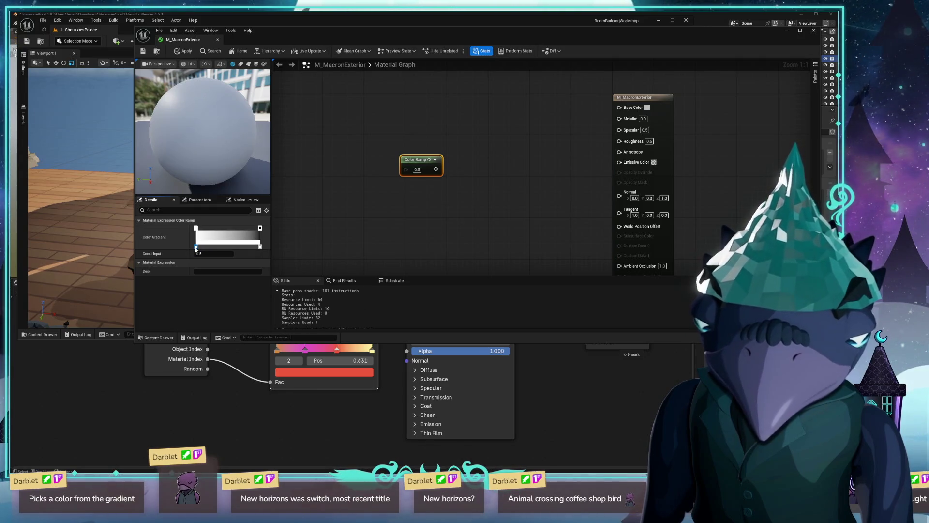
left_click(196, 228)
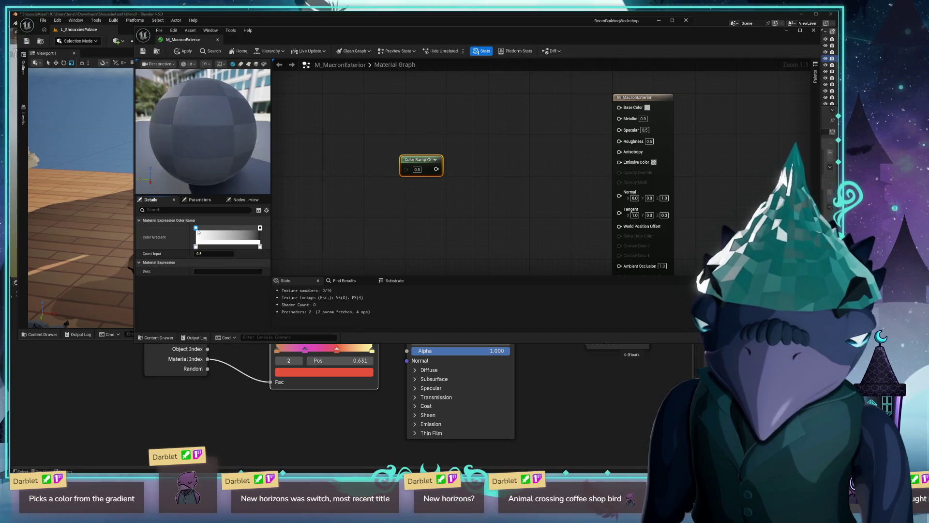
double_click(197, 232)
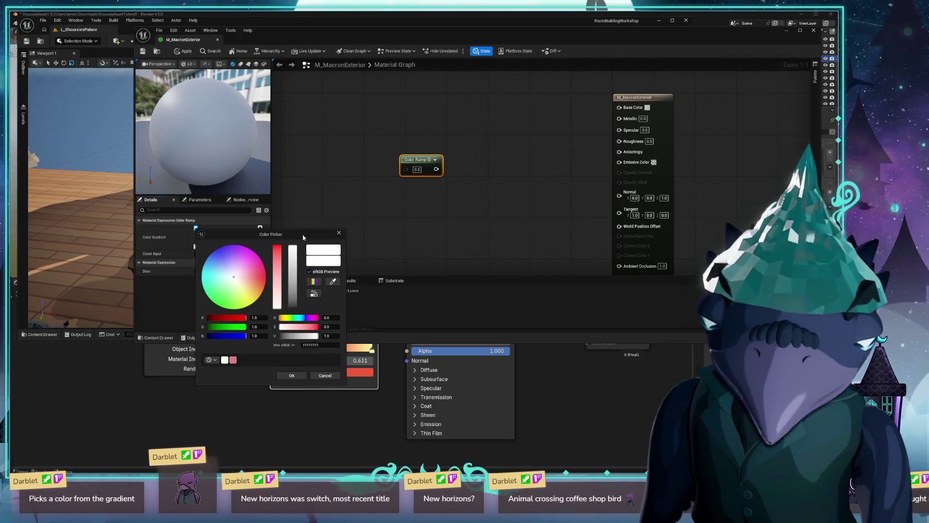
Step: Eyedrop orange into the first stop and yellow into the right-end stop from Blender's ramp
left_click_drag(304, 237, 108, 220)
left_click(137, 263)
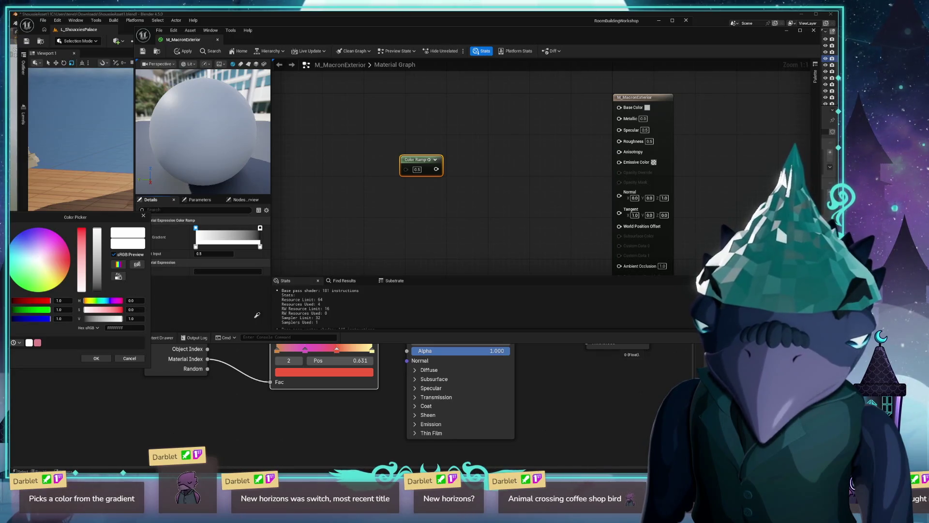
left_click(277, 354)
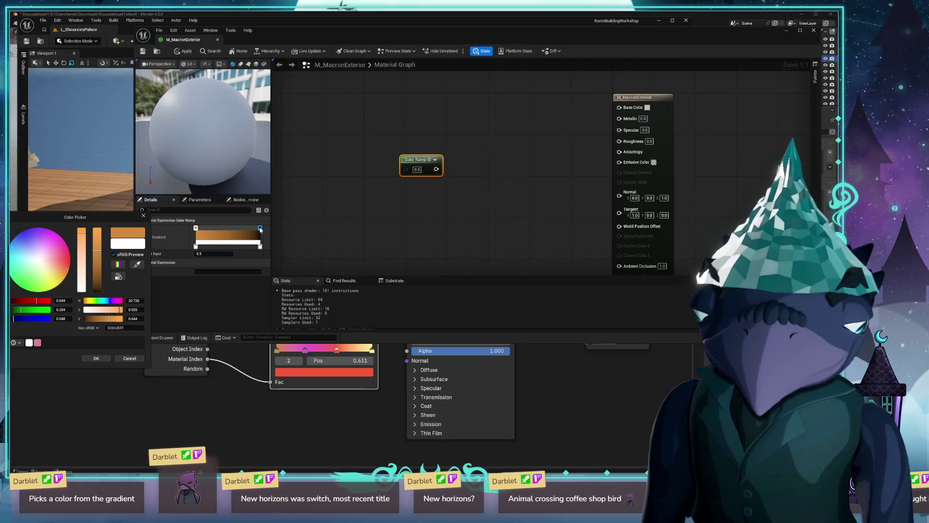
double_click(260, 228)
left_click(677, 257)
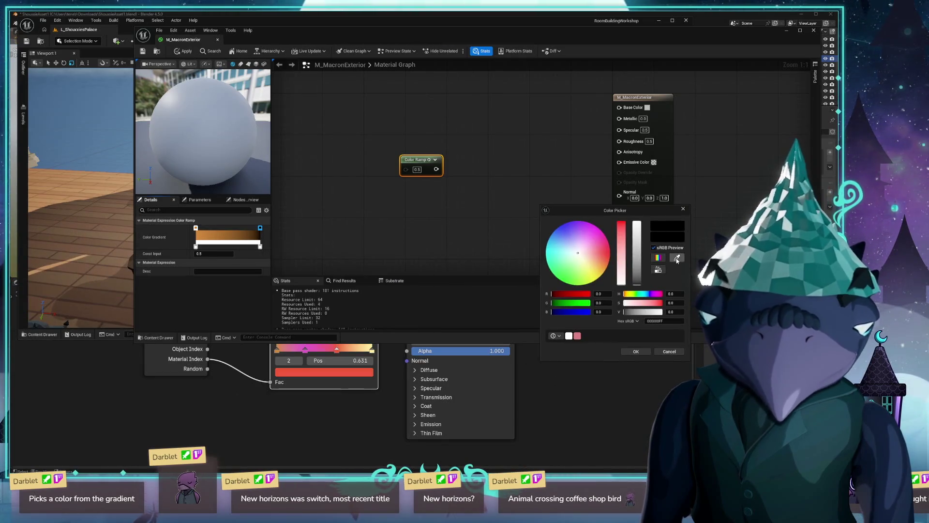
left_click(372, 352)
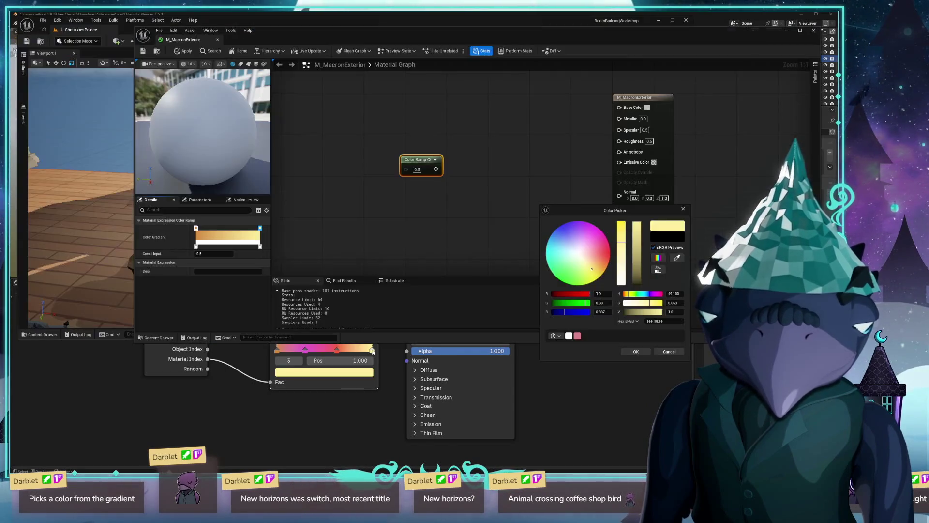
Step: Add a new gradient stop, colour it pink from Blender's ramp, and reposition it
double_click(228, 227)
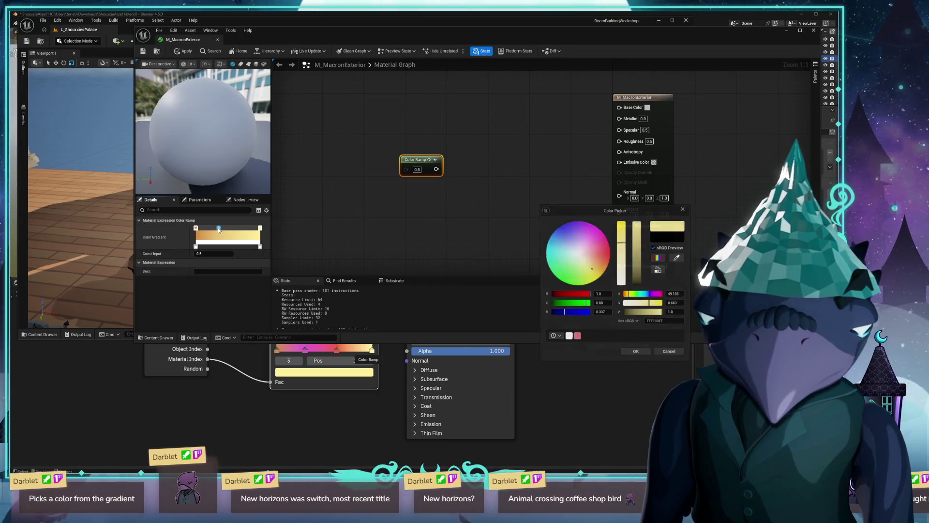
double_click(220, 228)
mouse_move(298, 234)
left_mouse_down()
mouse_move(432, 231)
mouse_move(518, 212)
mouse_move(546, 196)
left_mouse_up()
left_click(324, 372)
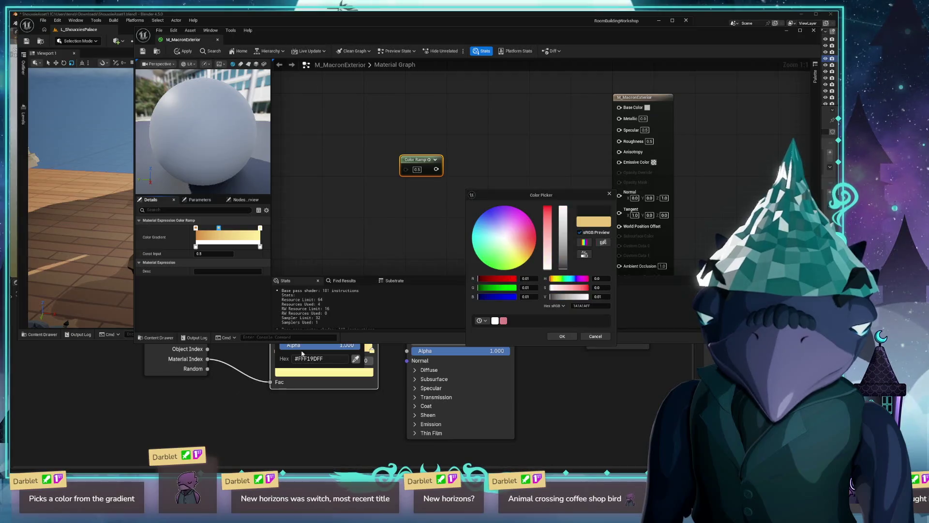
left_click(305, 352)
left_click(305, 353)
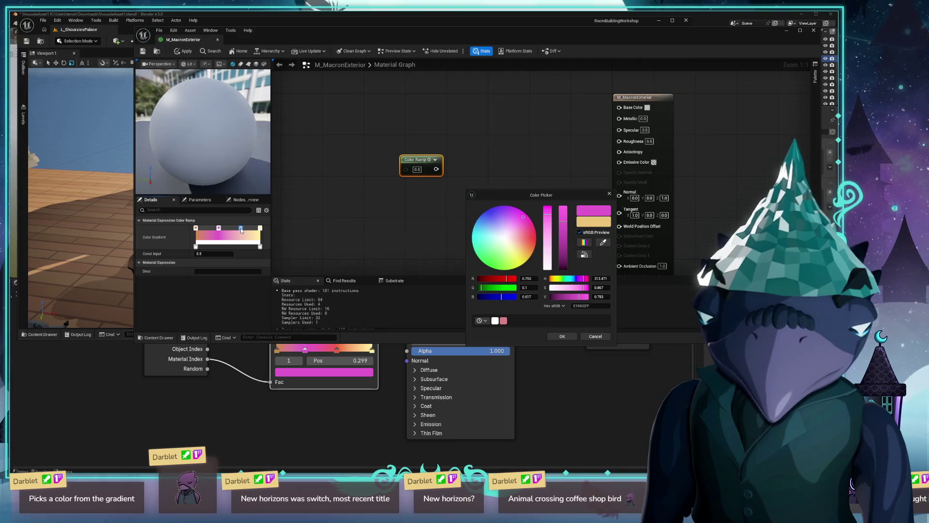
mouse_move(200, 232)
left_mouse_down()
mouse_move(215, 230)
mouse_move(183, 235)
left_mouse_up()
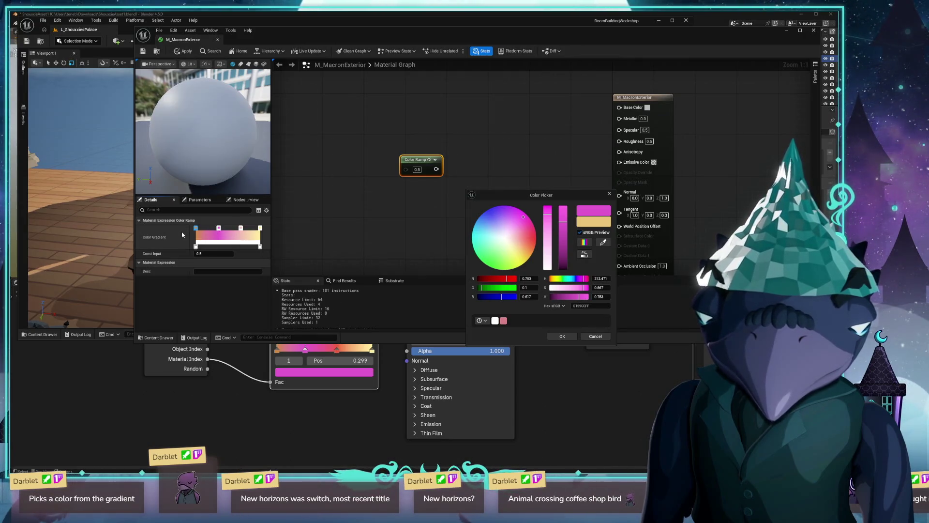
Step: Recolour another gradient stop with the red sampled from Blender's ramp
left_click(240, 228)
double_click(241, 230)
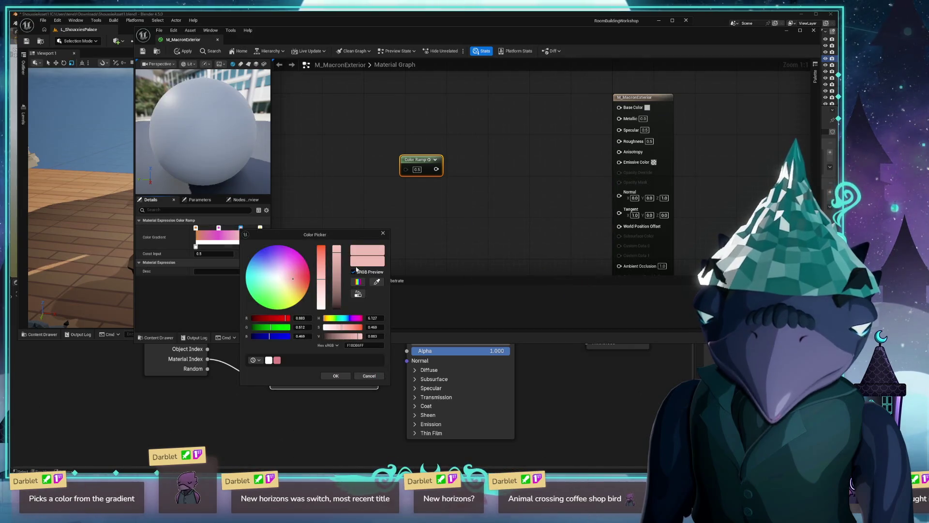
left_click(355, 415)
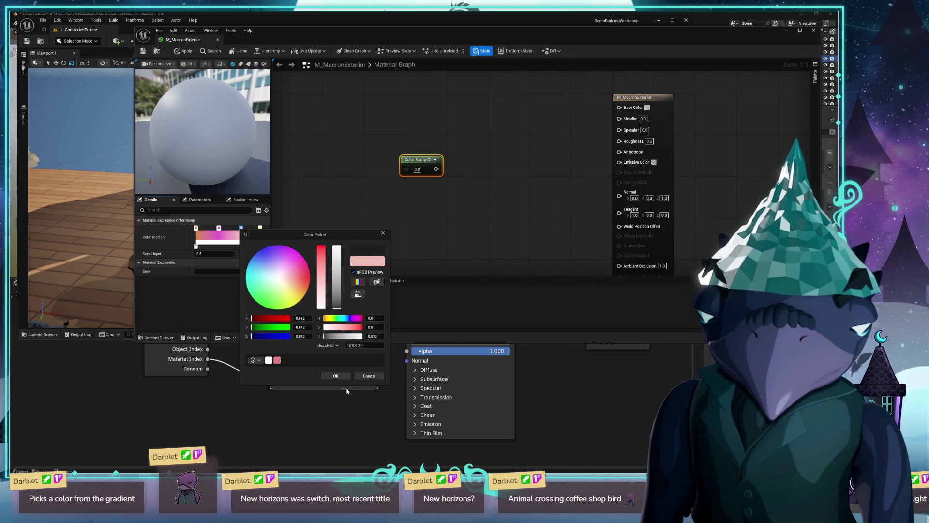
left_click(373, 235)
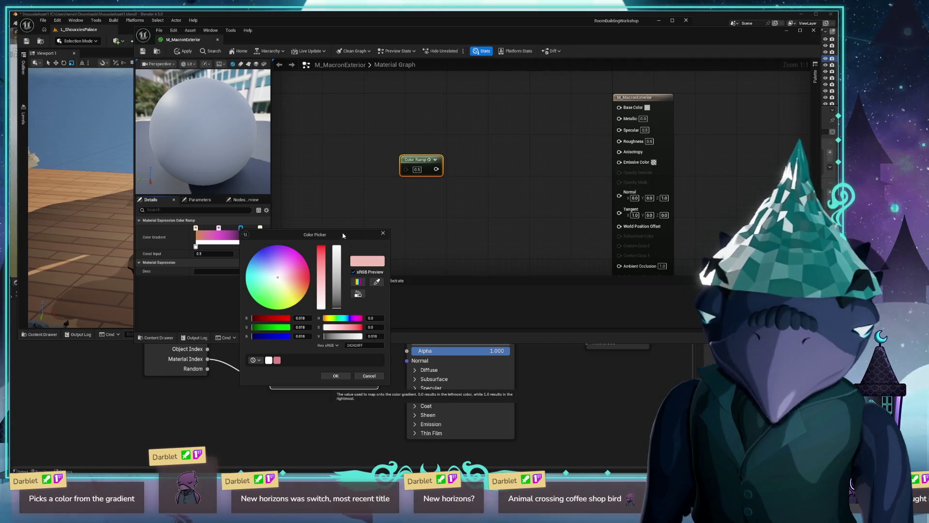
left_click_drag(343, 235, 617, 210)
left_click(661, 255)
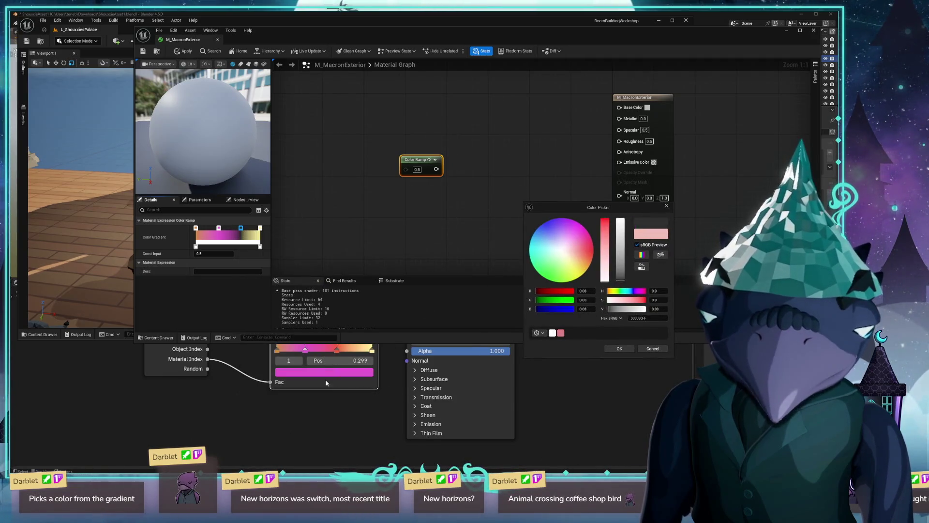
left_click(336, 354)
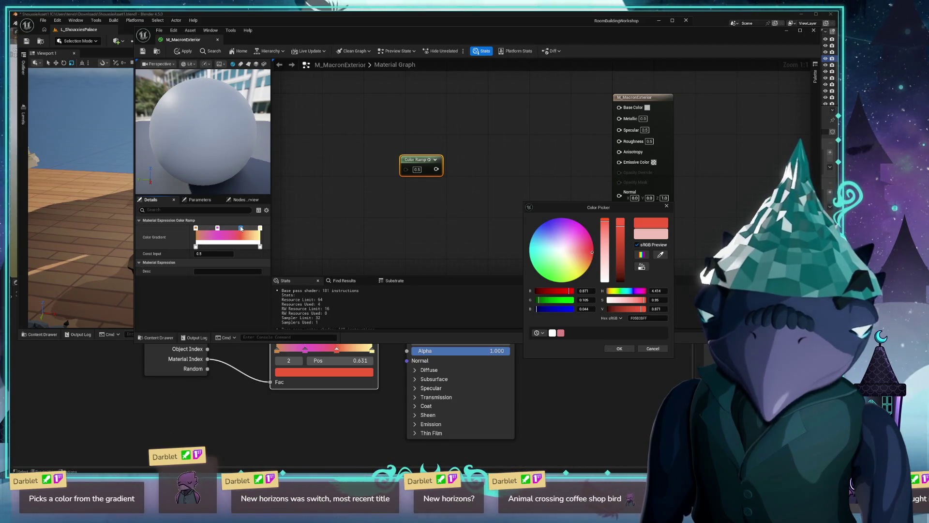
Step: Set the Color Ramp's Const Input to 0.5 and preview the node on the sphere
left_click_drag(213, 254, 252, 253)
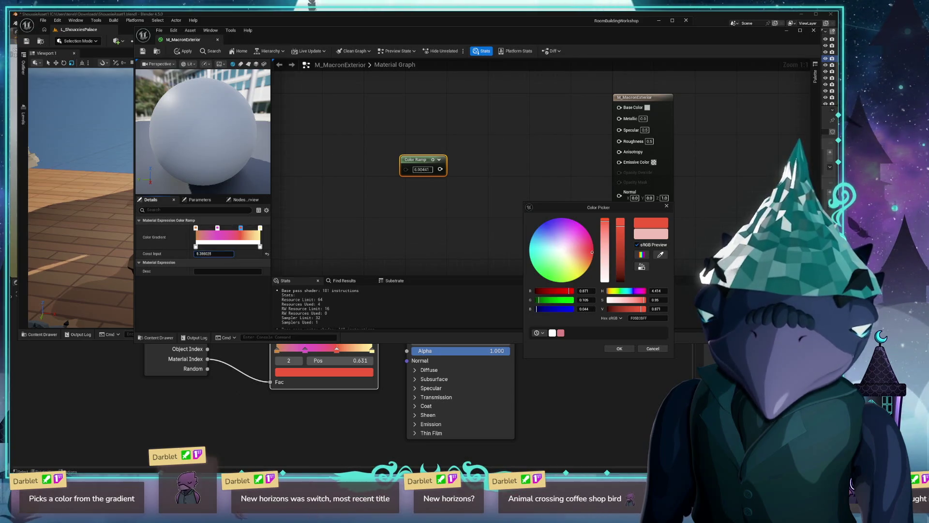
left_click(204, 254)
type("0.5")
key("Return")
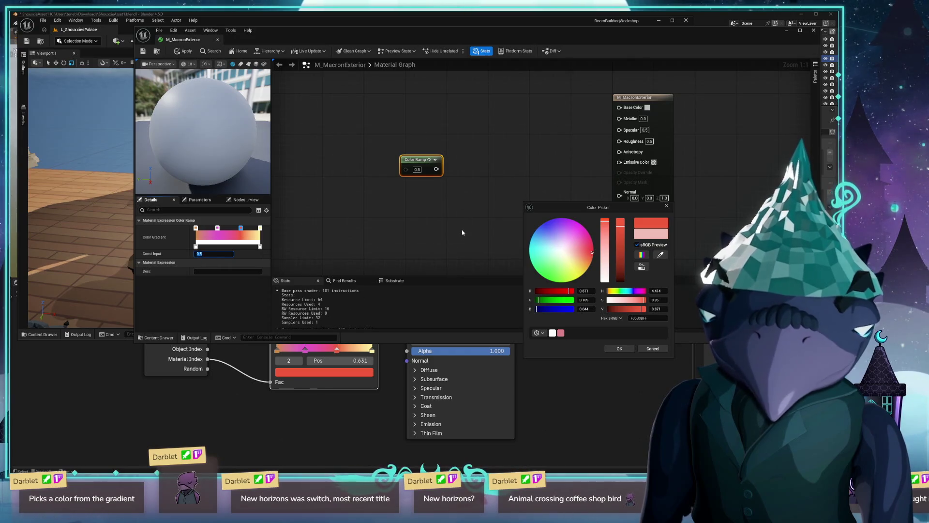
left_click(428, 160)
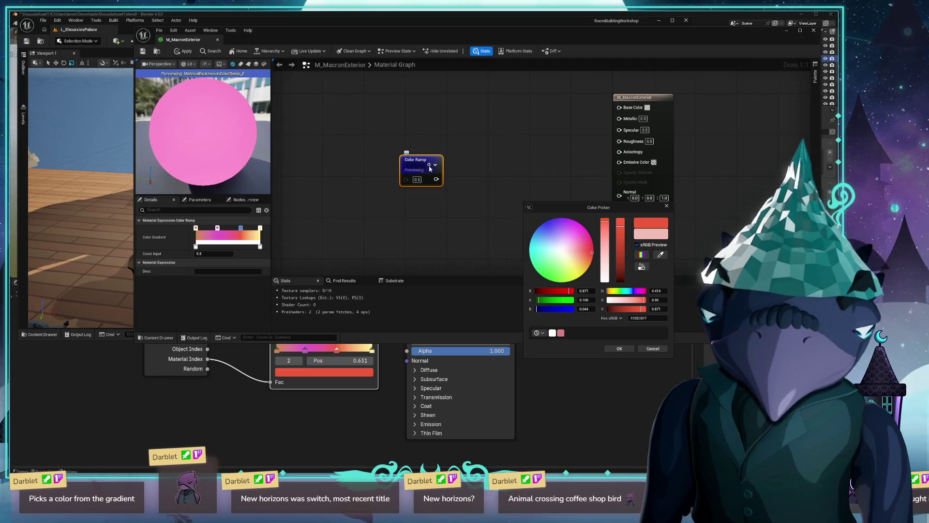
Step: Refresh the node preview and test Color Ramp inputs 1, 0.1, 0 and 1
left_click(429, 167)
left_click(429, 167)
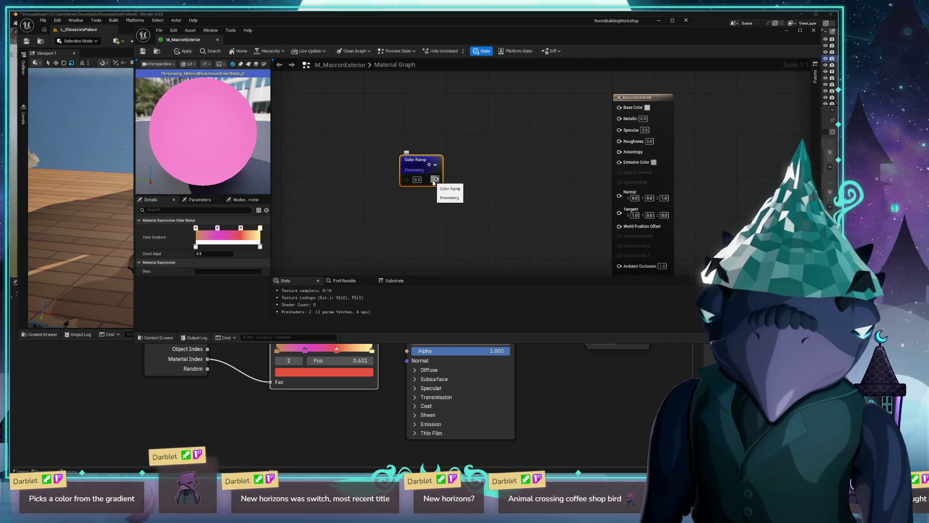
left_click(417, 179)
type("1")
key("Return")
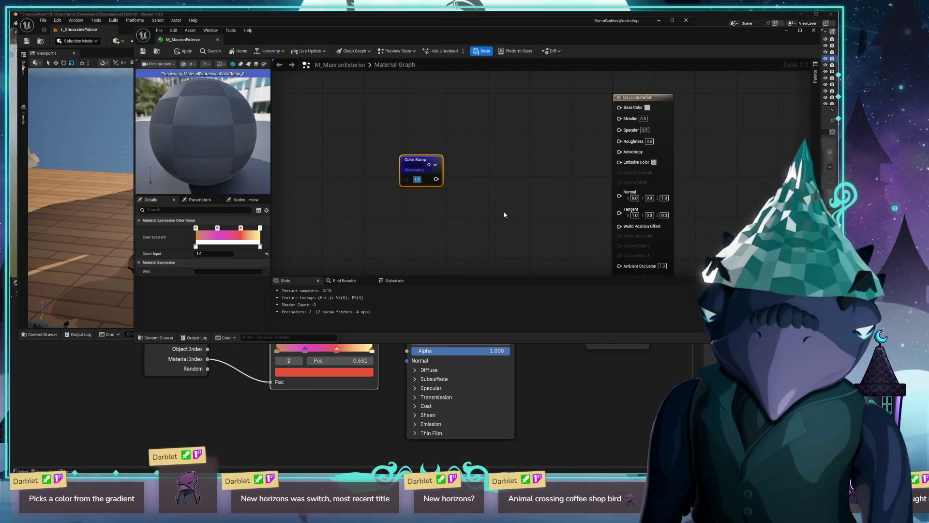
type("0.1")
key("Return")
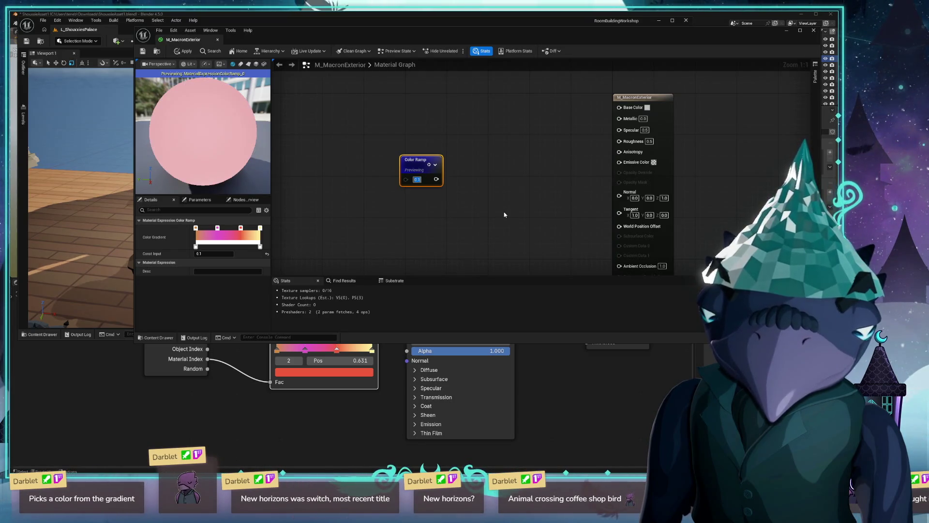
type("0")
key("Return")
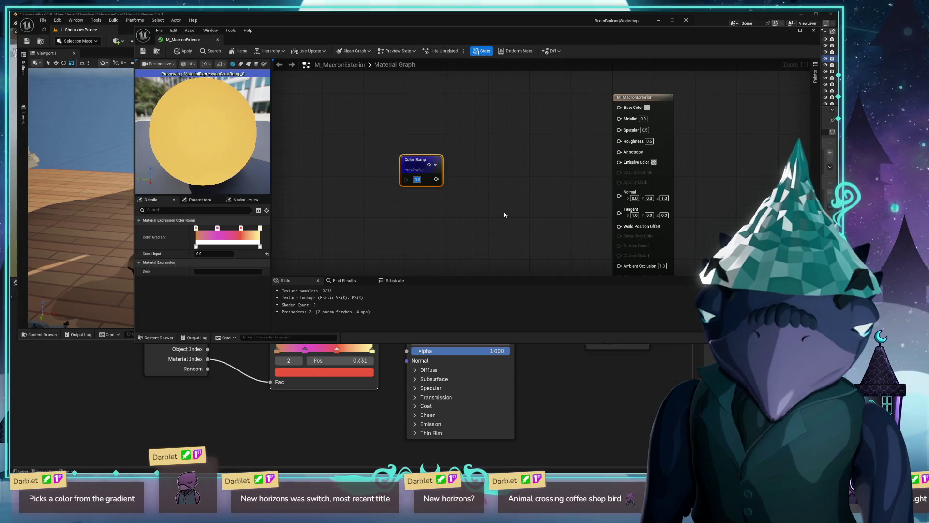
type("1")
key("Return")
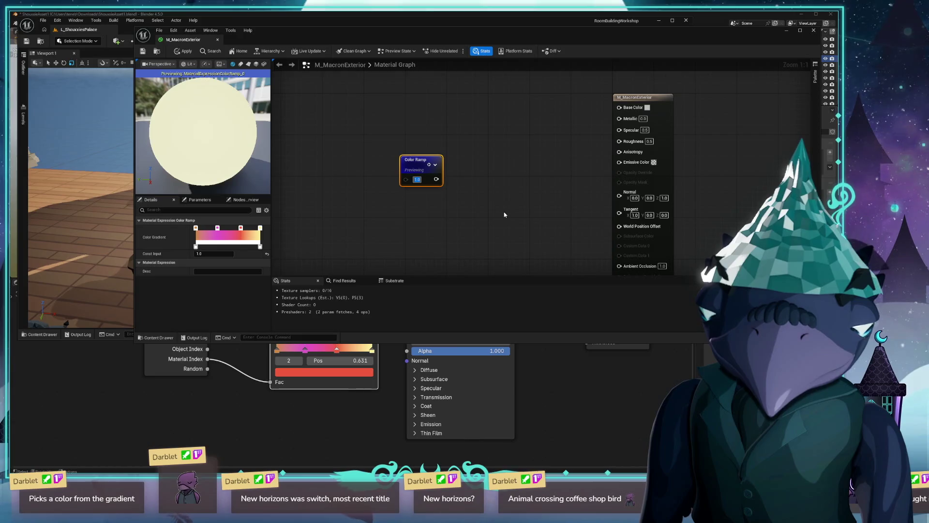
Step: Test inputs 0.8 and 0.3, settle on 0.5, and move the Color Ramp node up-right
key("BackSpace")
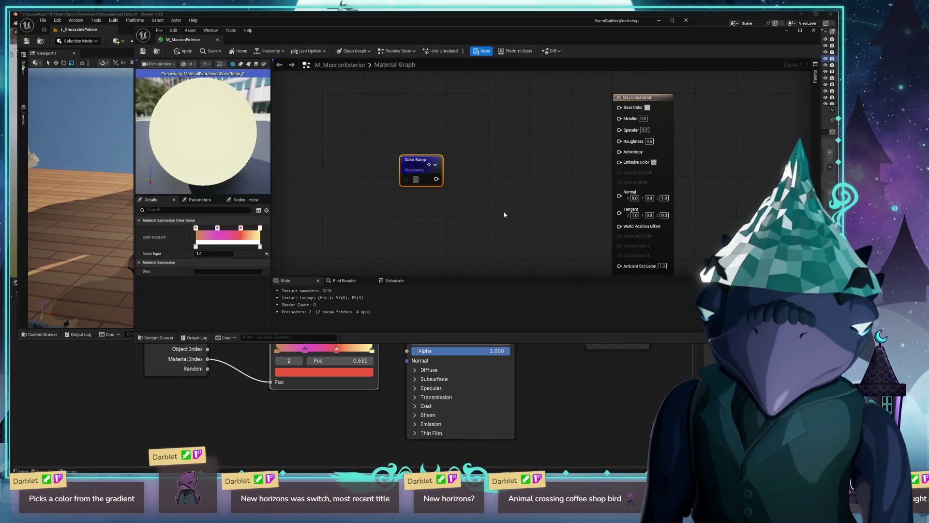
type("0.8")
key("Return")
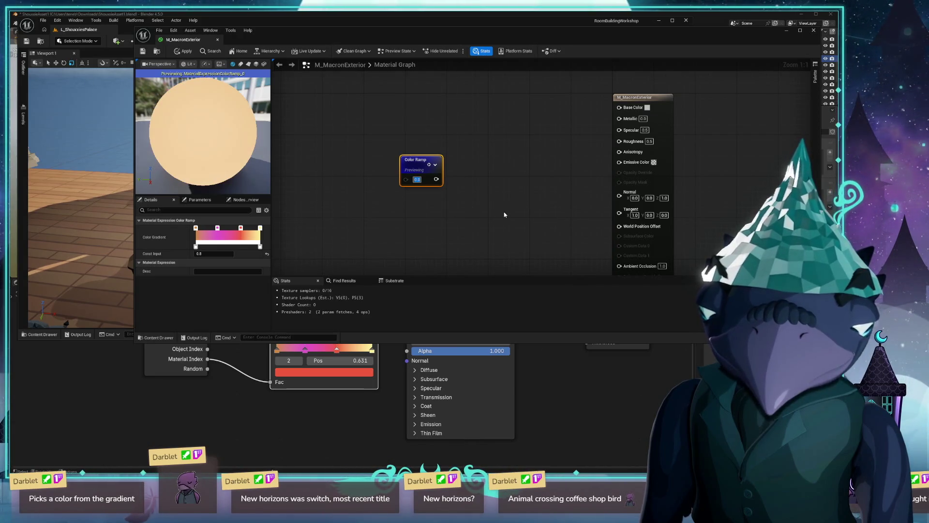
key("BackSpace")
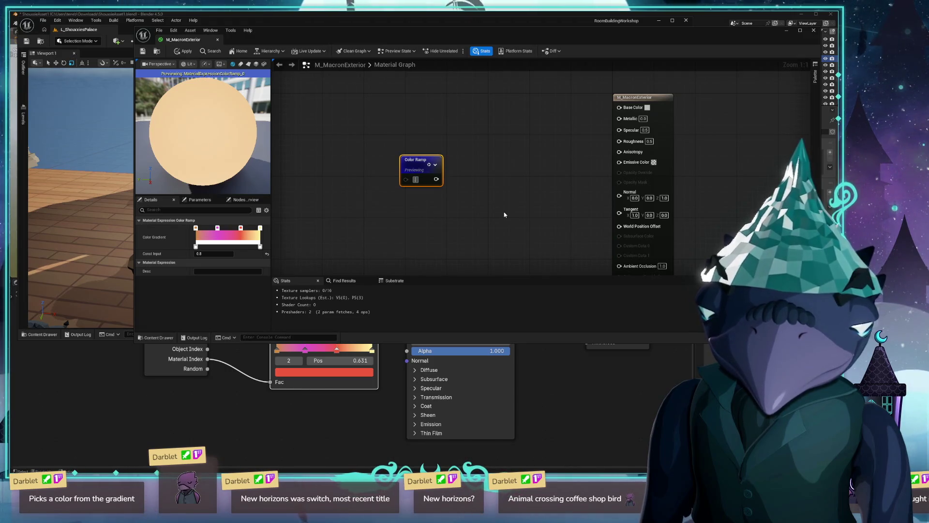
type("0.3")
key("Return")
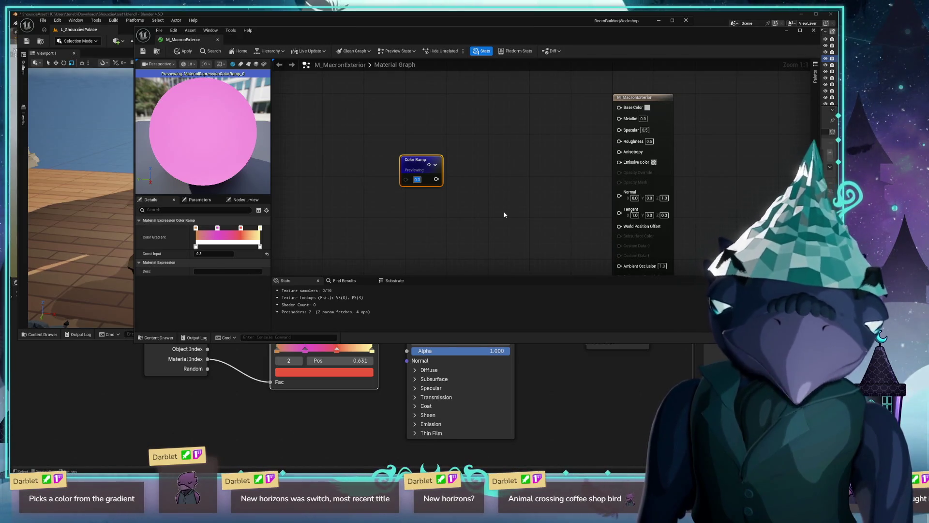
type("0.5")
key("Return")
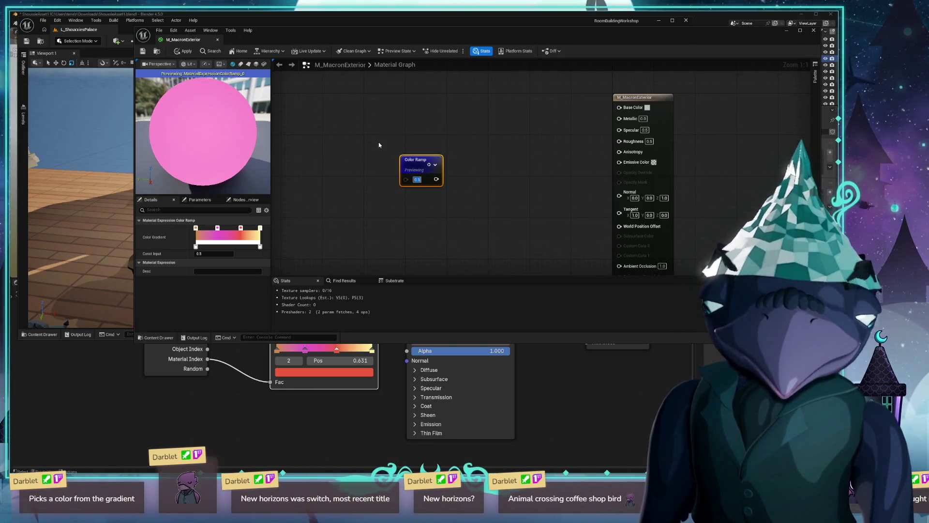
left_click_drag(415, 160, 484, 140)
left_click(517, 152)
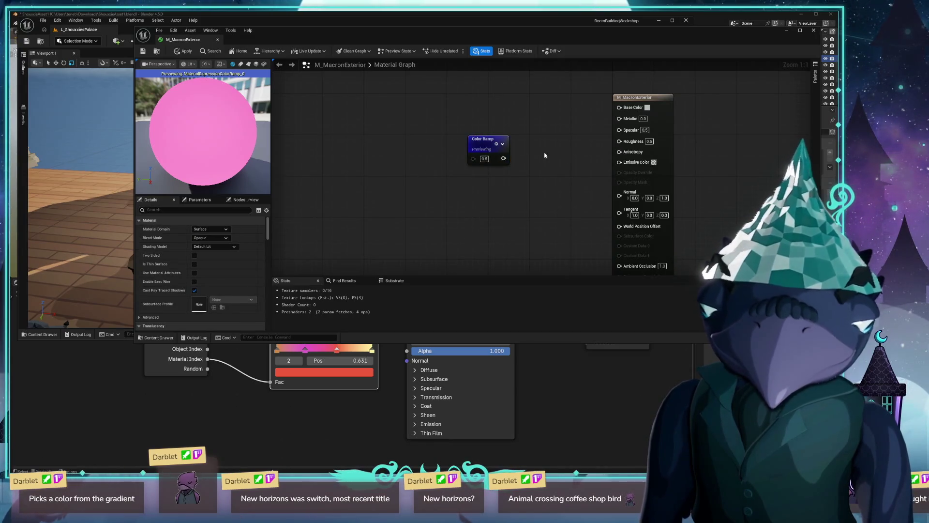
key("space")
left_click_drag(472, 149, 388, 155)
type("r")
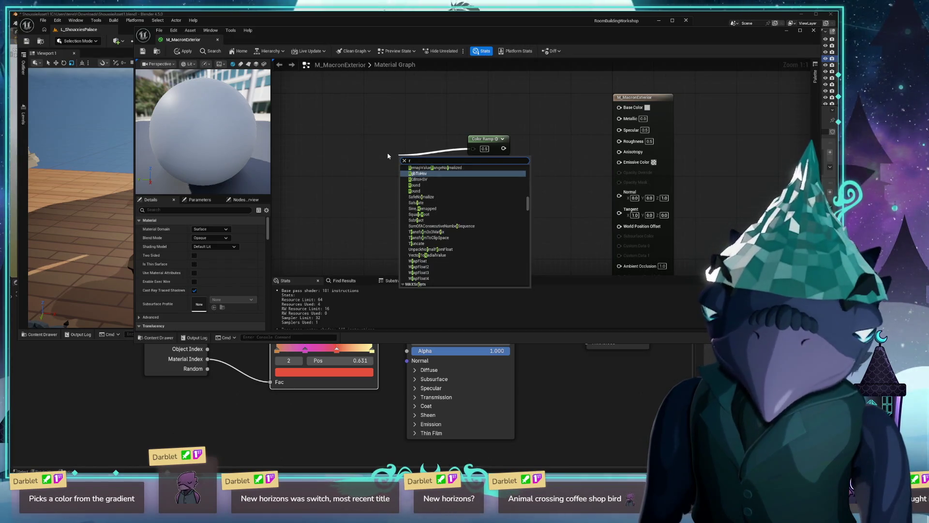
type("and")
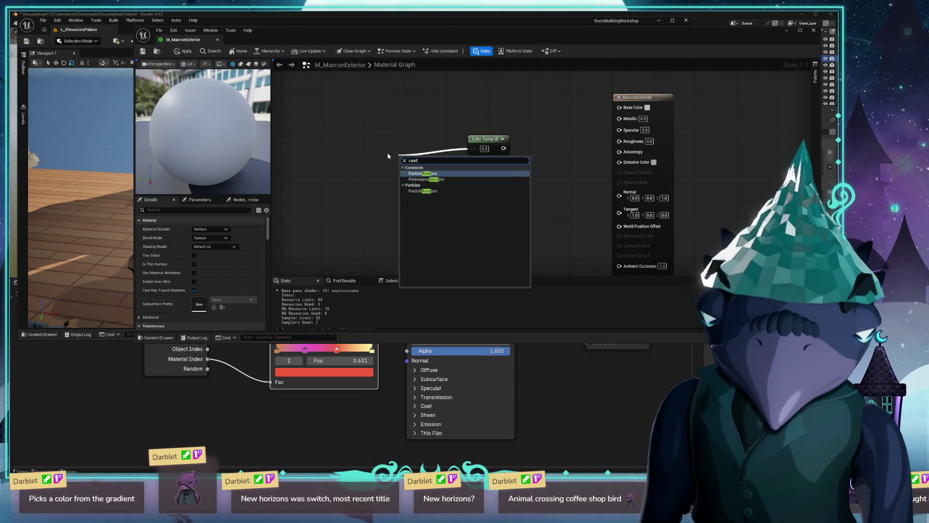
key("BackSpace")
key("BackSpace")
key("BackSpace")
type("float")
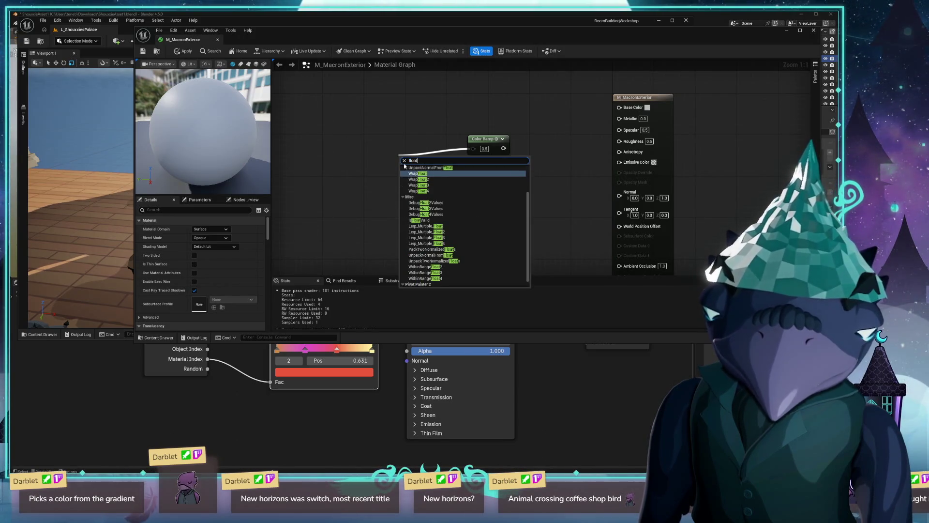
scroll(475, 189, "up", 2)
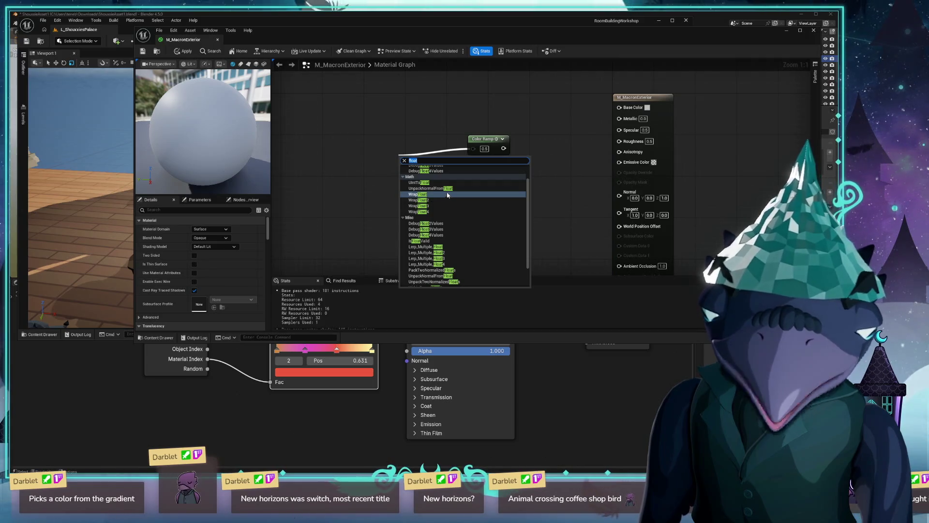
left_click(418, 194)
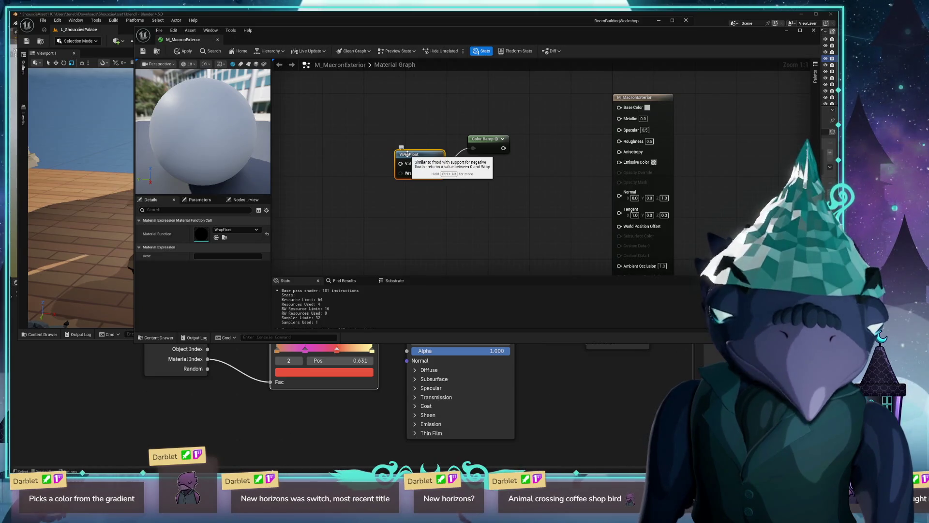
key("Delete")
left_click(489, 139)
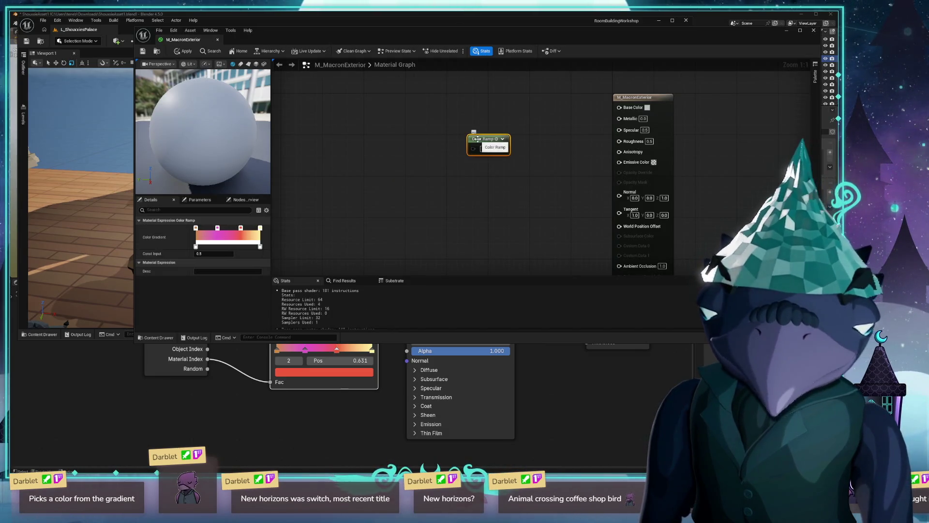
Step: Wire the Color Ramp output into Base Color, then enter Specular 0.01 and Roughness 0.7
mouse_move(503, 148)
left_mouse_down()
mouse_move(617, 118)
mouse_move(620, 108)
left_mouse_up()
left_click_drag(486, 149, 506, 128)
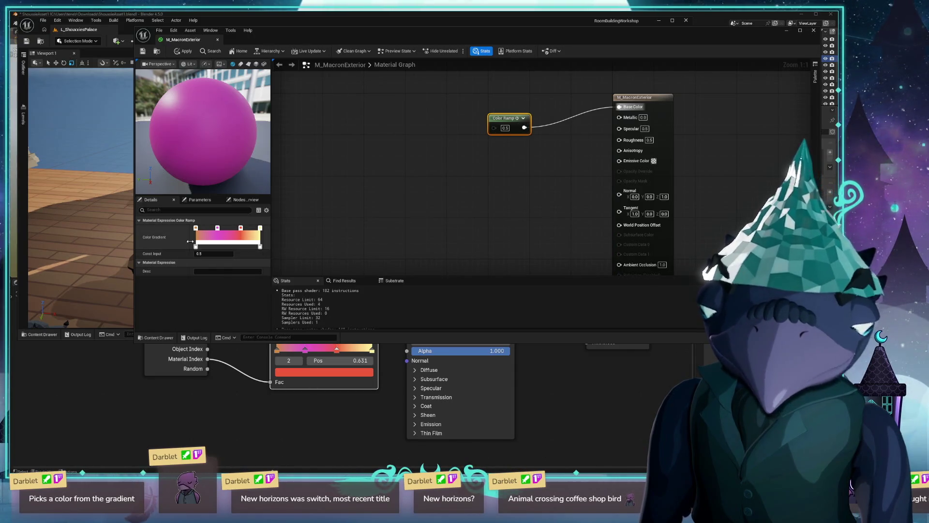
left_click(644, 128)
key("Return")
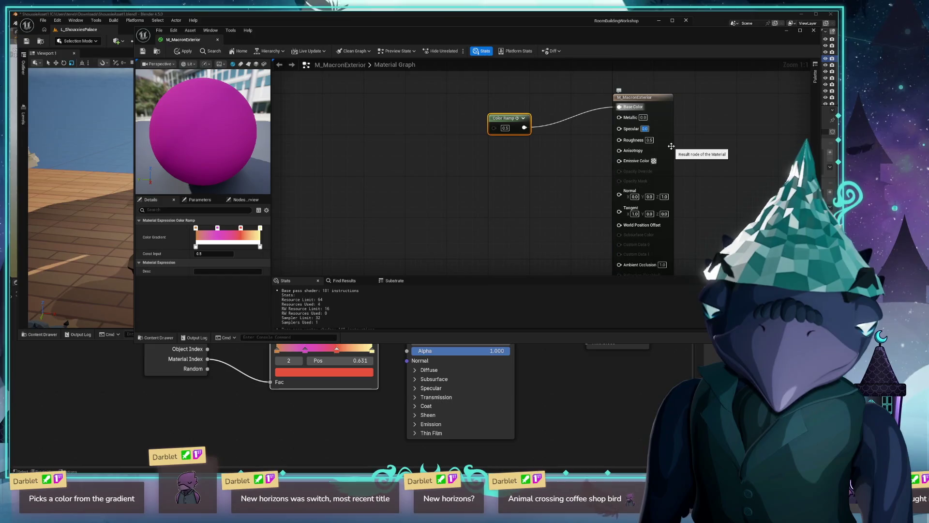
type("0.01")
key("Return")
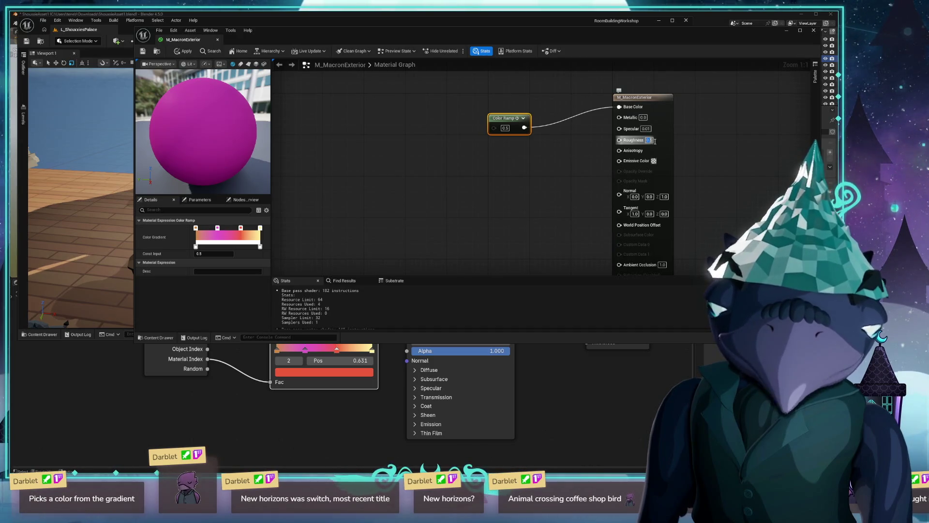
type("0.7")
key("Return")
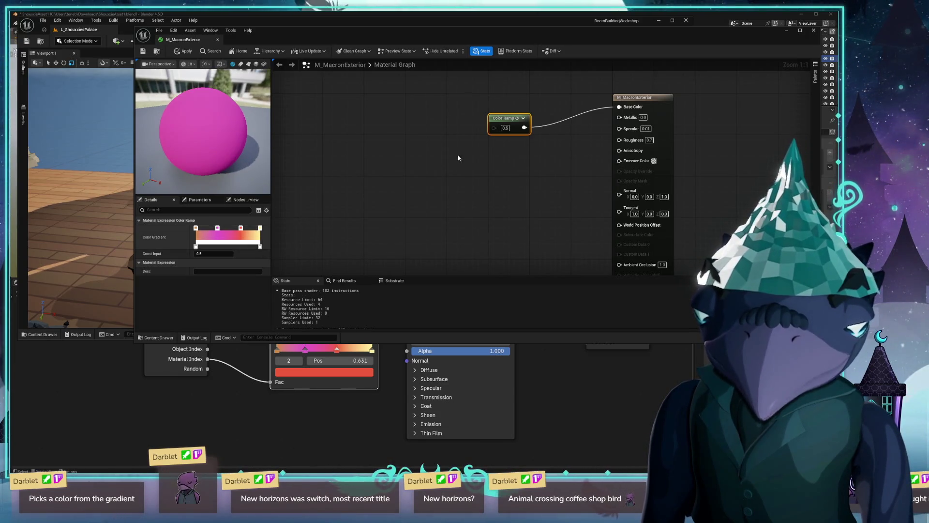
right_click(493, 131)
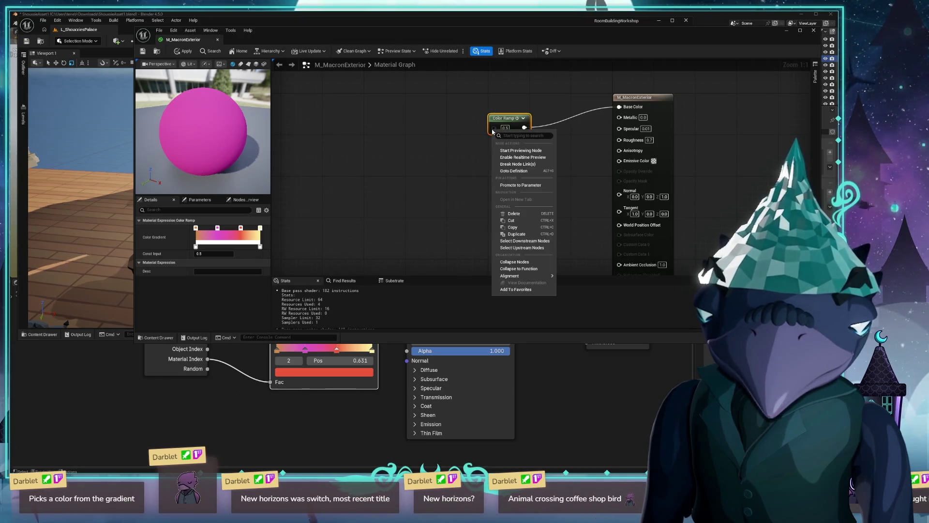
Step: Add a PerInstanceRandom node feeding the Color Ramp input and place it beside the ramp
left_click(441, 140)
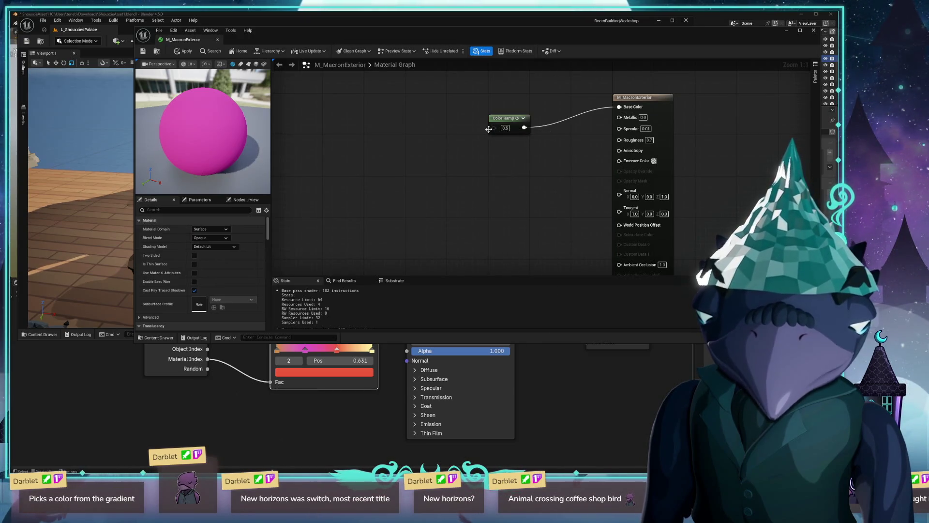
left_click_drag(494, 128, 283, 151)
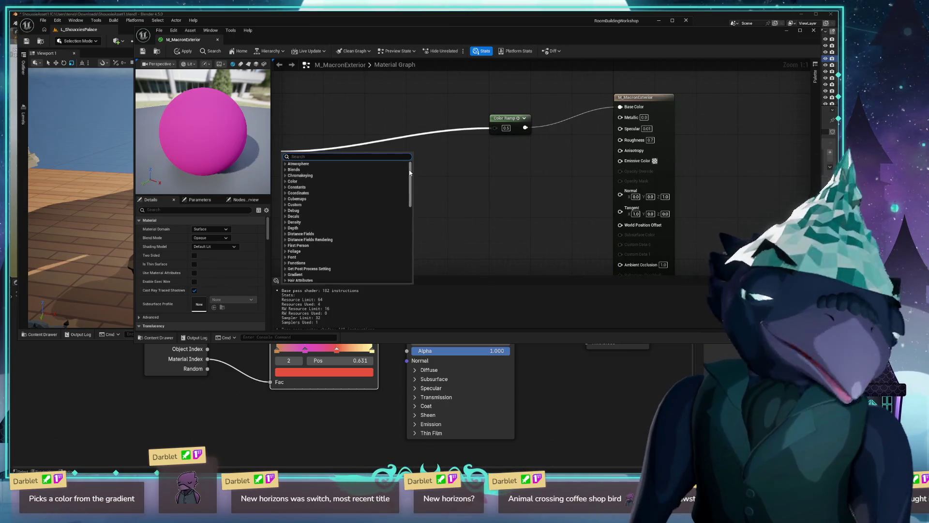
type("random")
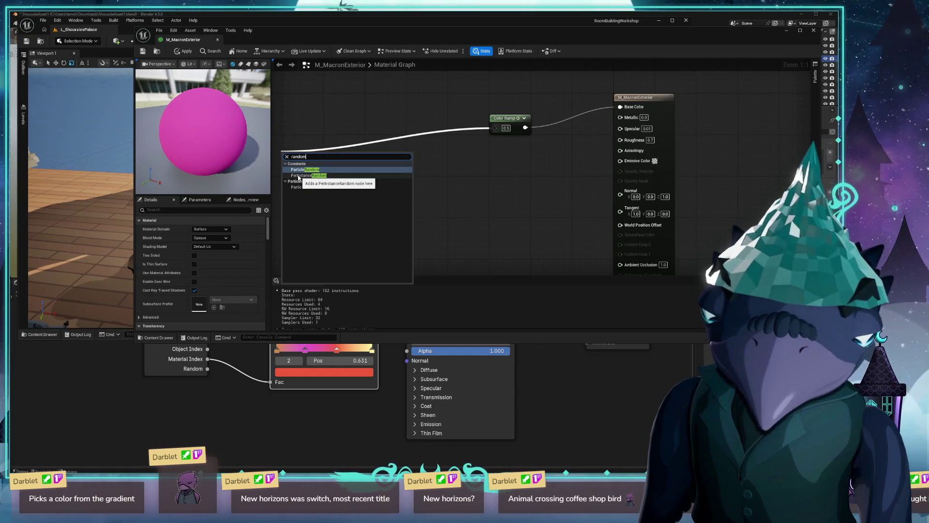
left_click(305, 177)
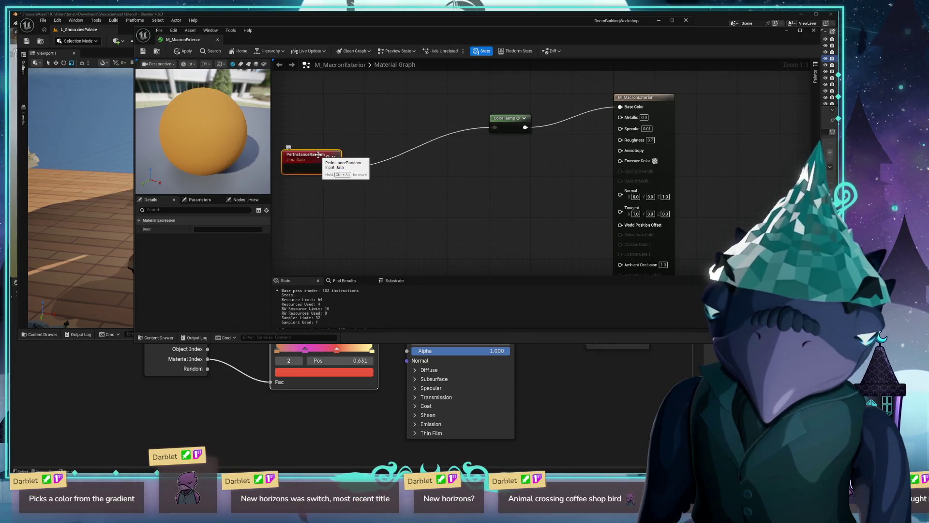
left_click_drag(318, 154, 425, 121)
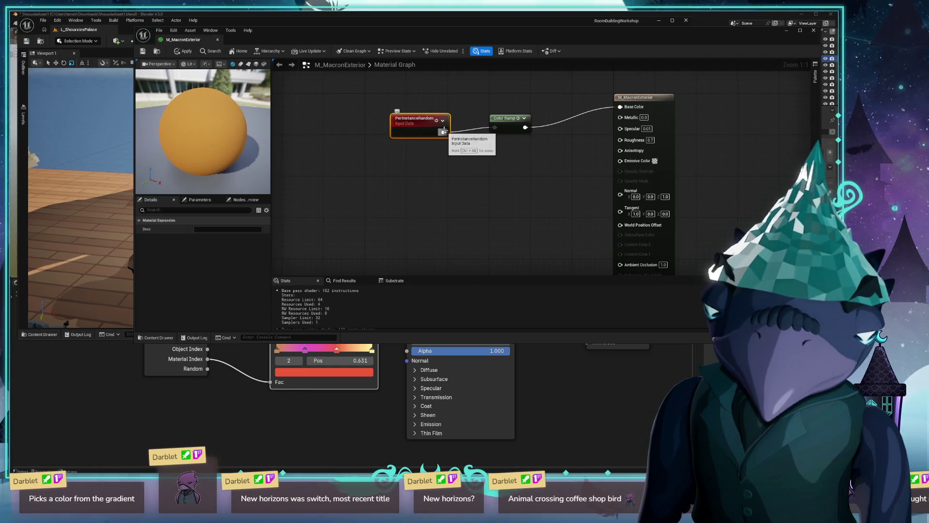
key("ctrl+alt")
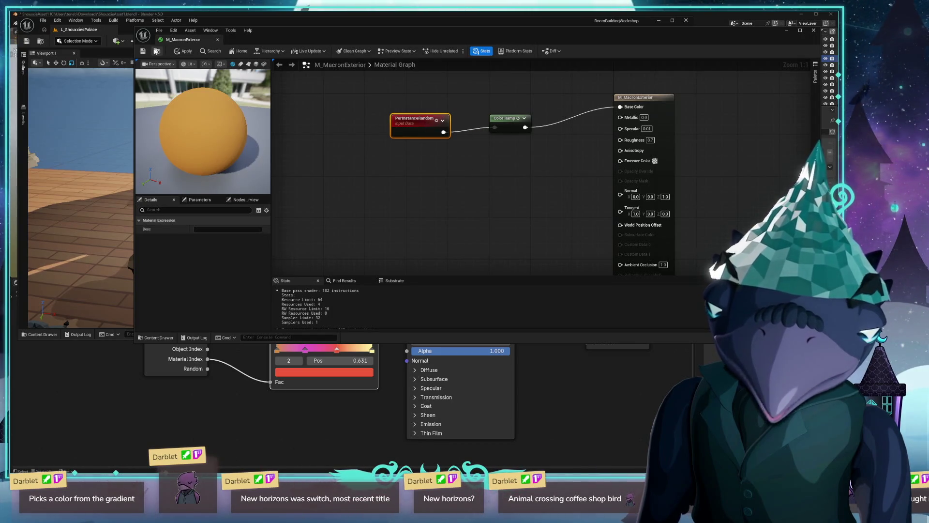
Step: Apply the material changes, close the editor, and reopen M_MacronExterior from the Content Drawer
left_click(183, 50)
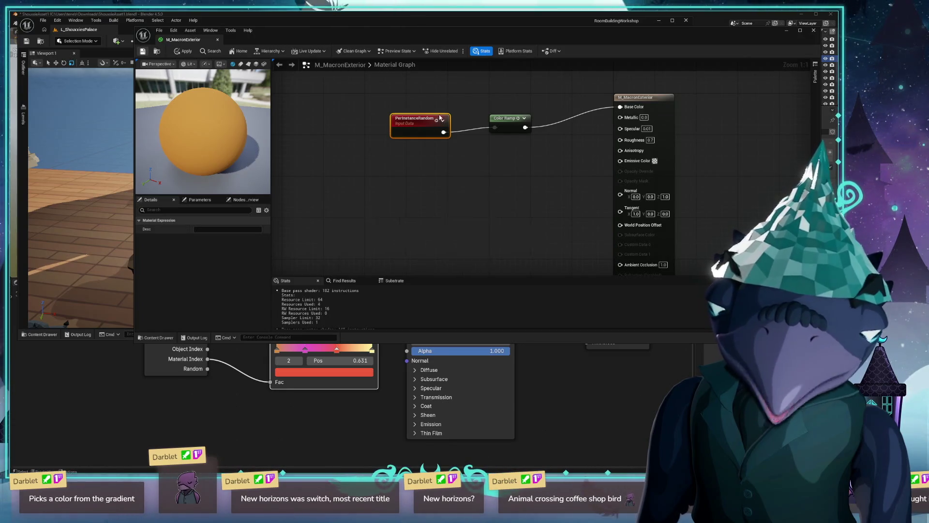
left_click_drag(420, 118, 435, 114)
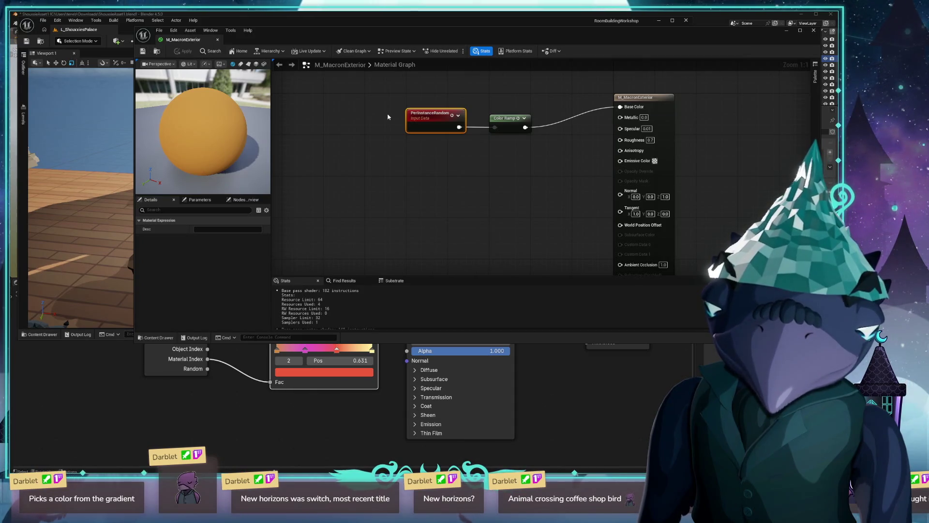
left_click(814, 31)
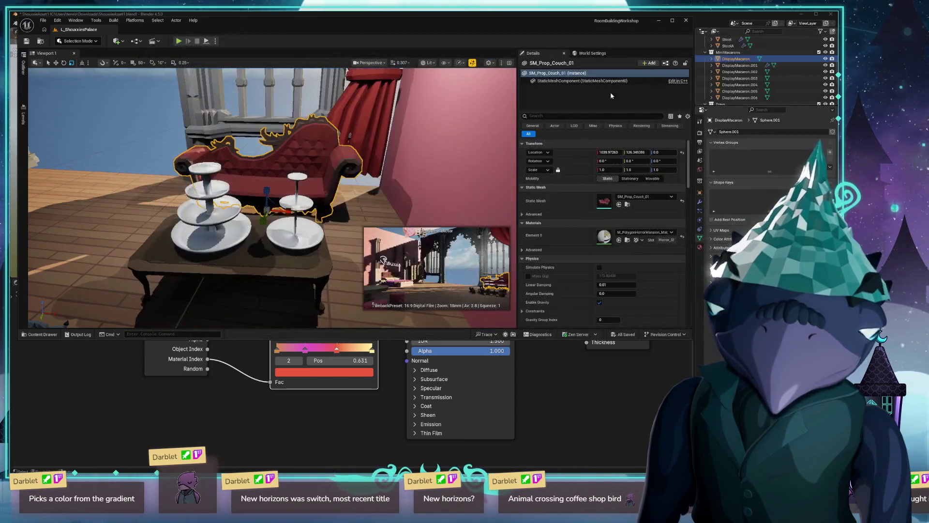
key("ctrl+space")
double_click(252, 249)
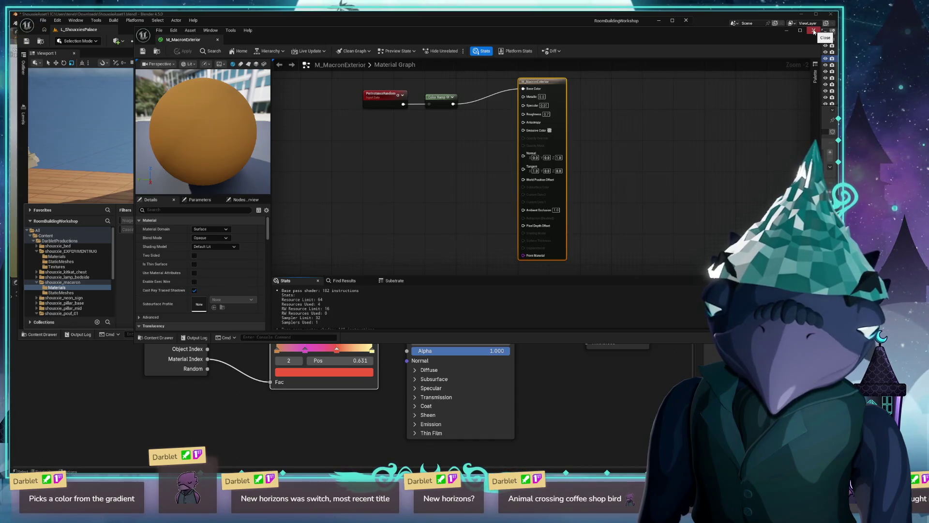
Step: Reopen M_MacronExterior and preview the PerInstanceRandom output on the sphere
left_click(814, 30)
double_click(254, 255)
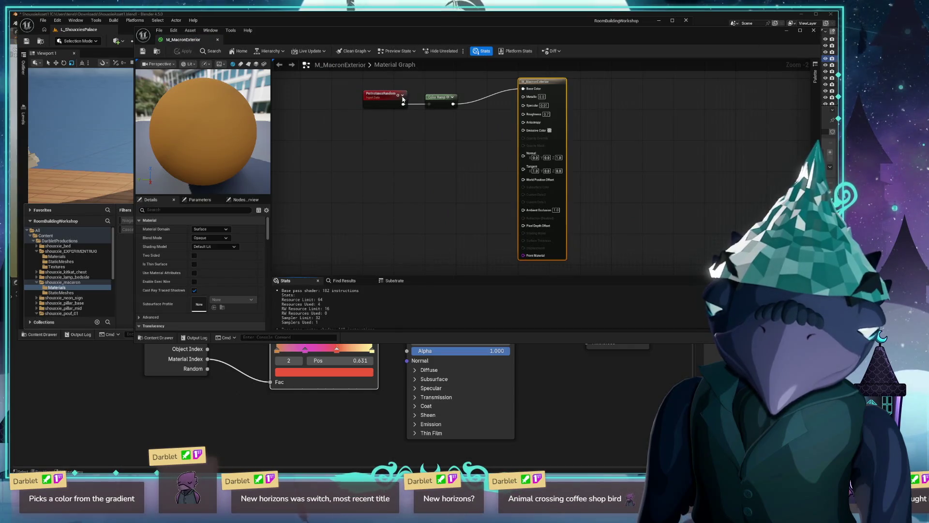
left_click(387, 95)
key("space")
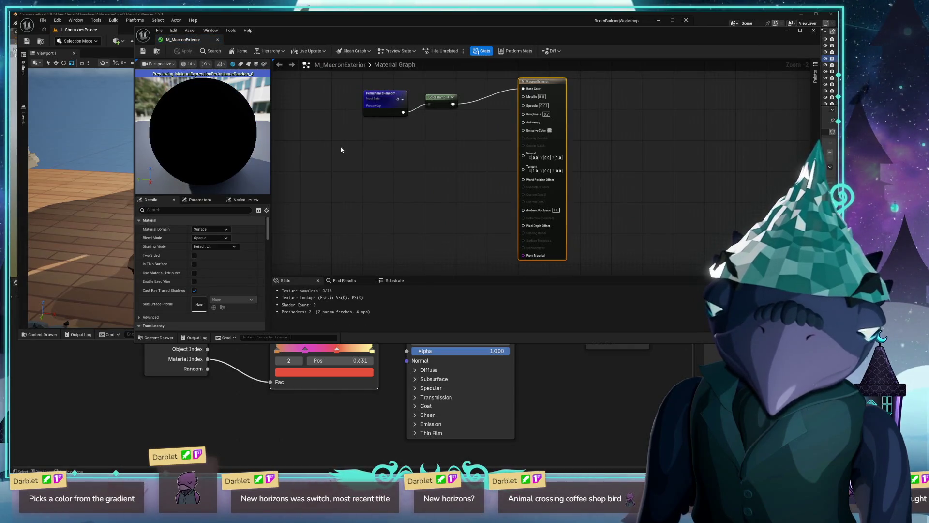
scroll(349, 149, "up", 2)
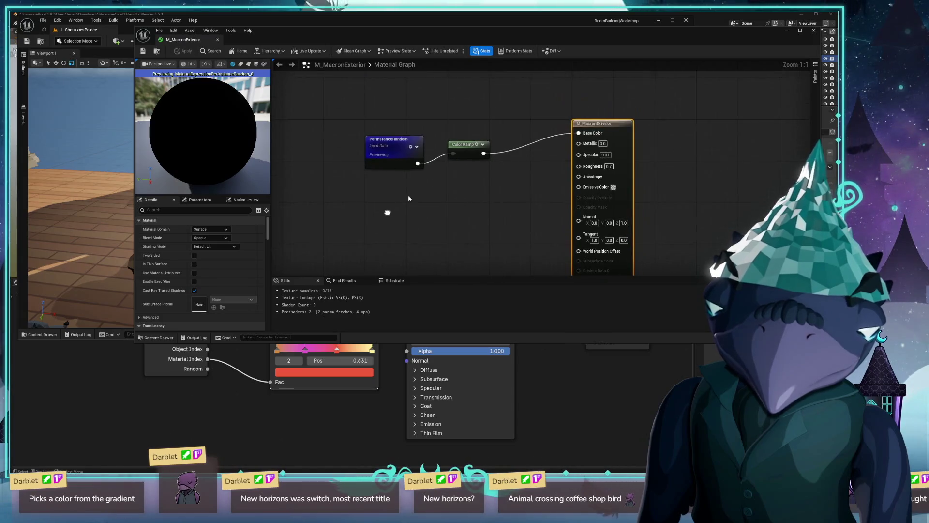
Step: Preview the Color Ramp output on the sphere, switching back to the PerInstanceRandom preview
left_click(478, 147)
key("space")
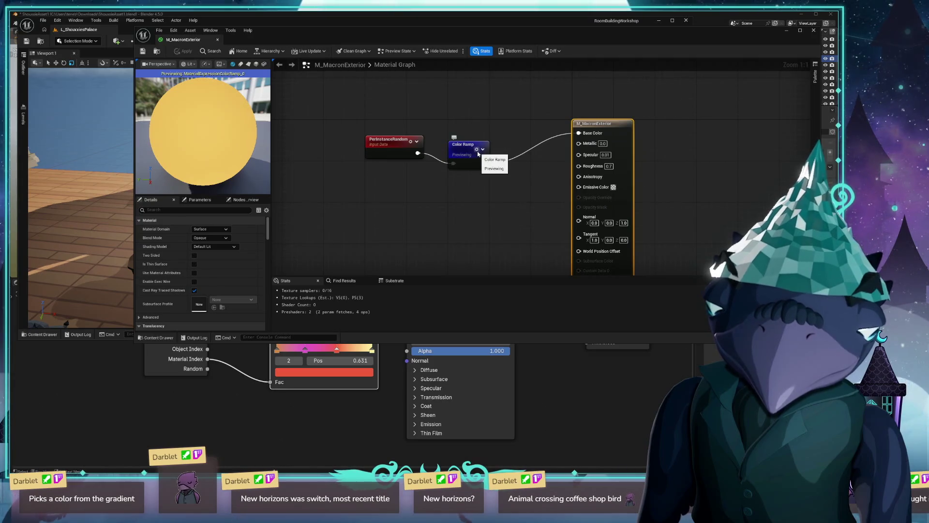
key("space")
key("space")
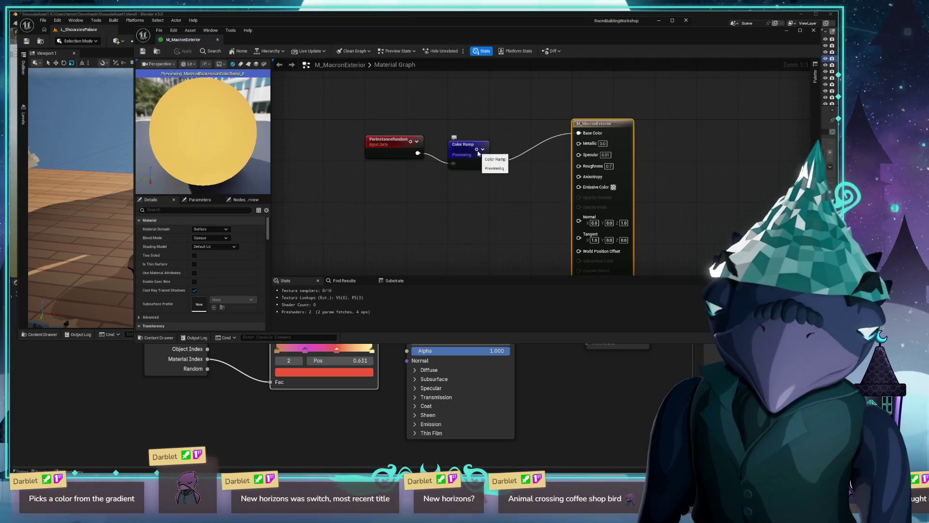
key("space")
key("space")
left_click(483, 145)
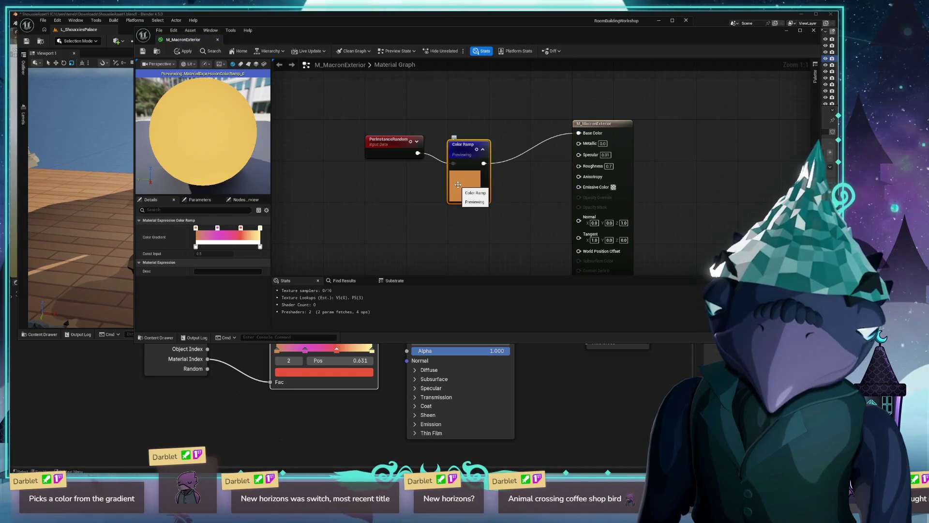
key("space")
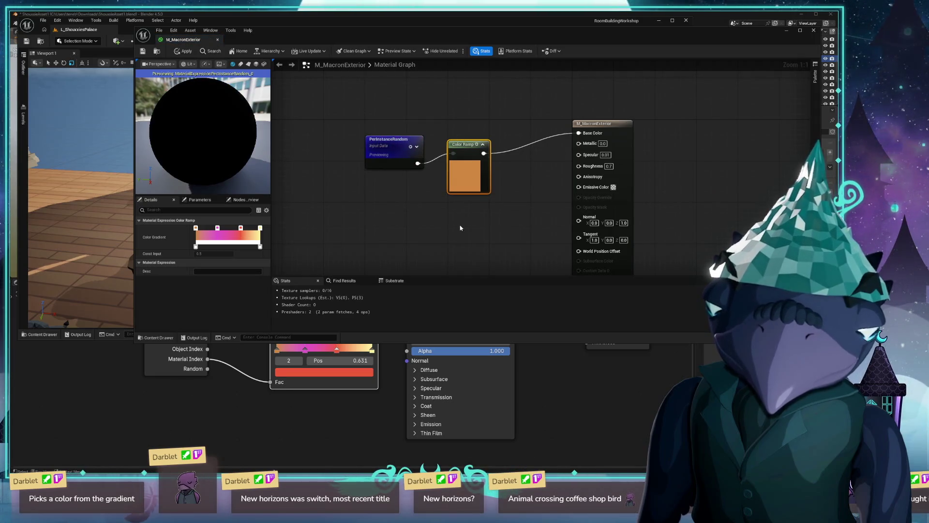
Step: Toggle the Color Ramp preview off and on, then clear the node selection
left_click(410, 147)
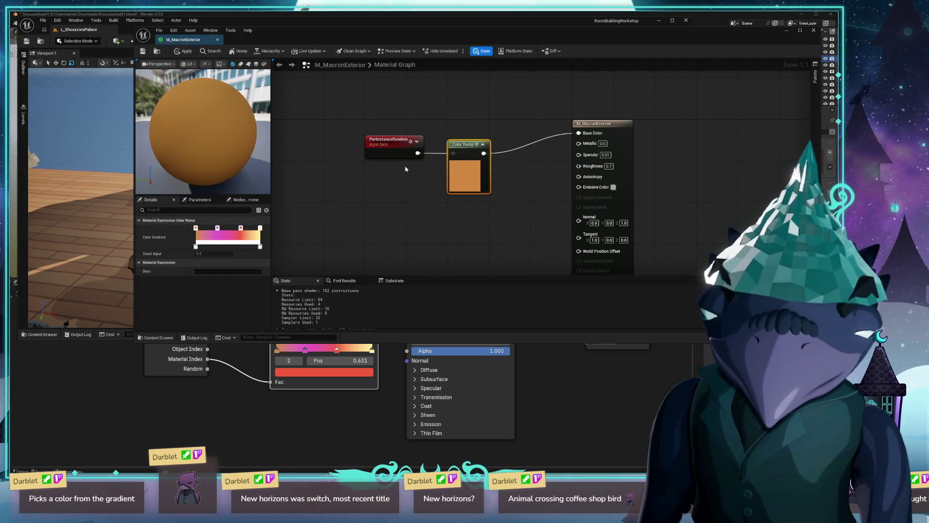
left_click(477, 144)
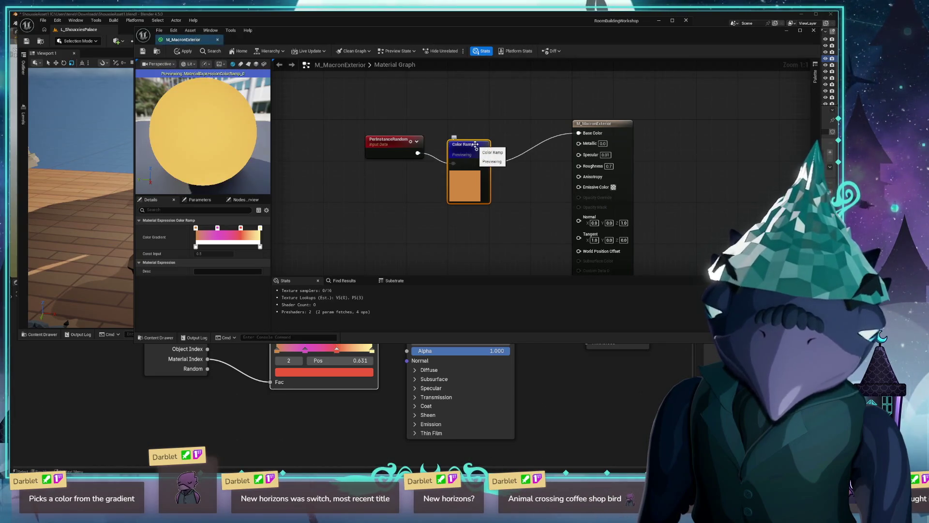
left_click(476, 150)
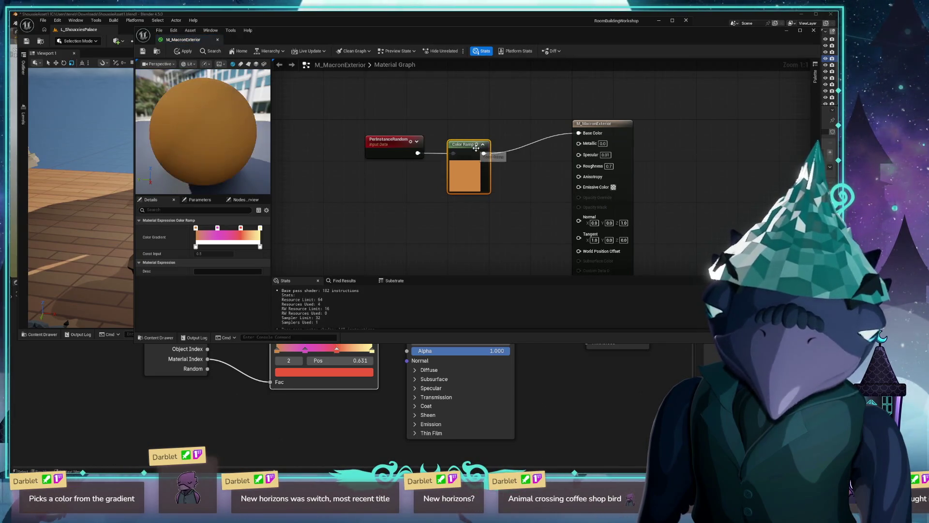
left_click(476, 150)
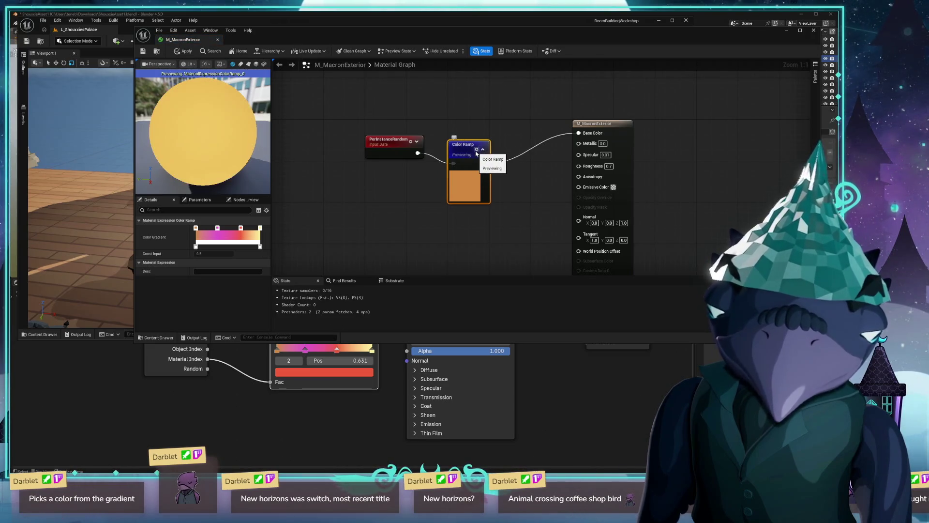
left_click(476, 150)
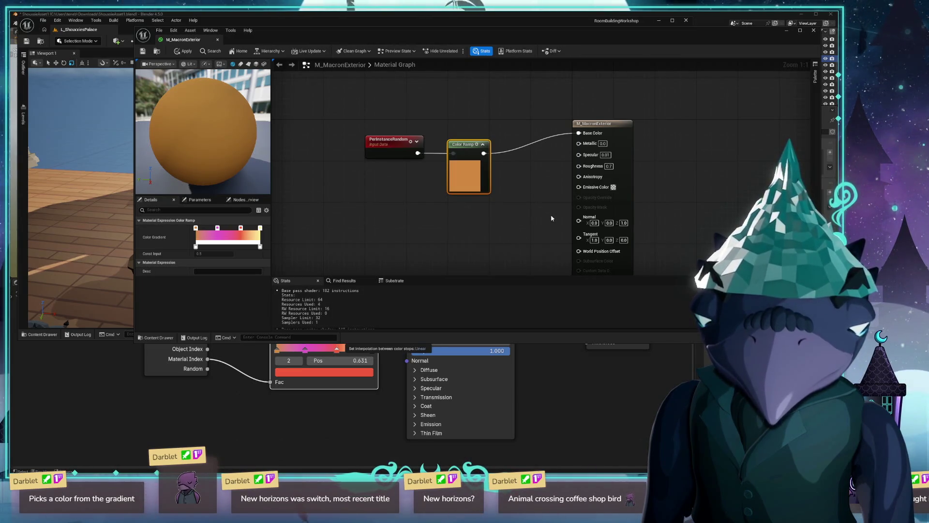
left_click(495, 228)
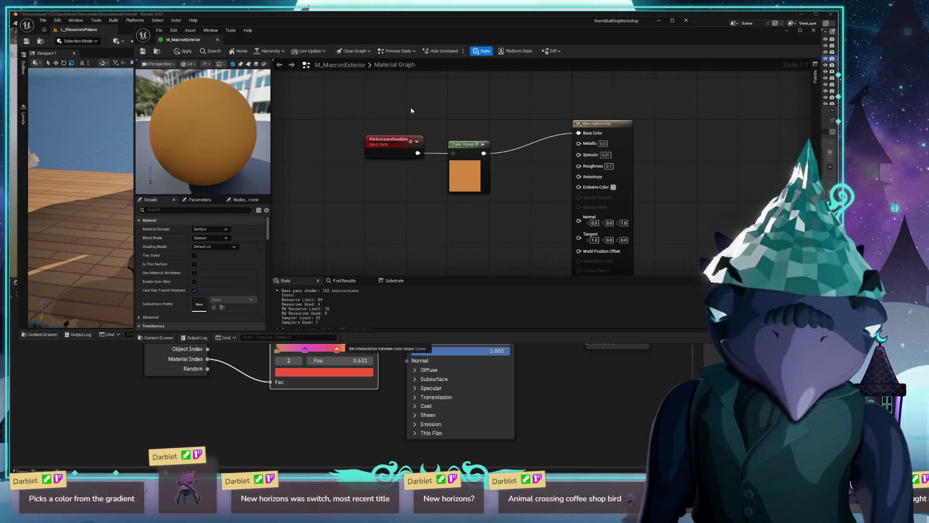
Step: In Blender, switch to the MacaronFilling material and bring its nodes fully into view
left_click(813, 31)
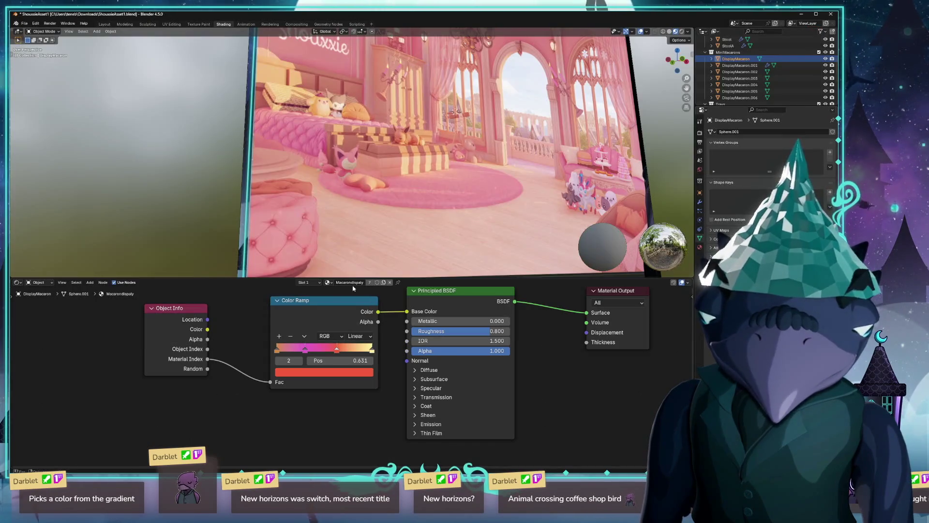
left_click(330, 283)
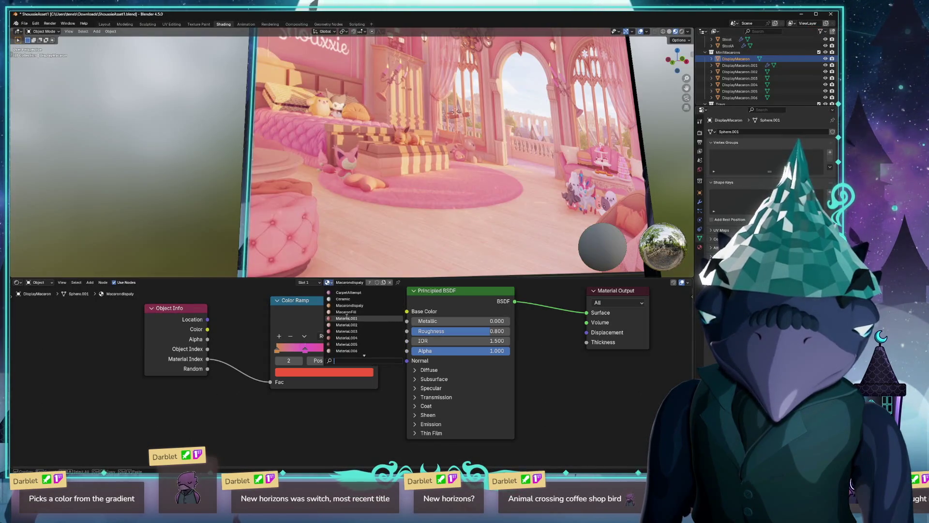
left_click(372, 311)
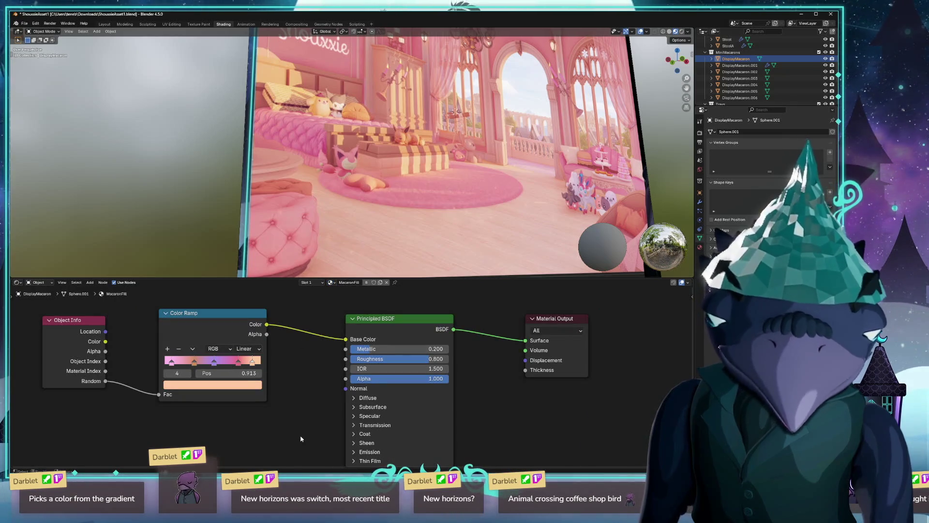
left_click_drag(141, 444, 163, 440)
mouse_move(63, 434)
left_mouse_down()
mouse_move(203, 420)
mouse_move(217, 437)
left_mouse_up()
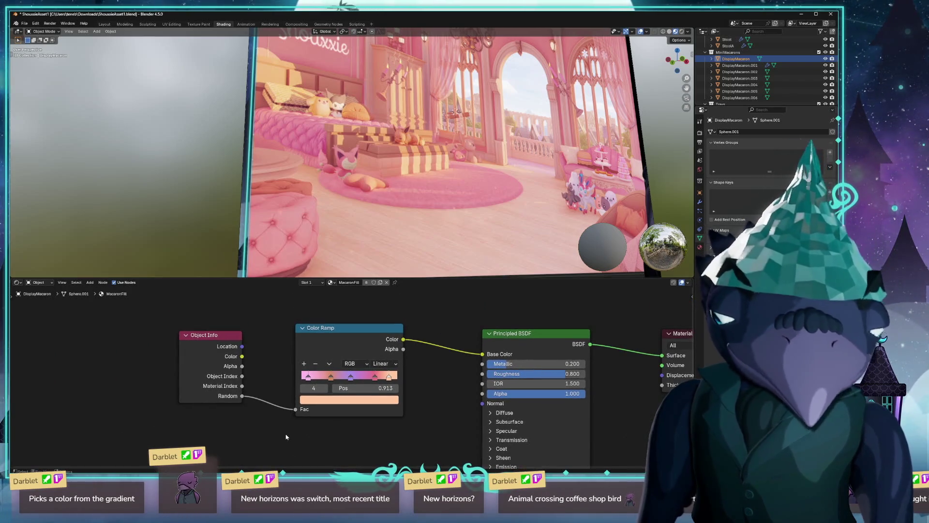
Step: Try saving the Blender file, cancel the older-version overwrite, and return to Unreal
key("ctrl+s")
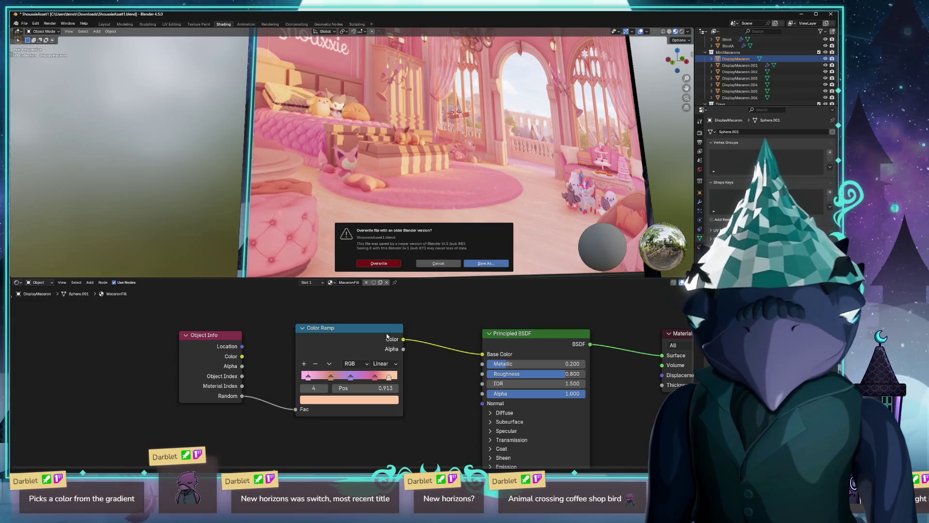
left_click(441, 265)
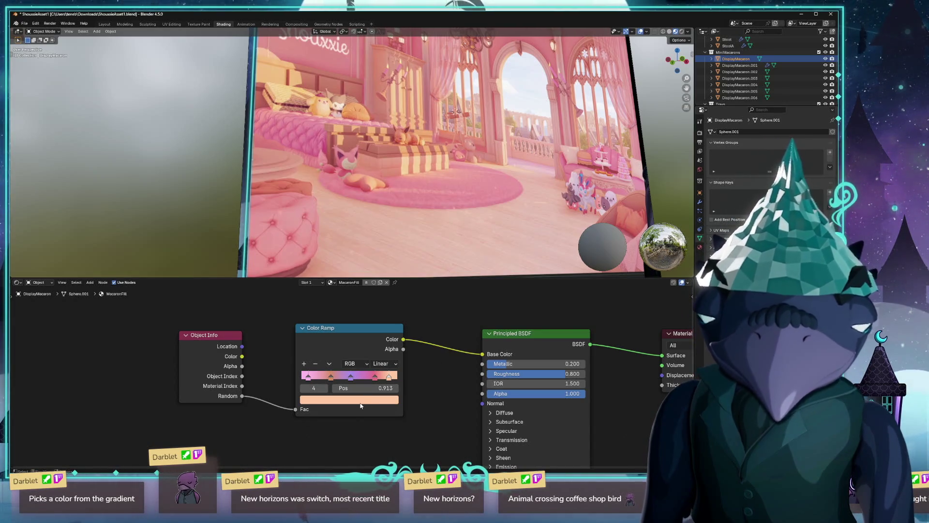
mouse_move(420, 401)
left_mouse_down()
mouse_move(399, 448)
mouse_move(388, 309)
left_mouse_up()
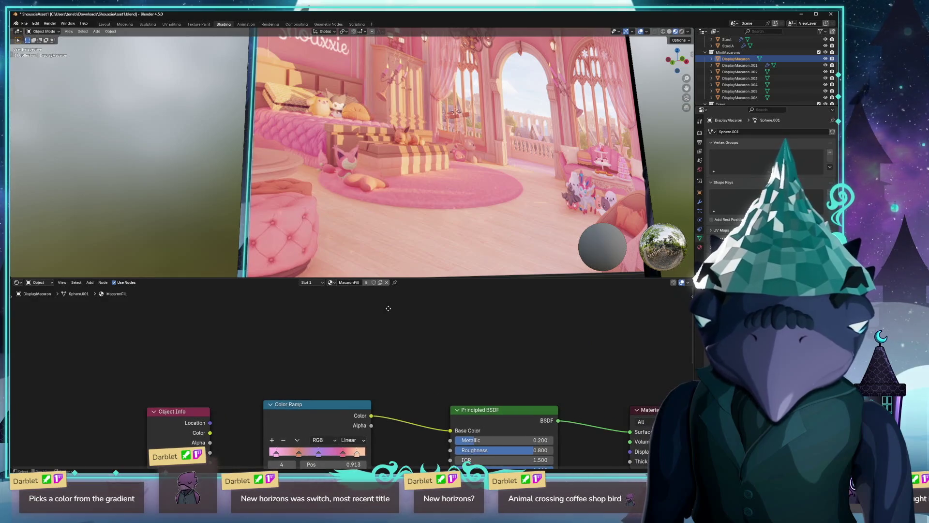
key("alt+Tab")
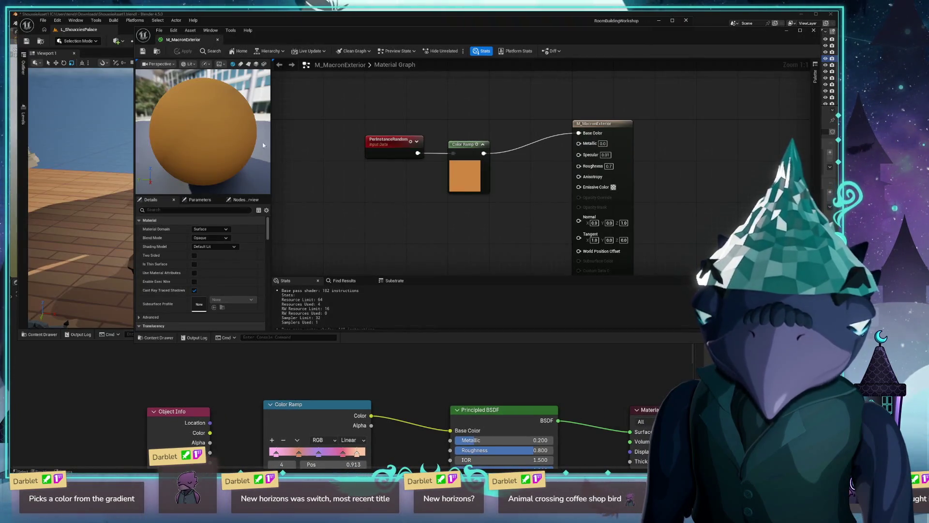
Step: Select the PerInstanceRandom and Color Ramp nodes and open M_MacaronFilling from the Content Drawer
left_click_drag(368, 136, 499, 226)
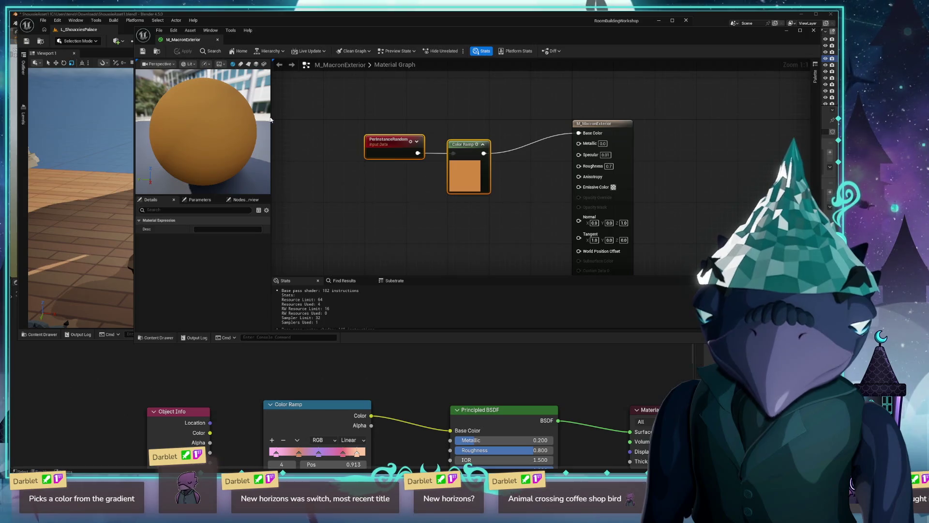
key("ctrl+space")
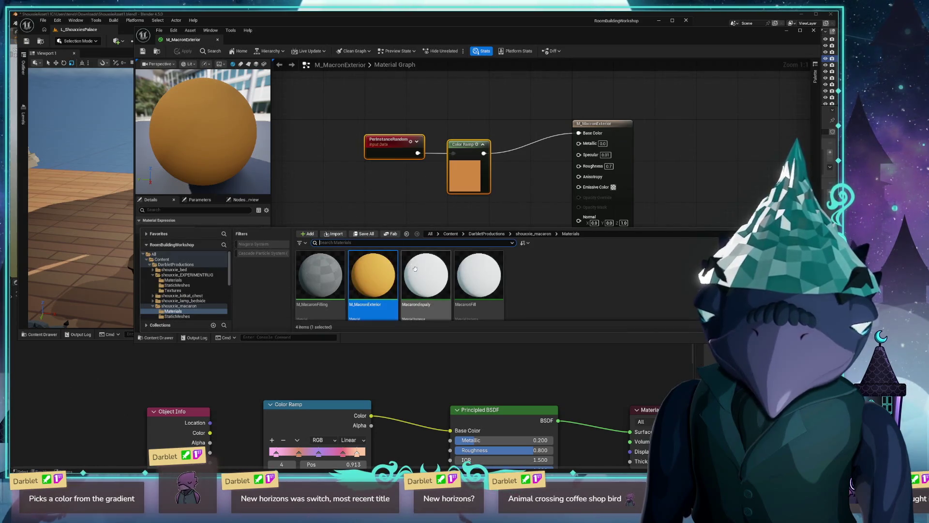
double_click(427, 279)
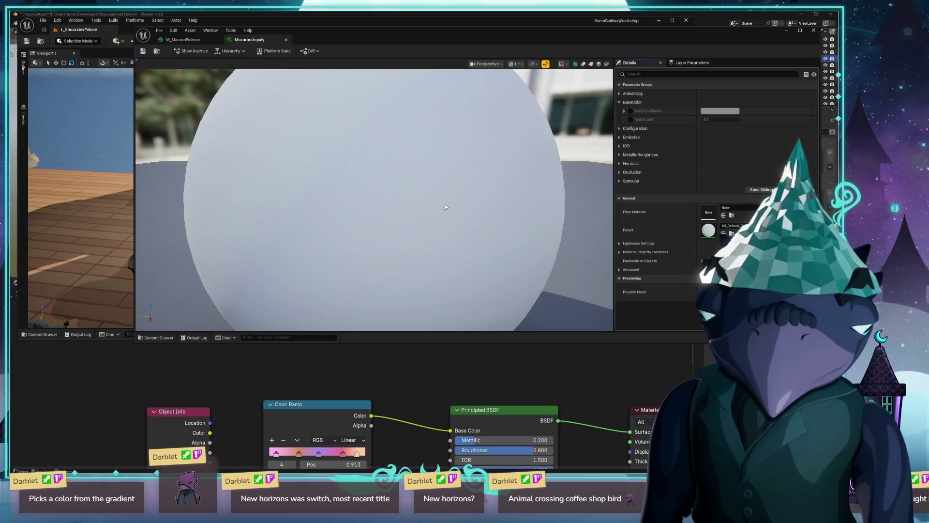
middle_click(252, 43)
double_click(320, 283)
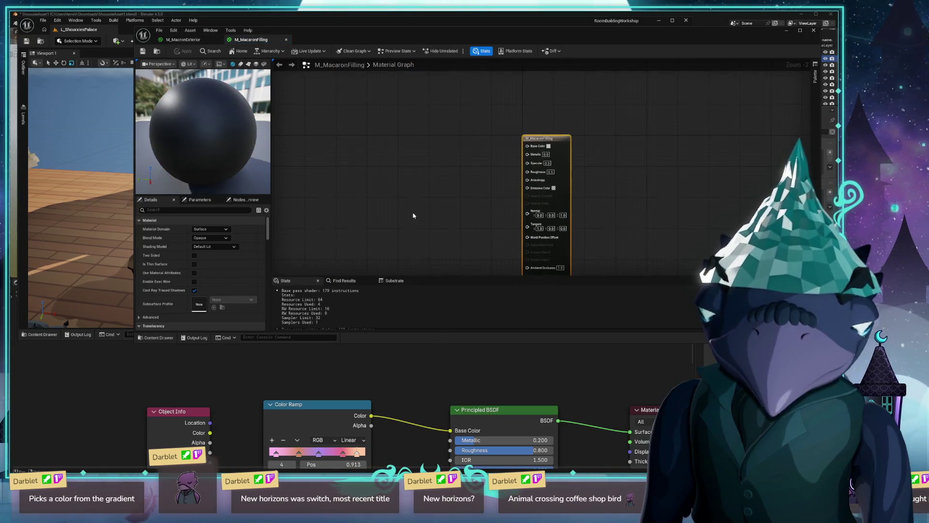
Step: Paste the random and ramp nodes into M_MacaronFilling and wire the ramp into Base Color
key("ctrl+v")
left_click_drag(452, 186, 527, 145)
left_click_drag(432, 179, 458, 175)
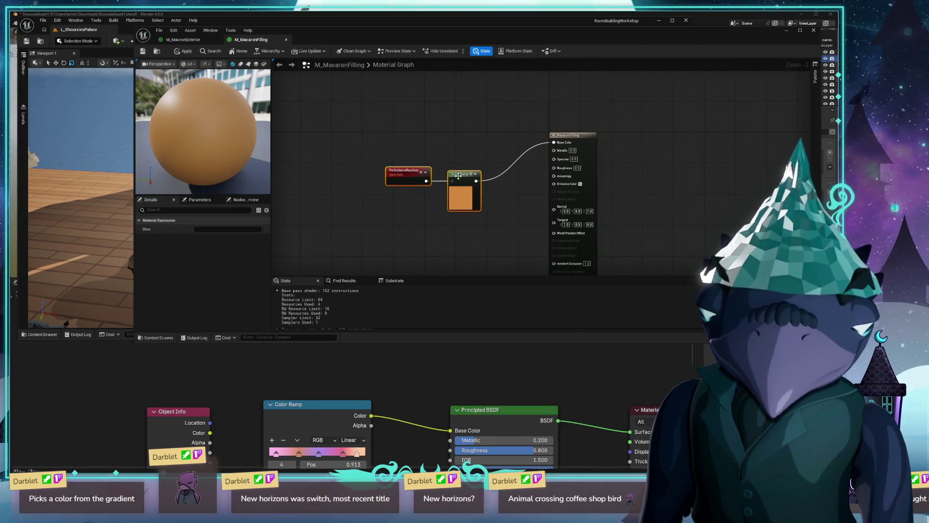
left_click(459, 176)
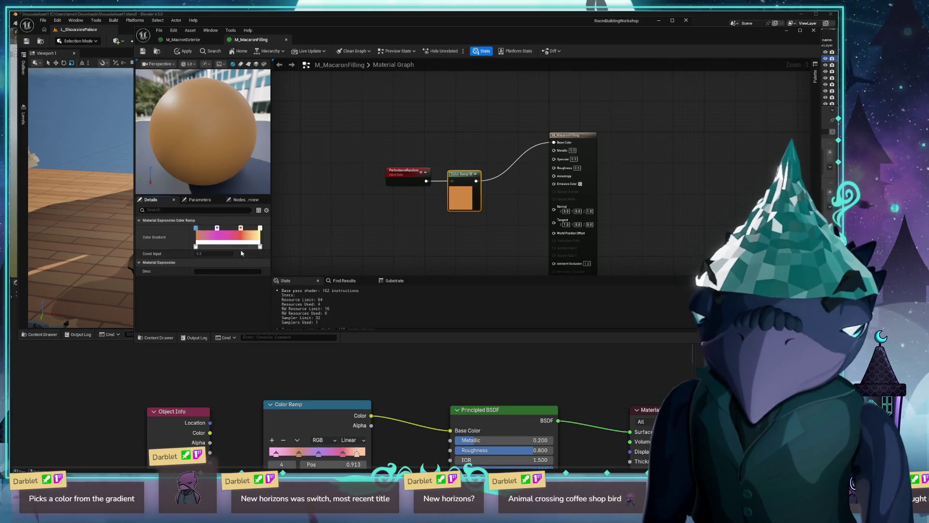
Step: Recolour the first gradient stop pink, sampled from Blender's ramp
double_click(204, 233)
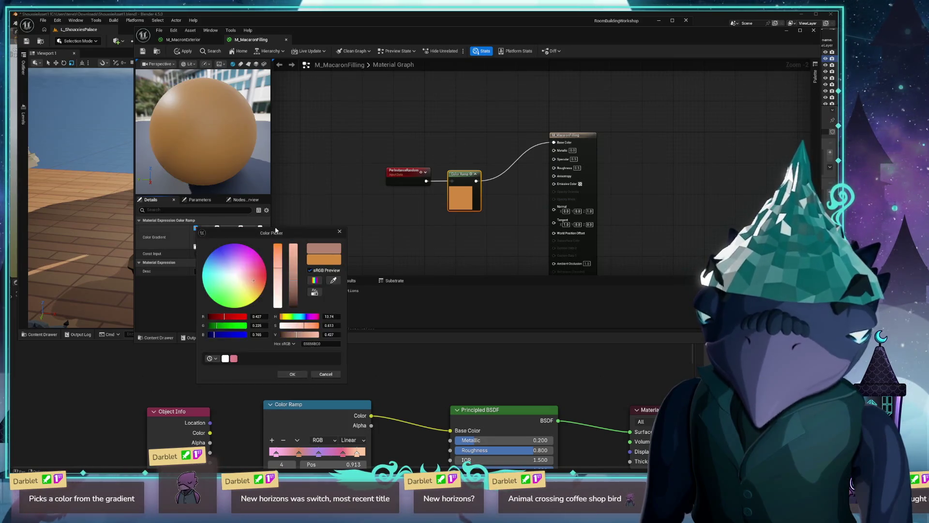
left_click(333, 281)
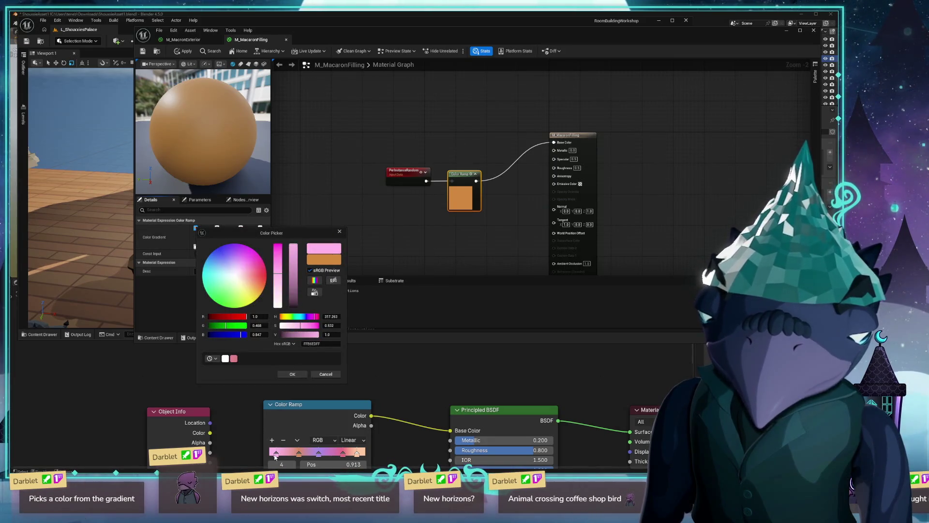
left_click(276, 455)
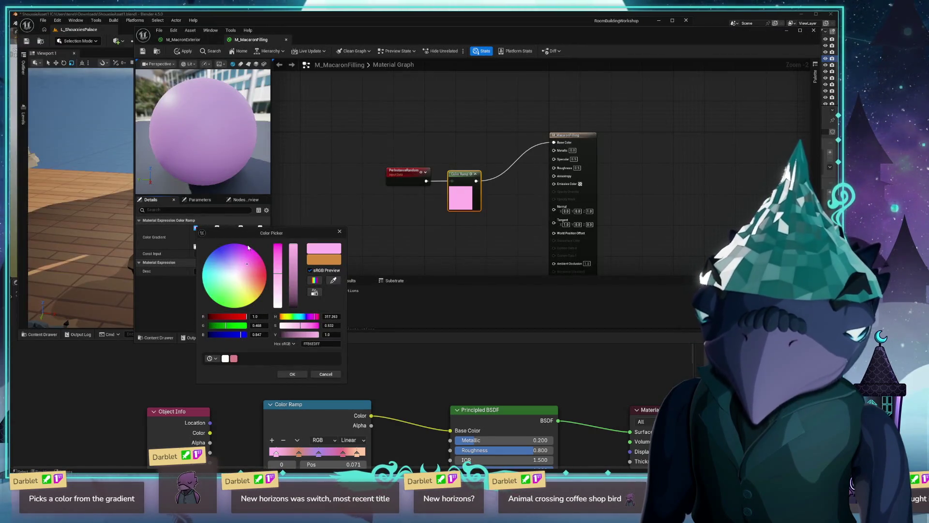
left_click(293, 374)
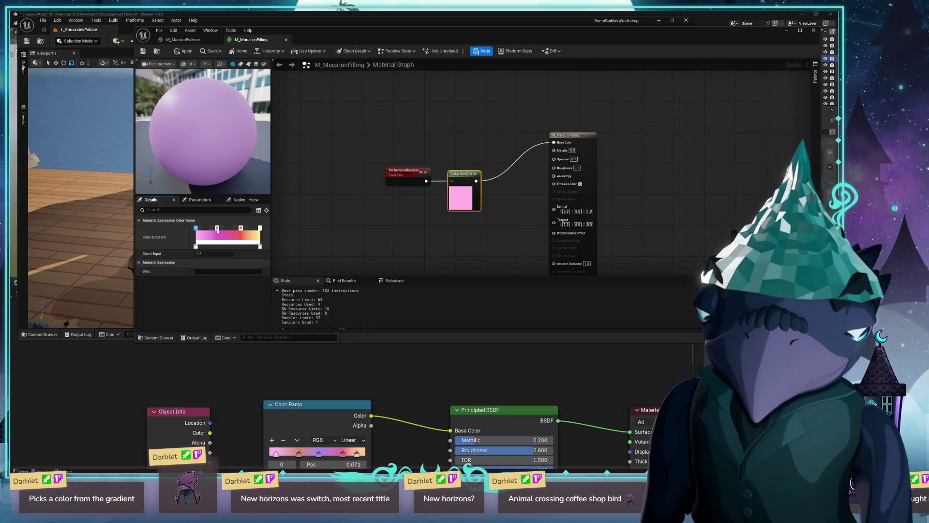
Step: Recolour the second gradient stop with the orange sampled from Blender's ramp
double_click(217, 229)
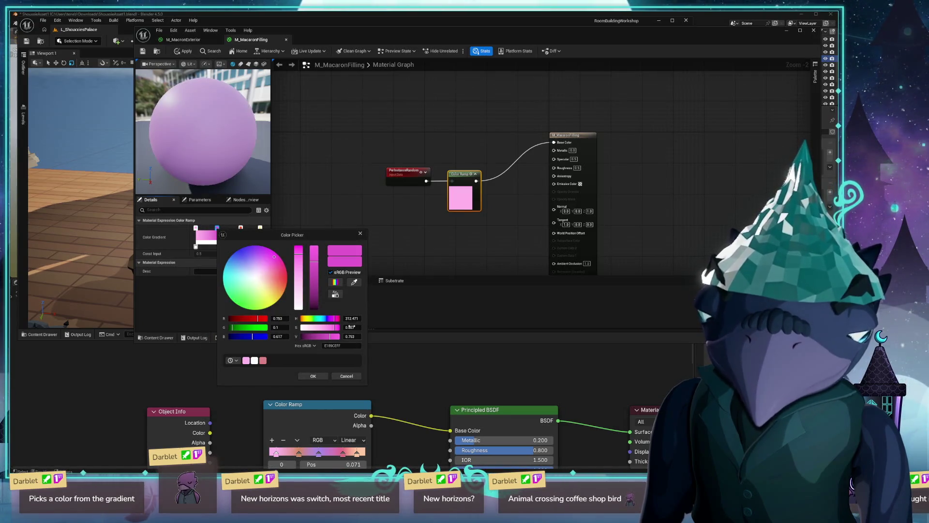
left_click(354, 284)
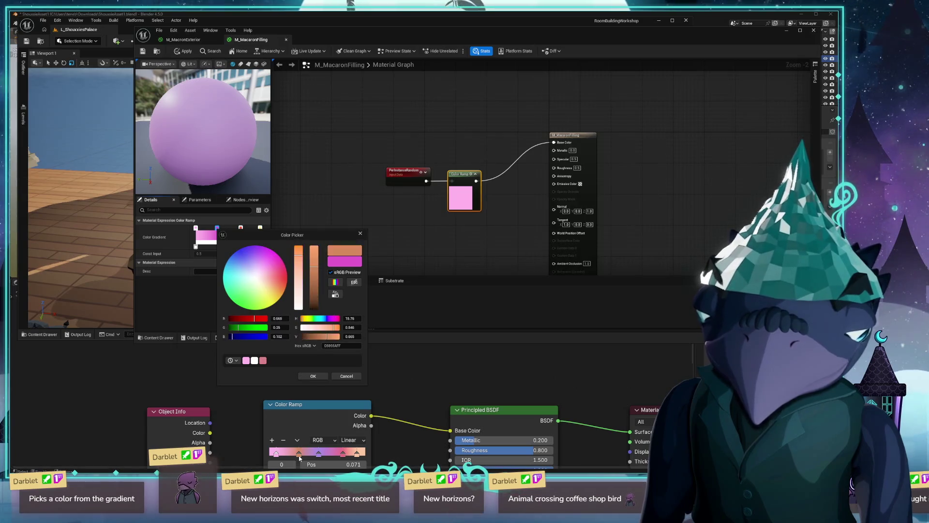
left_click(299, 457)
key("alt+Tab")
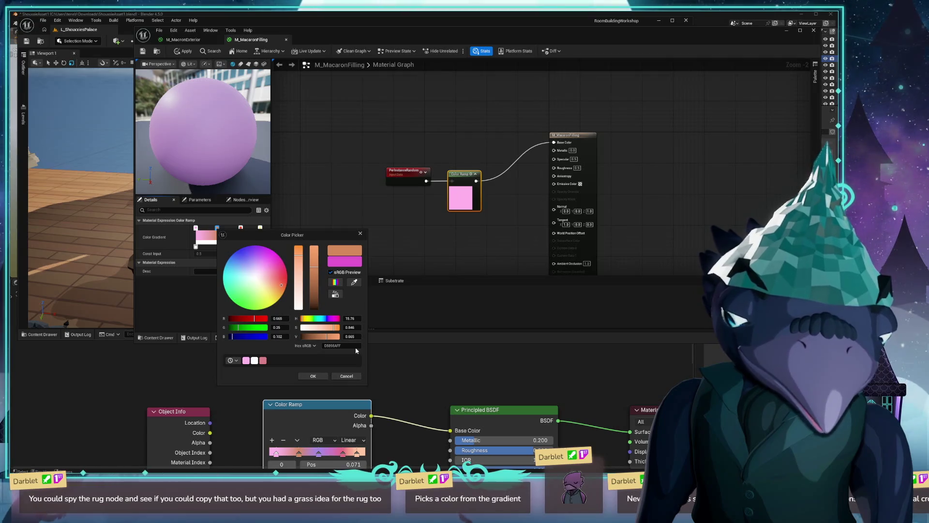
left_click(313, 376)
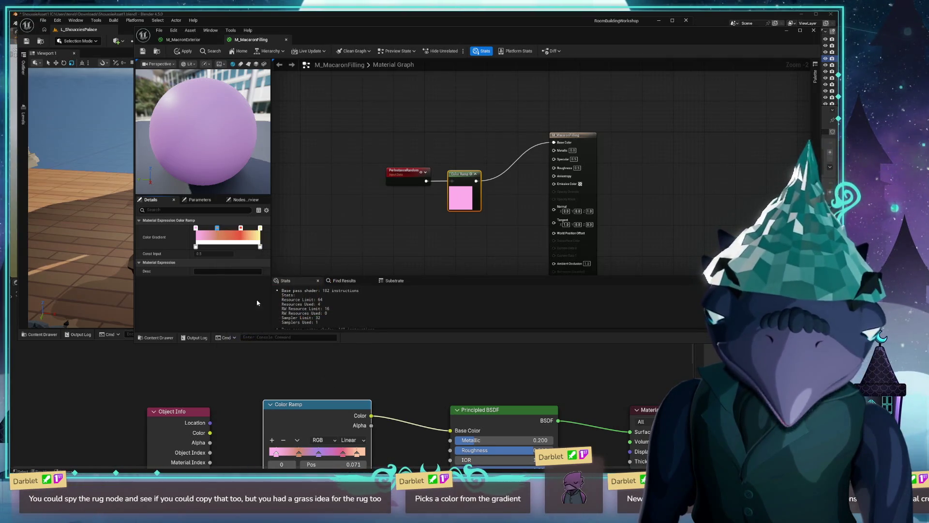
Step: Add a new gradient stop coloured from Blender's third ramp stop
left_click(228, 228)
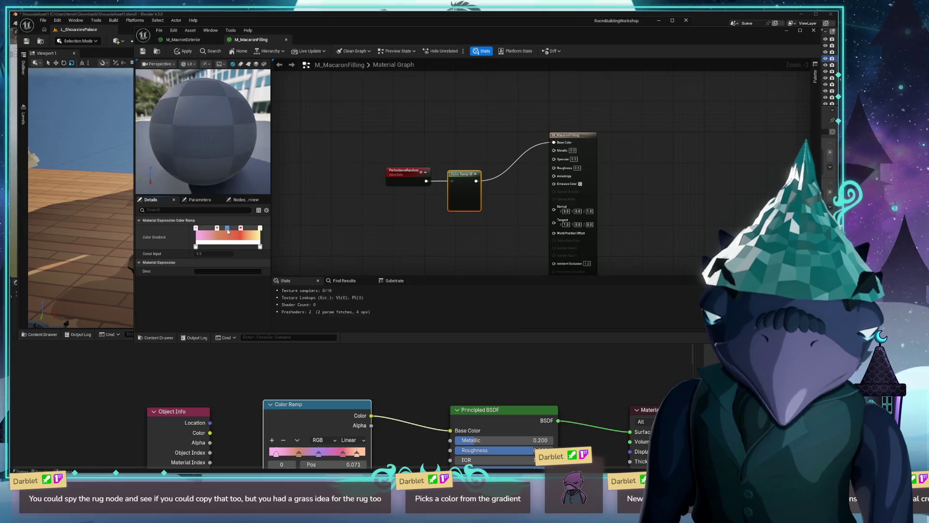
double_click(227, 228)
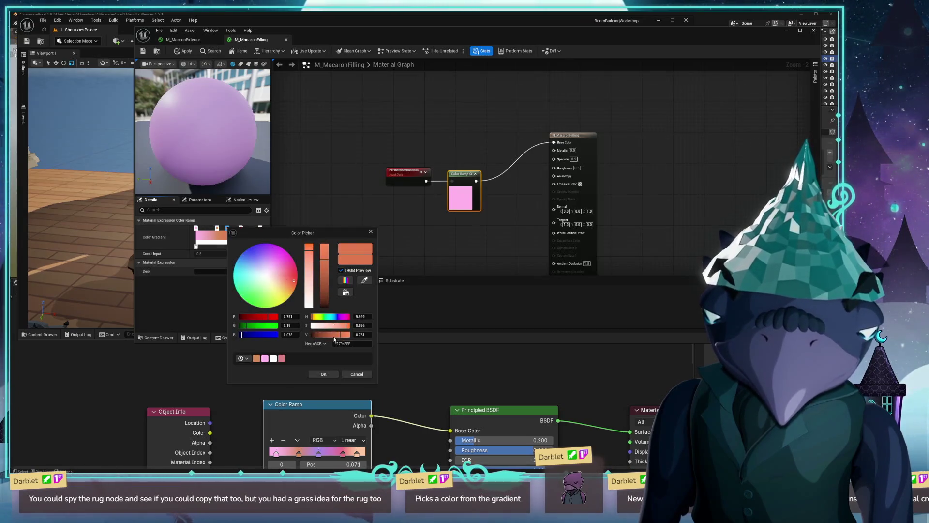
left_click(365, 281)
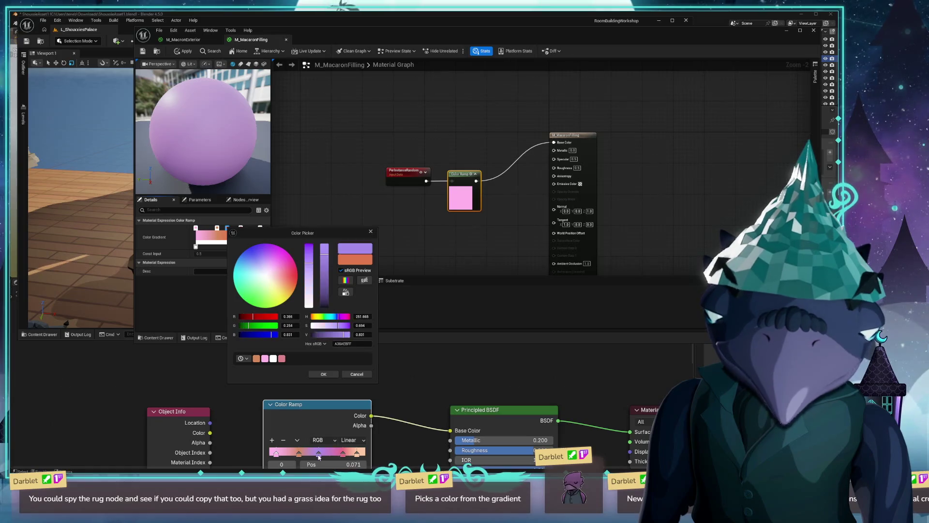
left_click(319, 453)
key("alt+Tab")
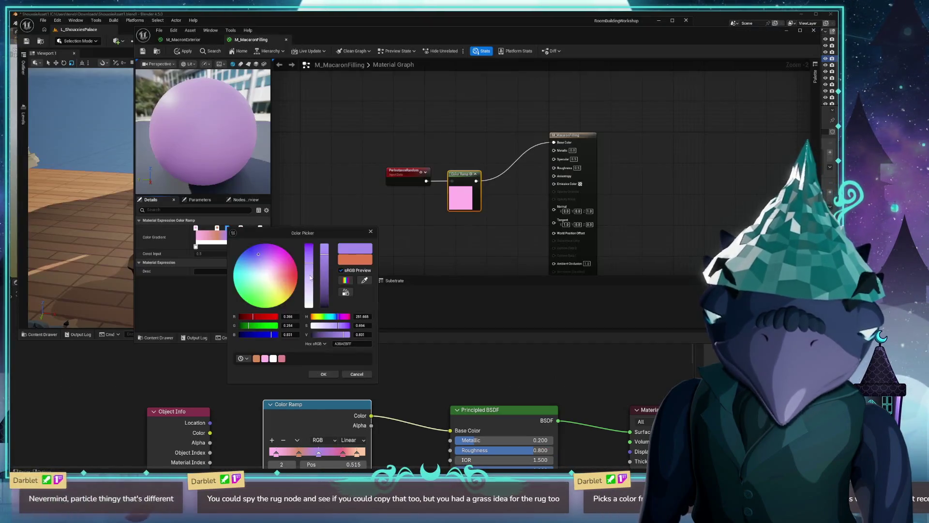
left_click(324, 374)
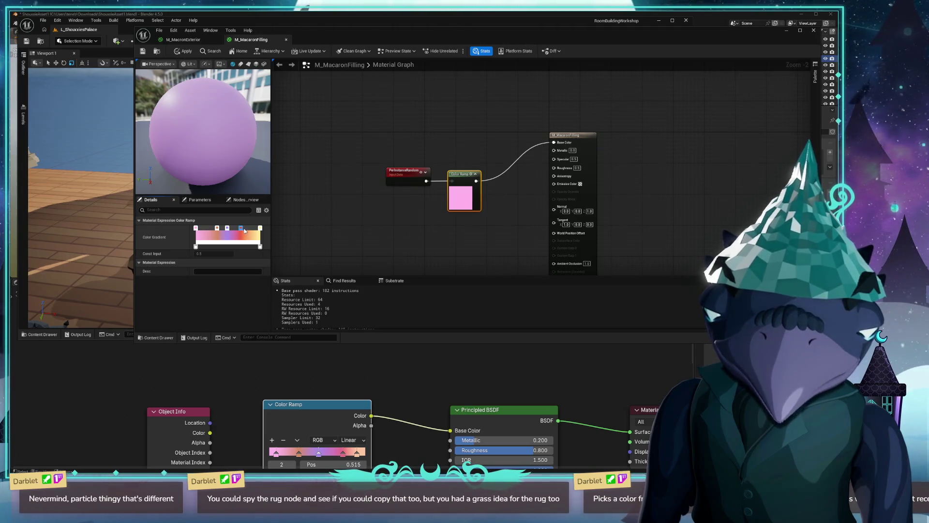
Step: Recolour the next gradient stop with its matching Blender ramp colour
double_click(245, 229)
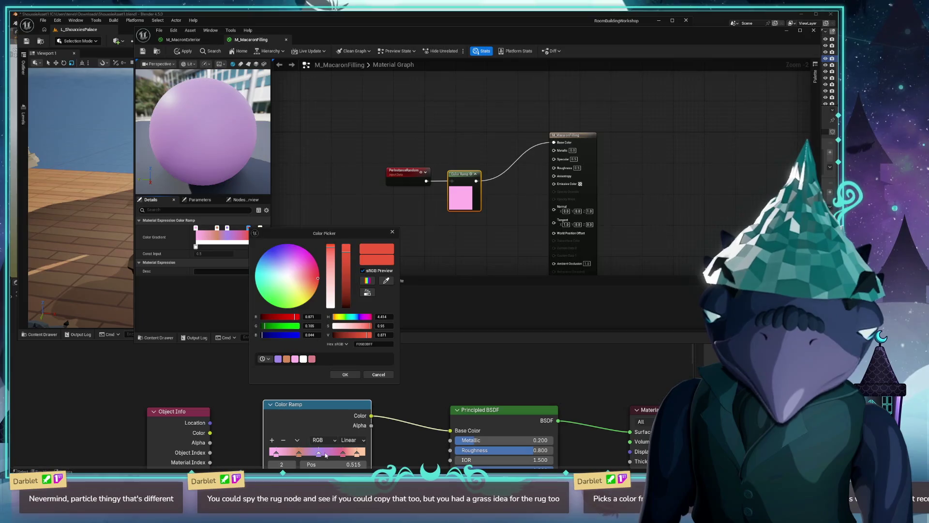
left_click(385, 281)
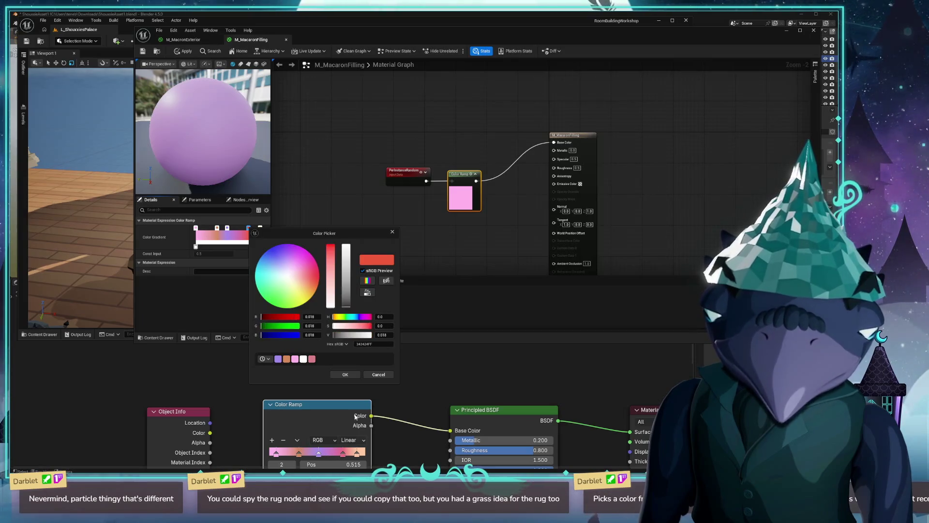
left_click(345, 457)
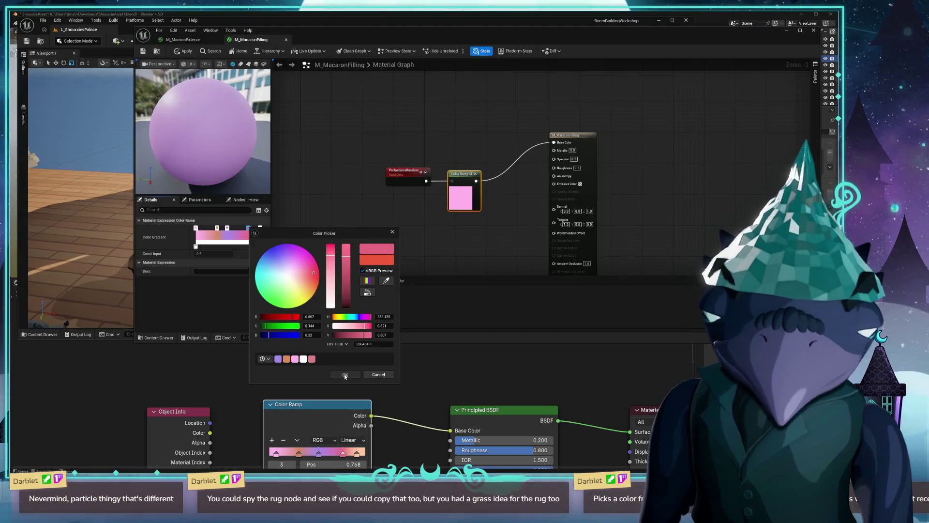
left_click(342, 374)
Step: Sample the peach colour from Blender's ramp for the last gradient stop
double_click(260, 230)
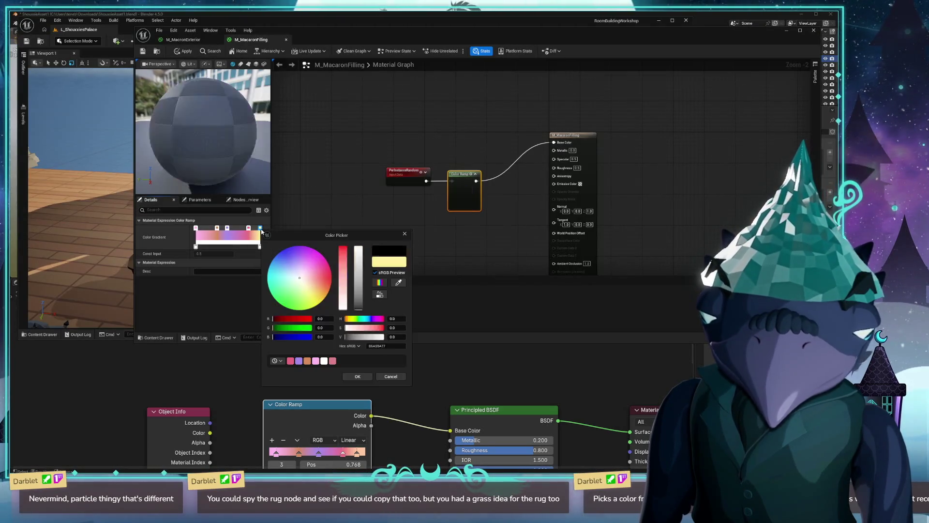
left_click(395, 285)
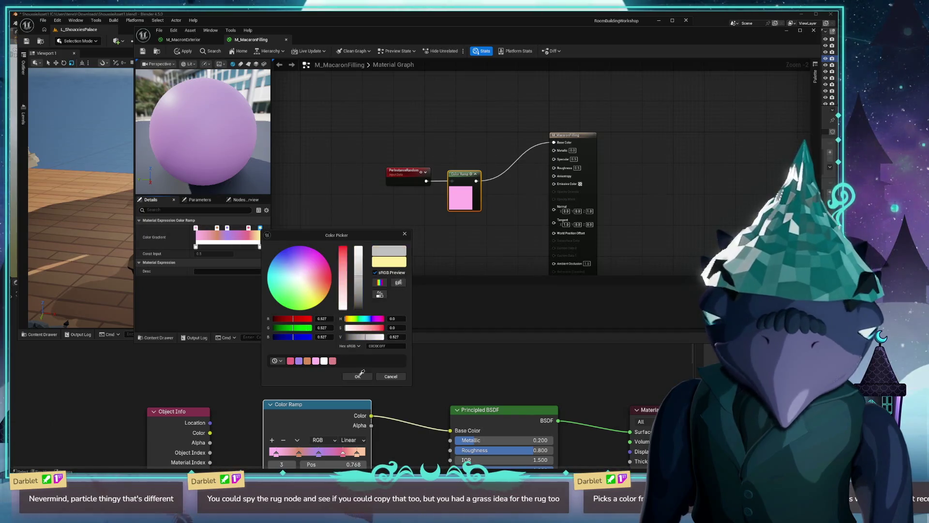
left_click(361, 454)
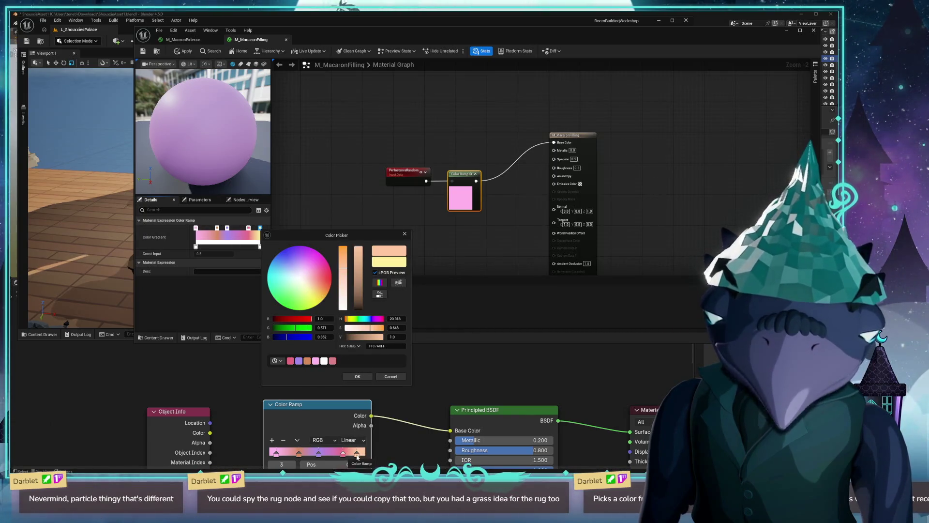
left_click(357, 458)
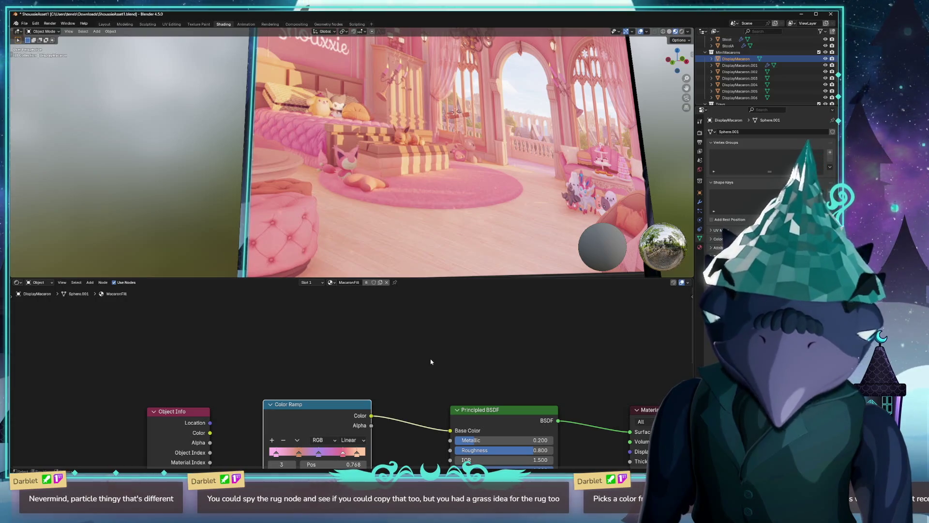
key("alt+Tab")
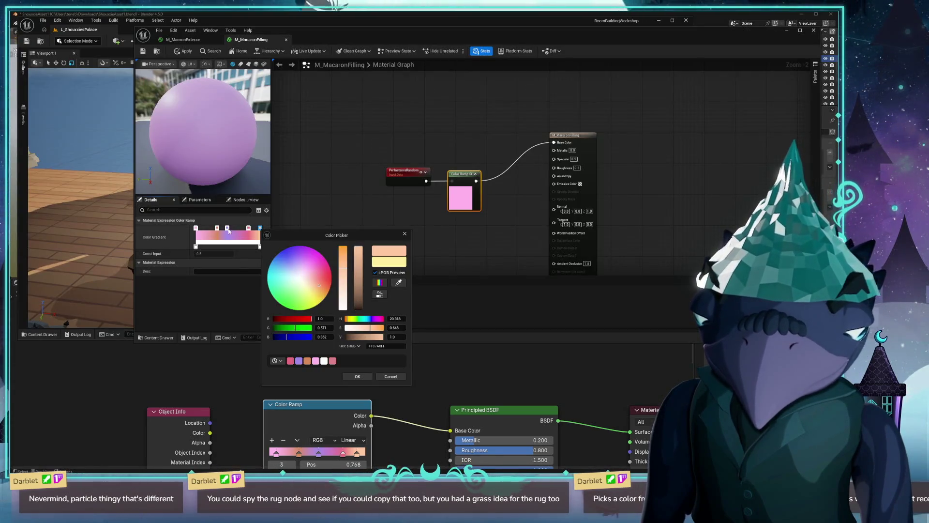
Step: Shift the gradient stops to match Blender's stop positions and confirm the peach colour
left_click_drag(217, 227, 199, 228)
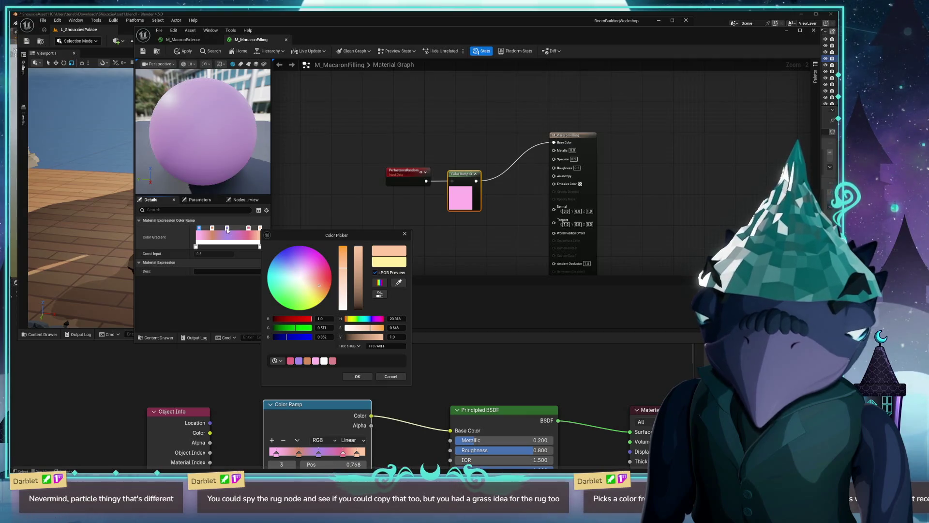
left_click_drag(227, 231, 229, 231)
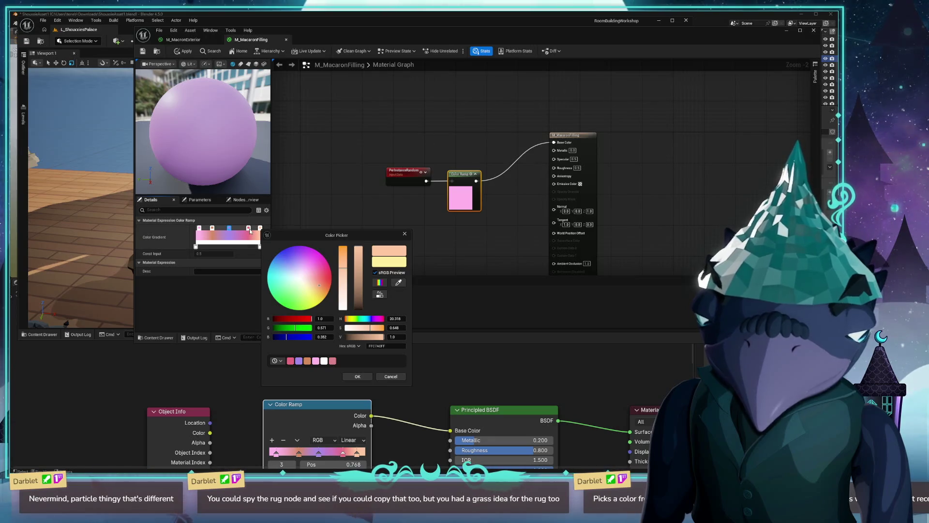
left_click_drag(248, 228, 246, 228)
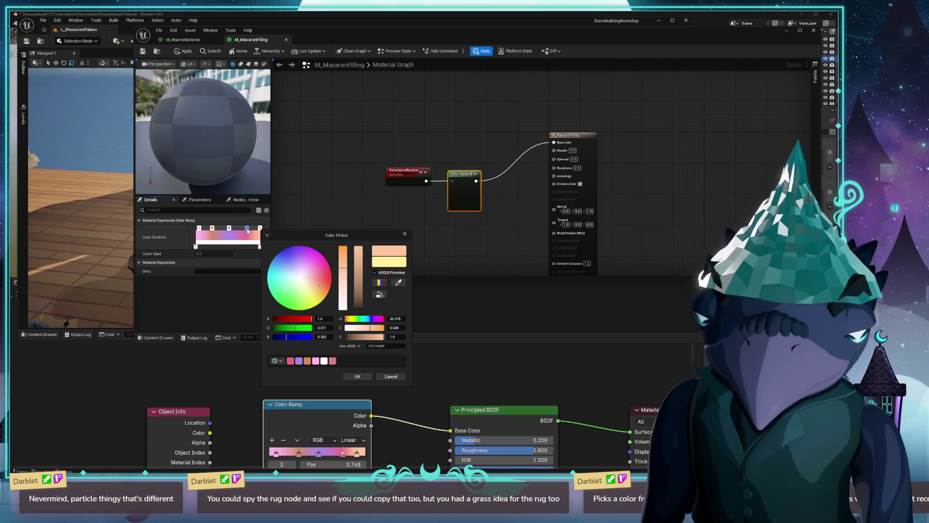
left_click_drag(259, 228, 256, 228)
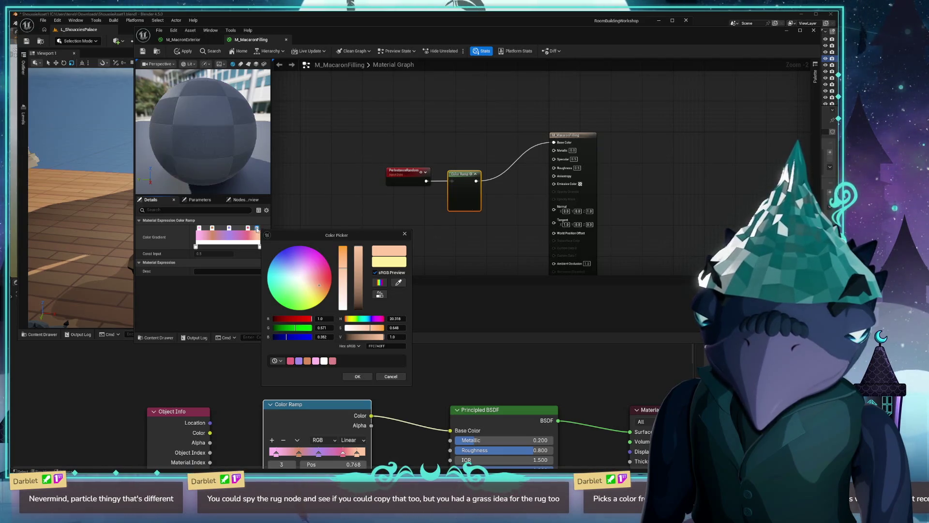
left_click(353, 376)
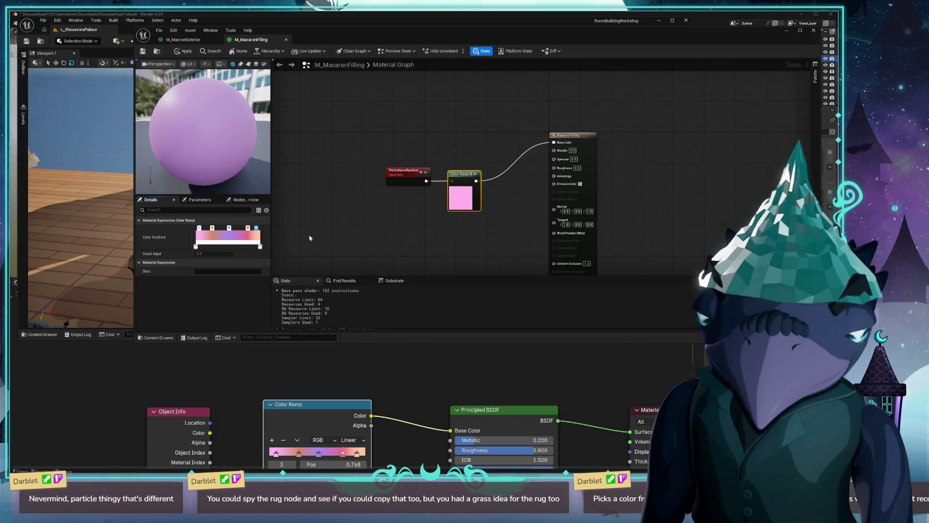
Step: Review the PerInstanceRandom and Color Ramp nodes and the ramp's gradient
left_click(302, 251)
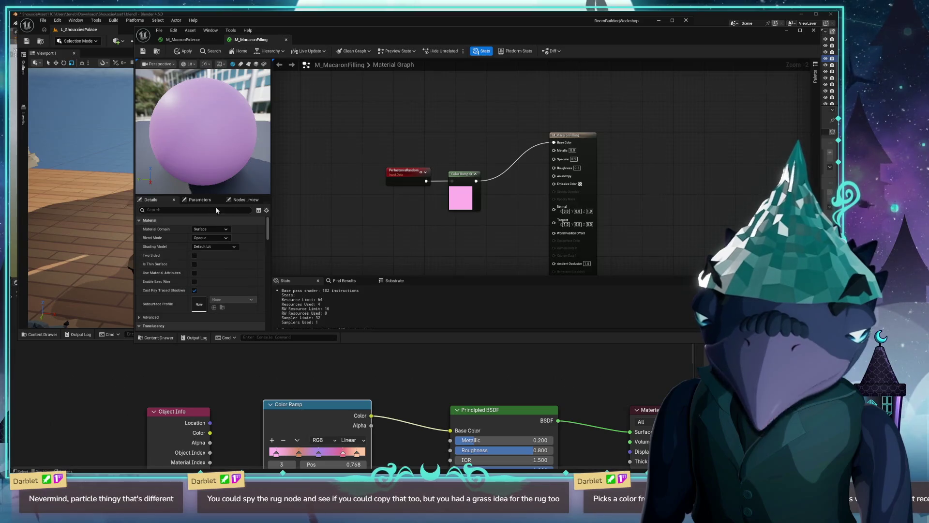
left_click(391, 174)
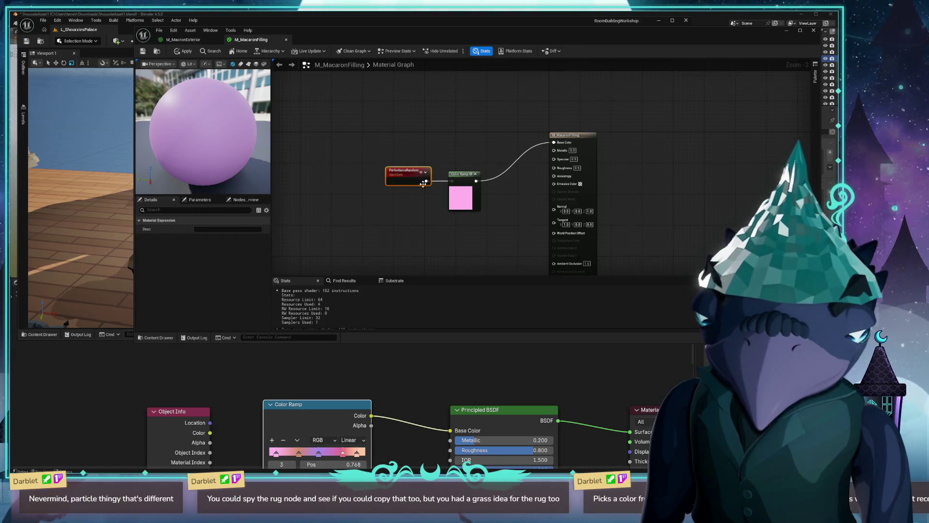
left_click(454, 177)
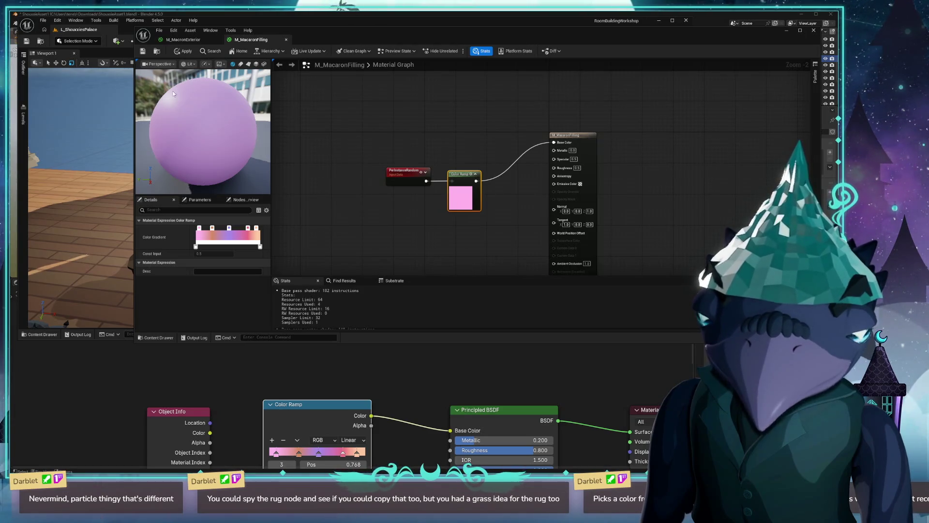
Step: Apply the changes, set Roughness to 0.3, and save M_MacaronFilling
left_click(143, 52)
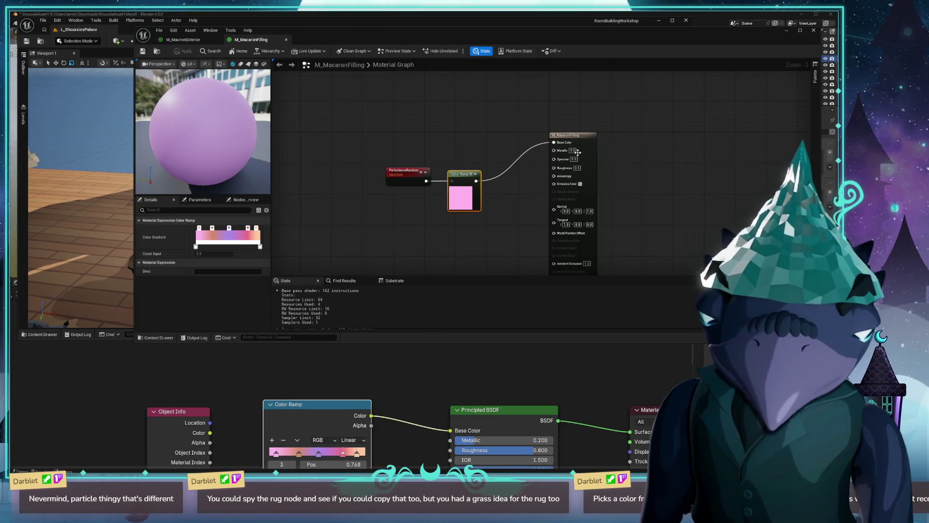
scroll(621, 169, "up", 2)
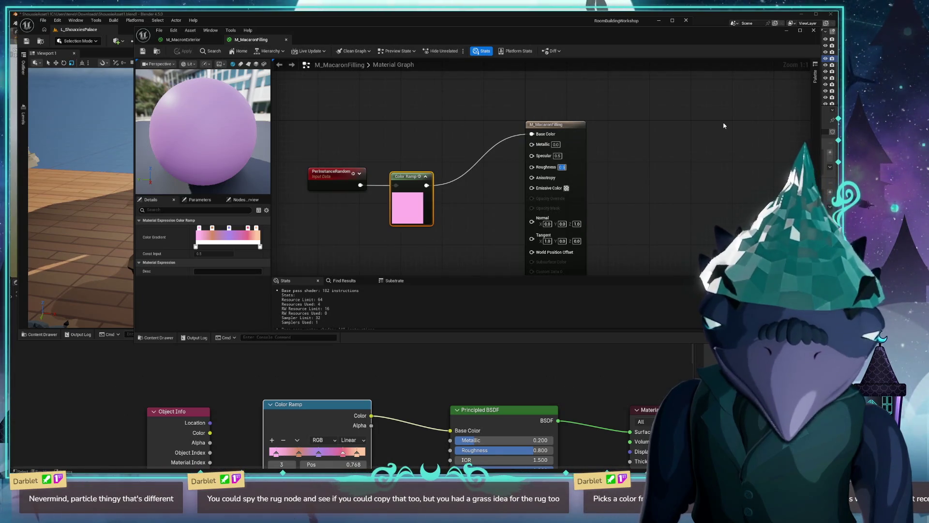
key("Return")
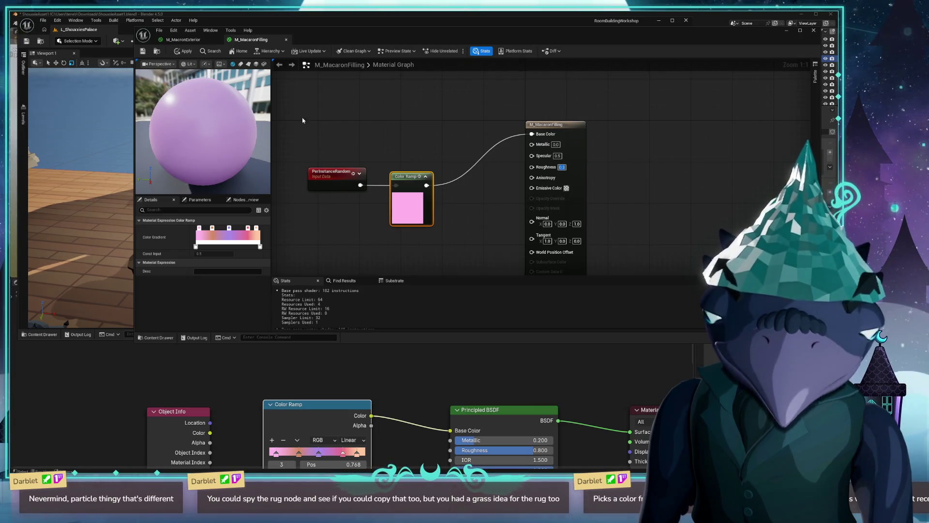
left_click(813, 30)
left_click(507, 263)
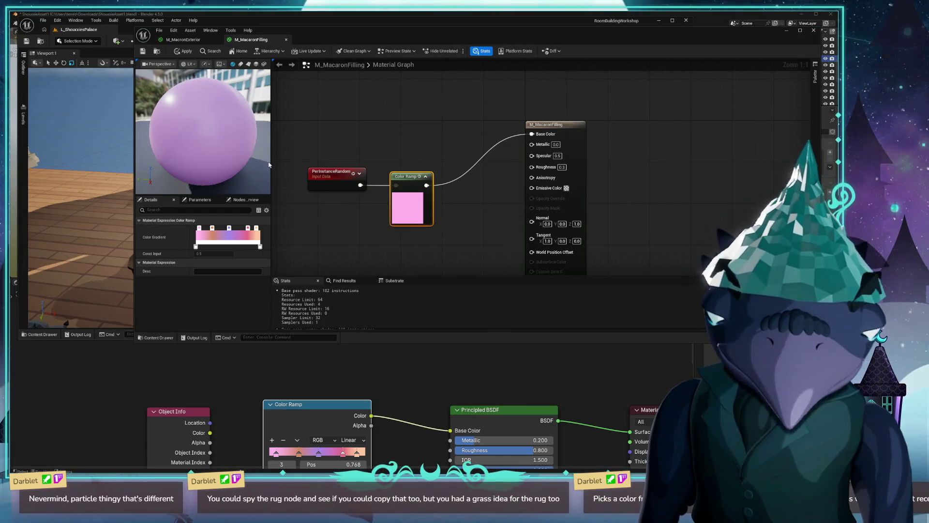
left_click(143, 52)
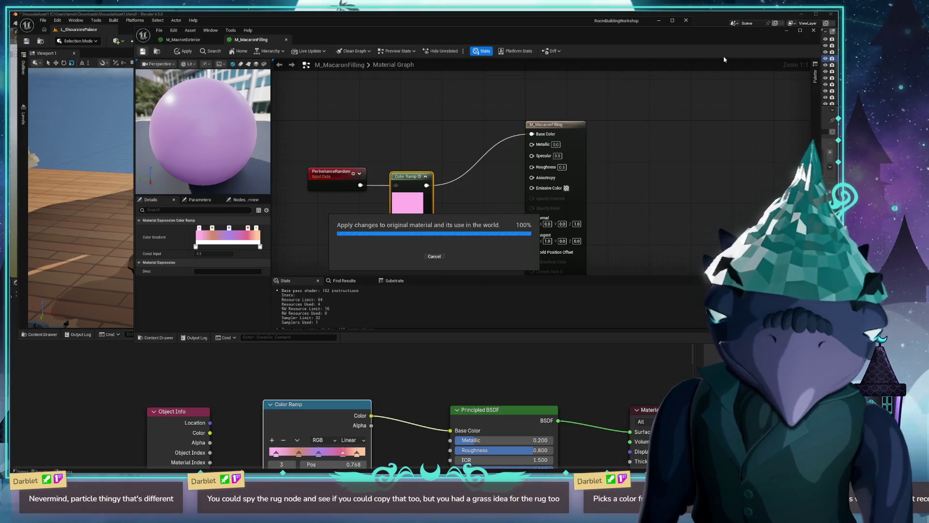
Step: Open the shouxxie_macaron mesh from the StaticMeshes folder in the Static Mesh editor
left_click(814, 31)
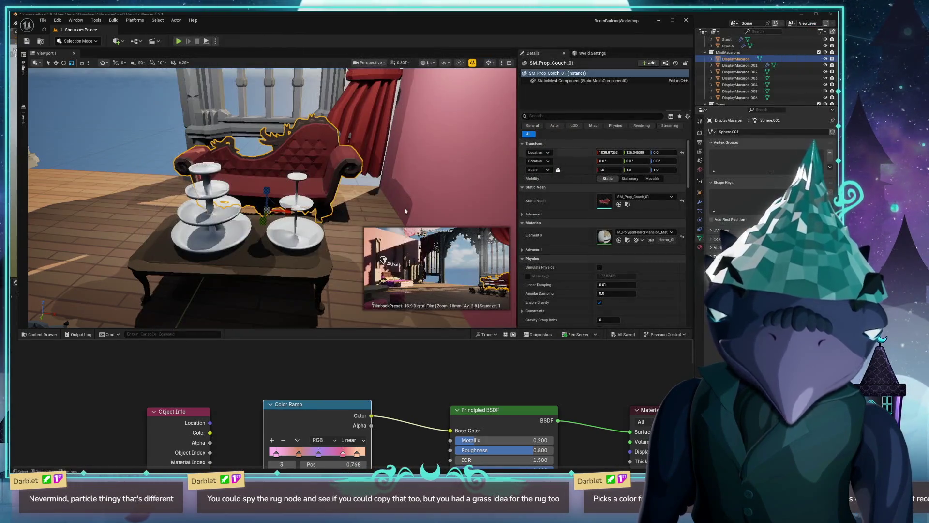
left_click(312, 290)
double_click(348, 21)
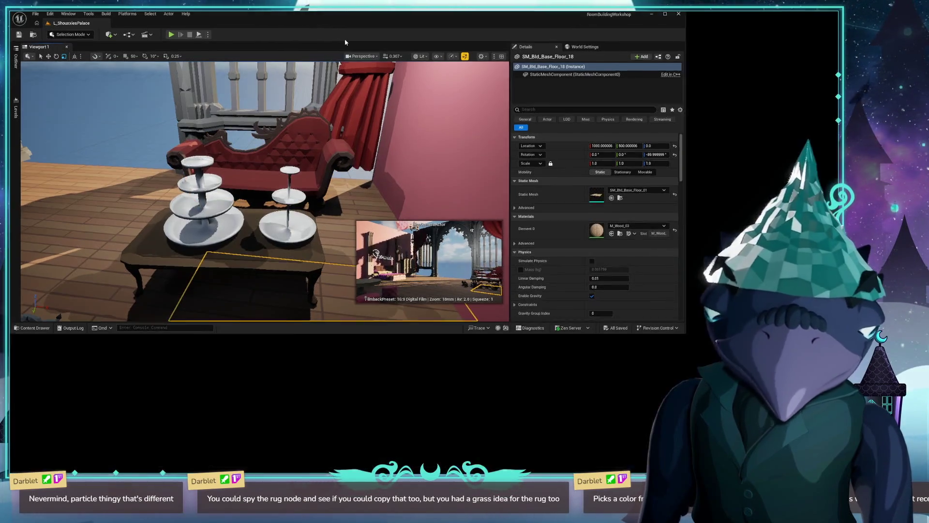
key("ctrl+space")
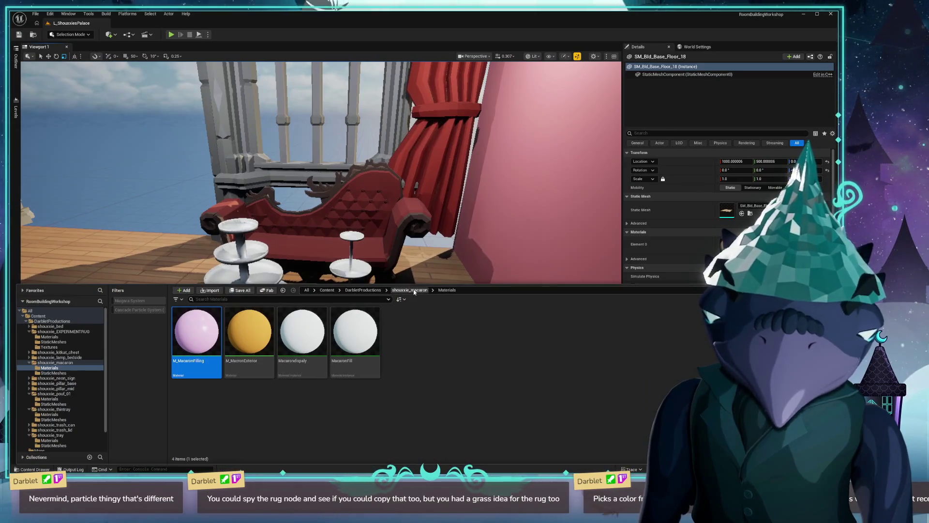
left_click(414, 291)
double_click(249, 332)
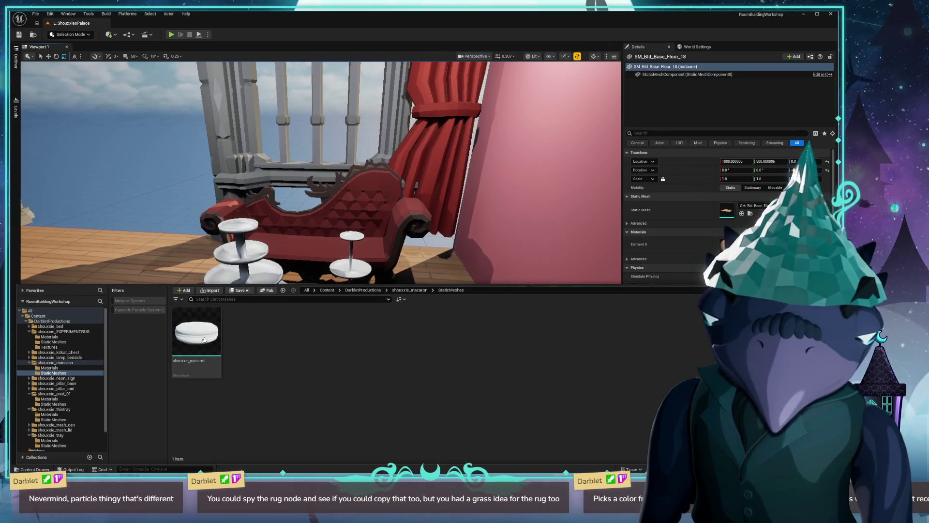
double_click(207, 338)
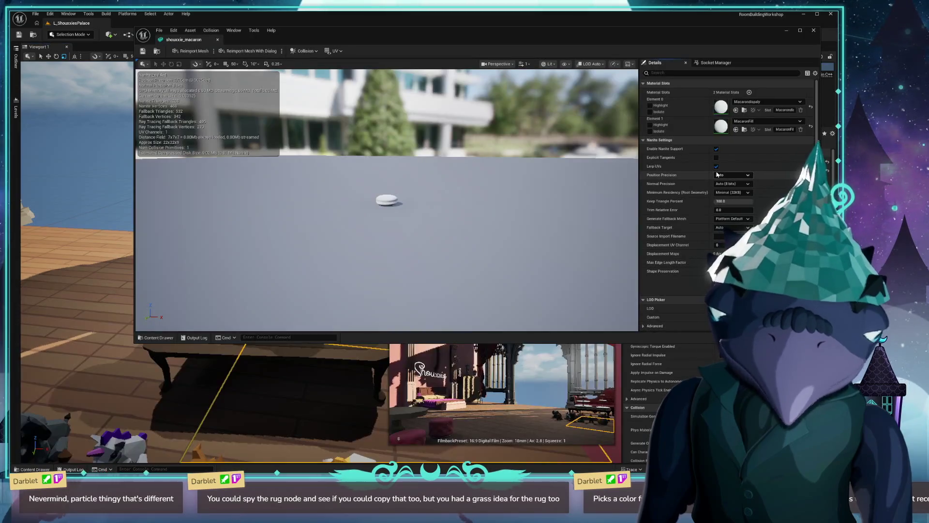
Step: Assign M_MacronExterior to Element 0 and frame the macaron in the preview
left_click(751, 120)
type("M")
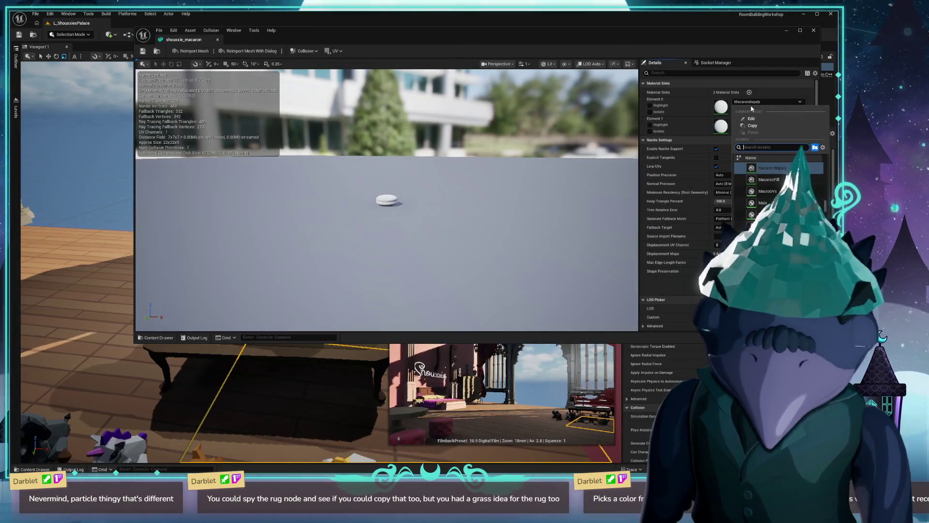
type("_macron")
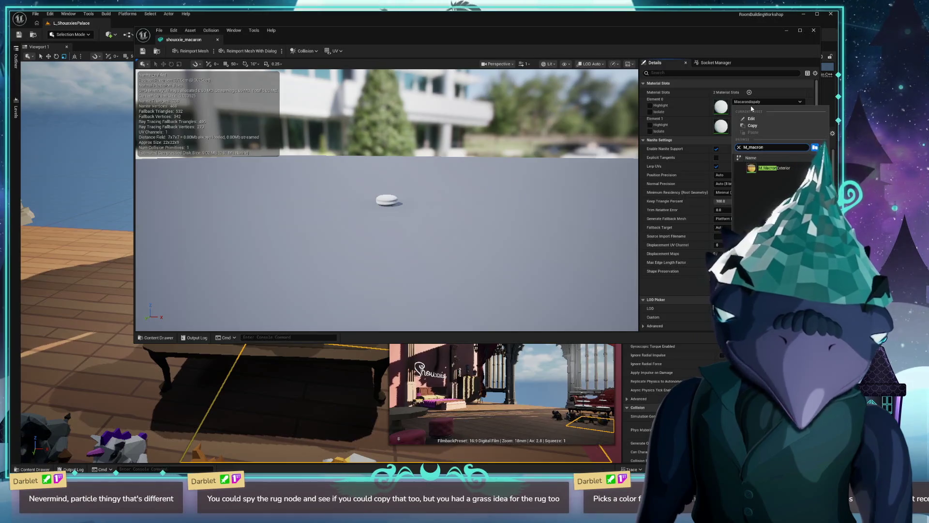
key("Return")
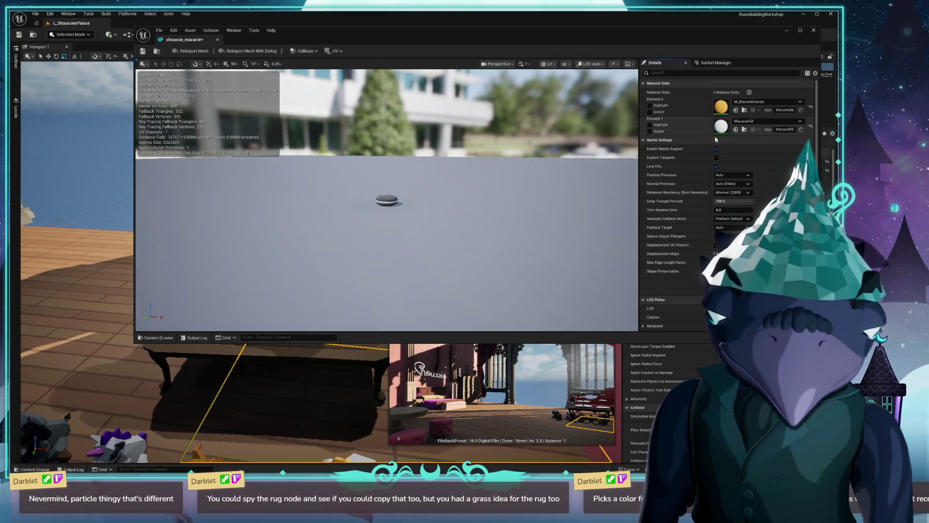
scroll(386, 201, "up", 5)
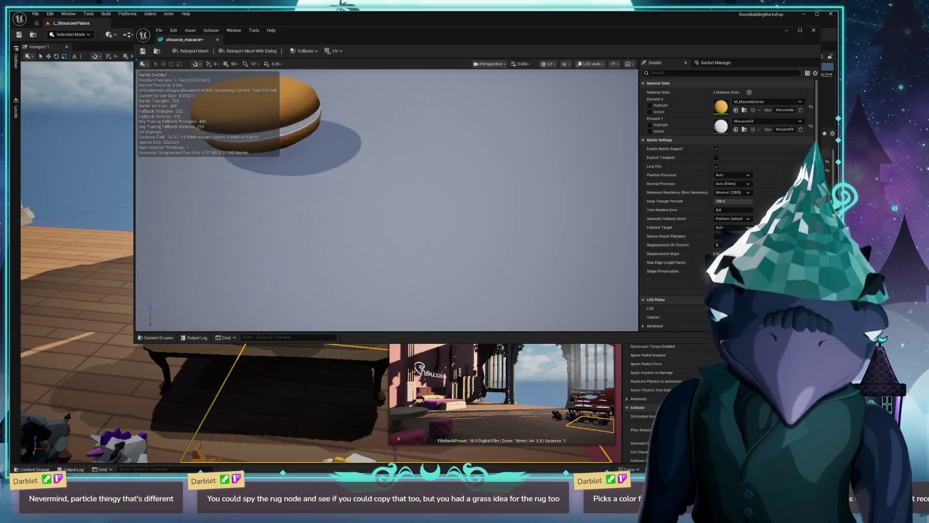
key("f")
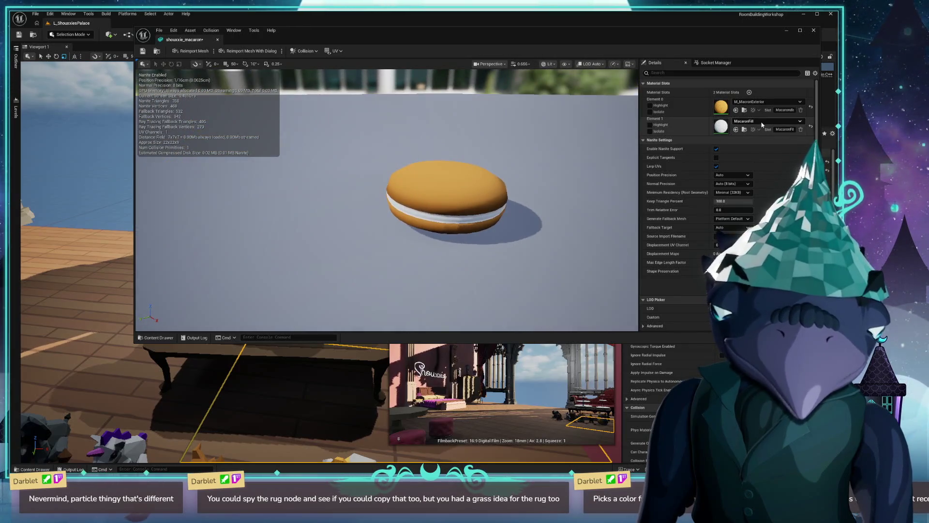
Step: Assign M_MacaronFilling to Element 1 and save the shouxxie_macaron mesh
left_click(762, 122)
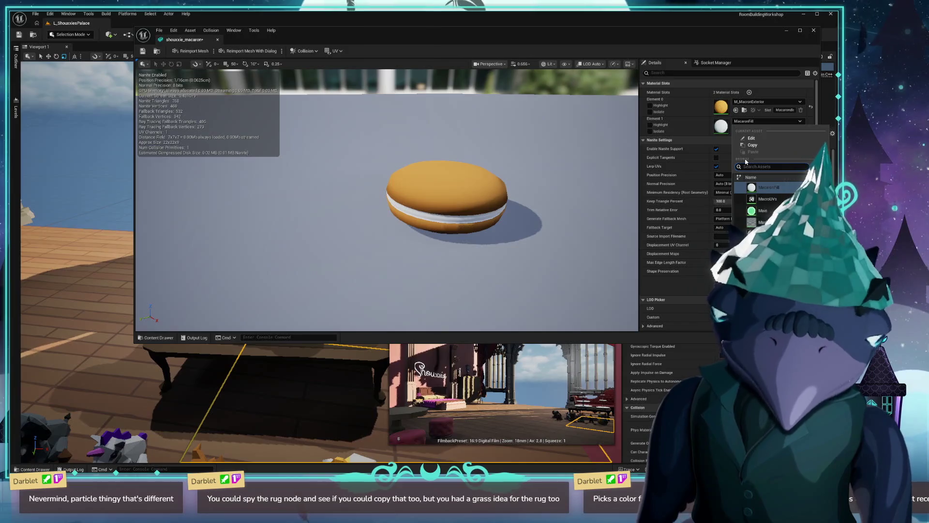
type("filling")
key("BackSpace")
key("BackSpace")
key("BackSpace")
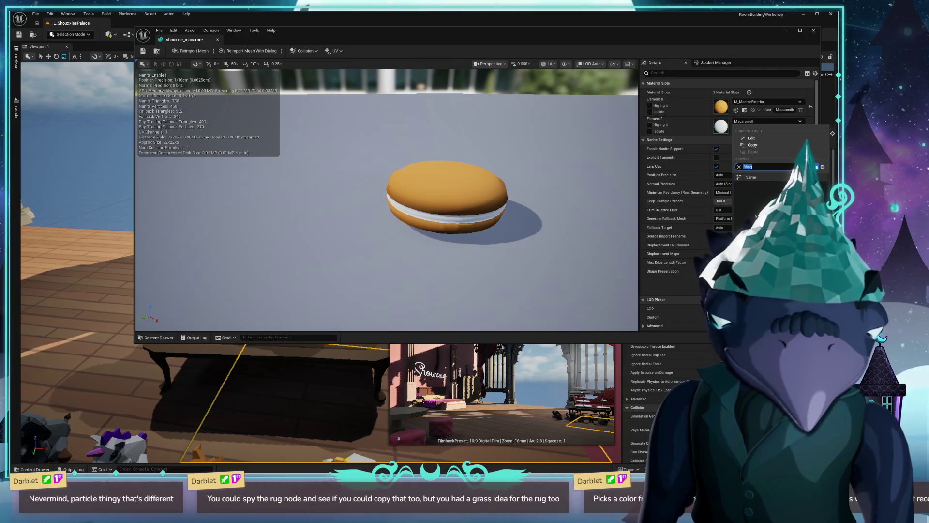
type("m_macron")
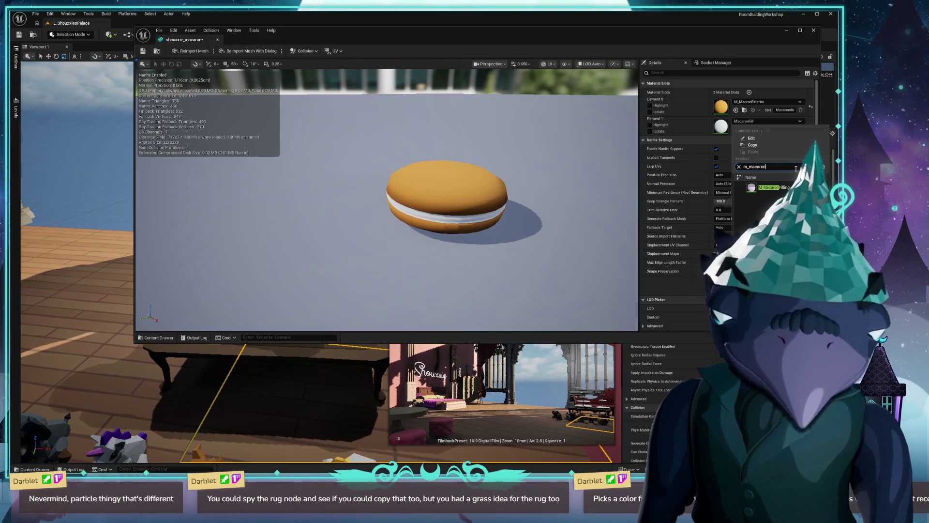
left_click(773, 187)
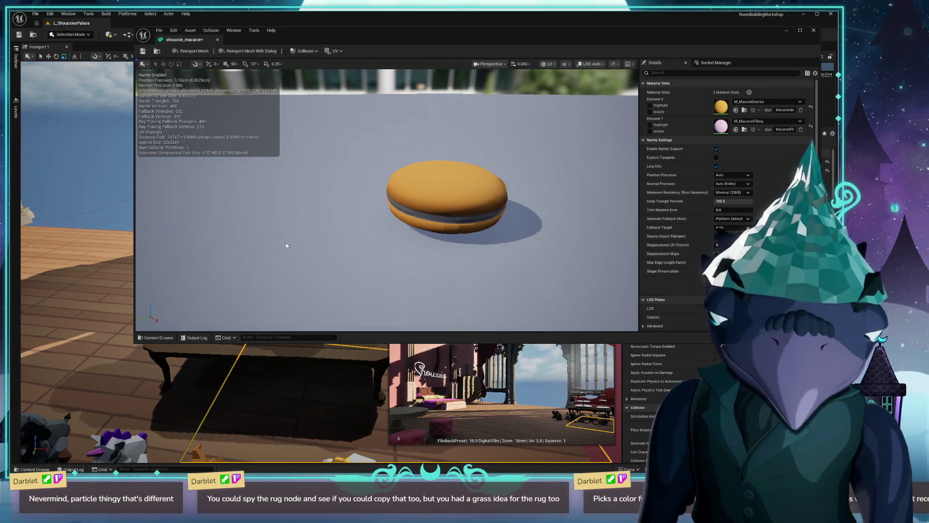
left_click(144, 52)
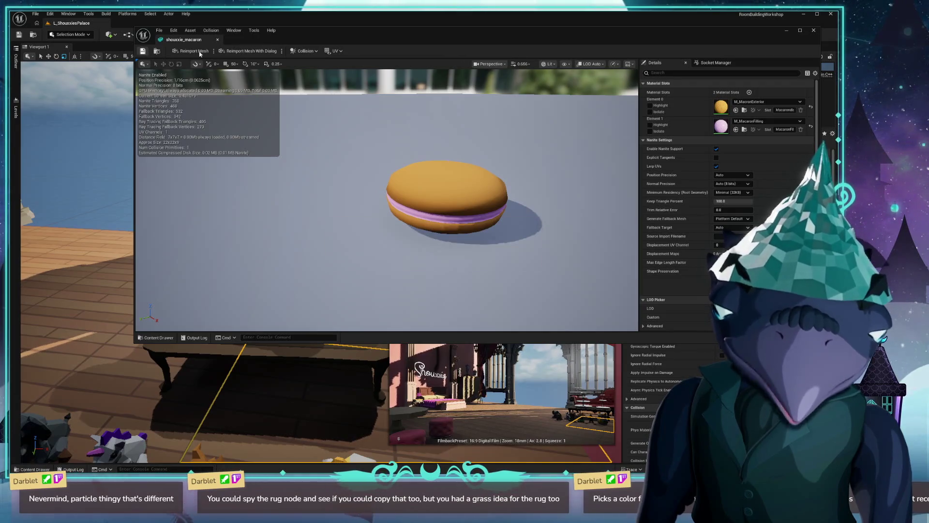
left_click(812, 31)
key("ctrl+space")
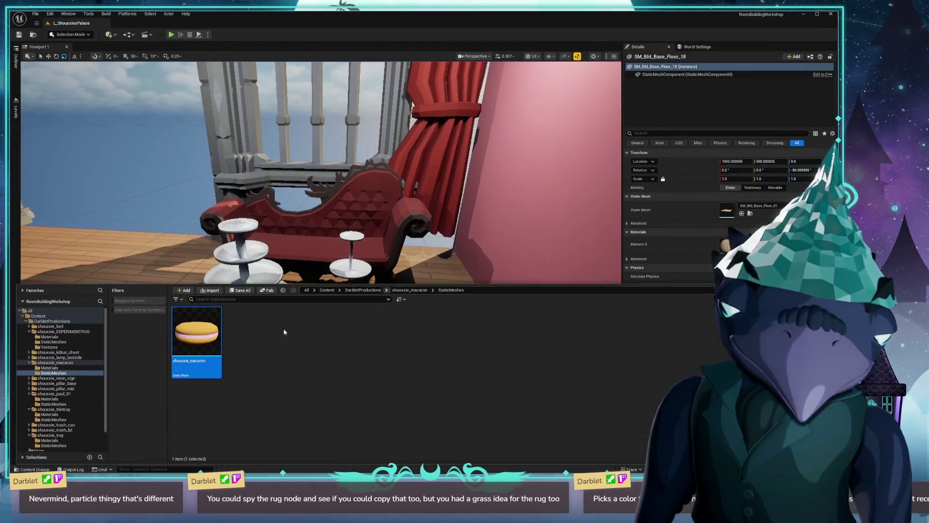
Step: Fly to the red couch and drop two shouxxie_macaron meshes onto the seat
double_click(199, 330)
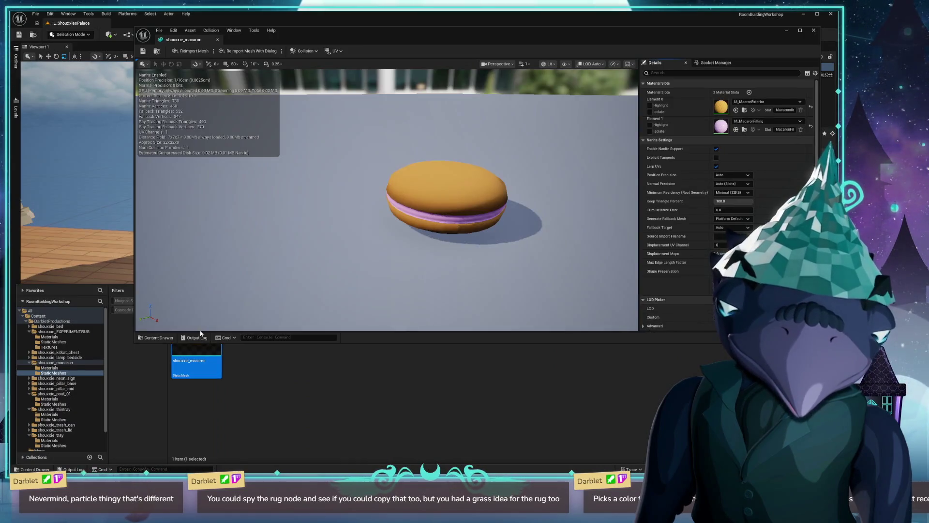
left_click(814, 31)
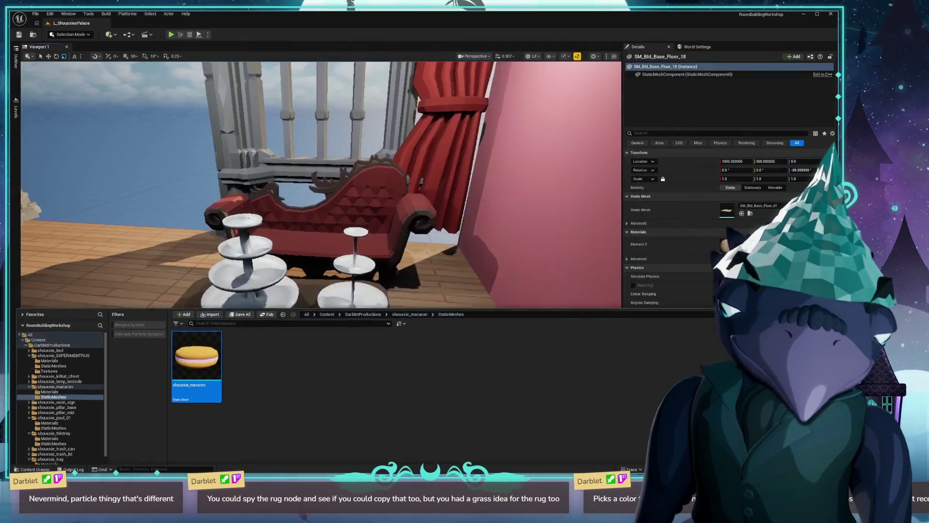
key("w")
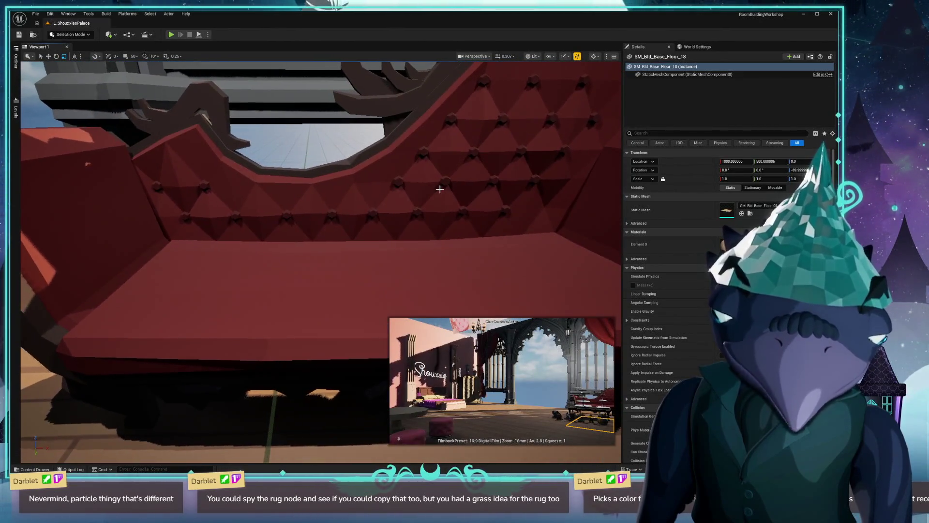
key("ctrl+space")
mouse_move(197, 333)
left_mouse_down()
mouse_move(227, 272)
mouse_move(224, 252)
mouse_move(222, 262)
left_mouse_up()
key("ctrl+space")
mouse_move(190, 308)
left_mouse_down()
mouse_move(274, 265)
mouse_move(332, 274)
mouse_move(333, 239)
left_mouse_up()
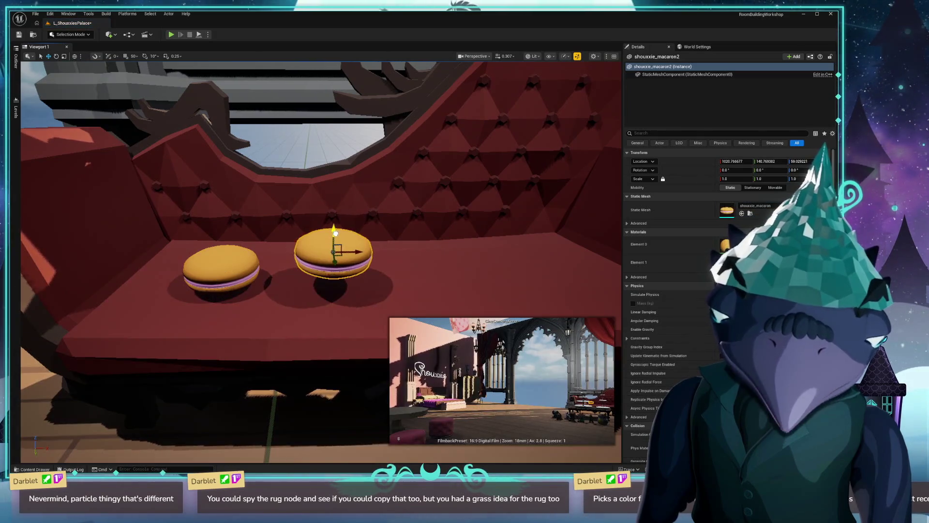
Step: Alt-drag duplicates: one macaron to the right and one stacked on the left macaron
scroll(334, 240, "up", 5)
scroll(334, 239, "down", 5)
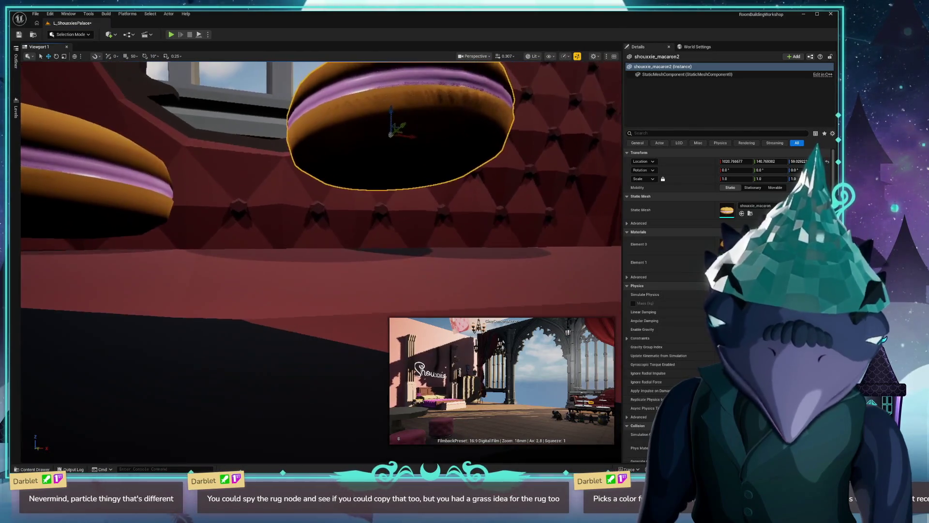
scroll(334, 239, "down", 3)
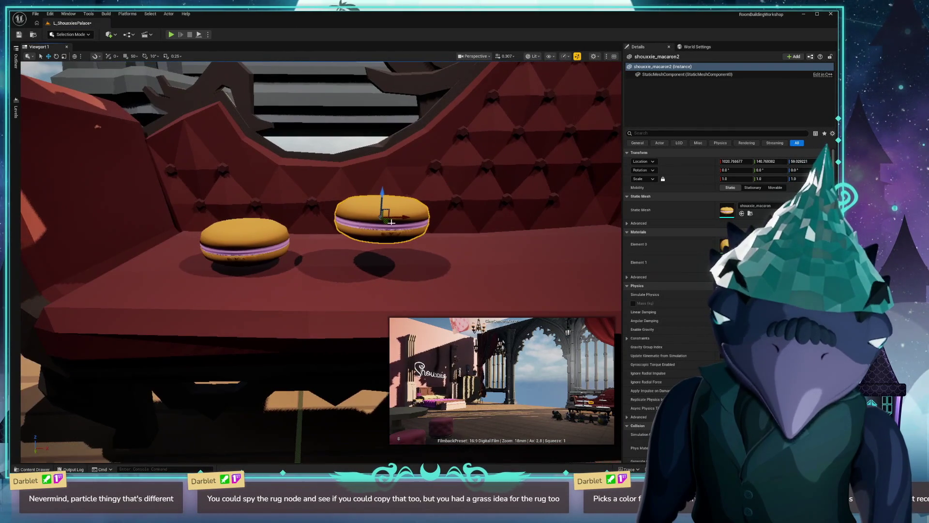
left_click_drag(396, 216, 534, 213)
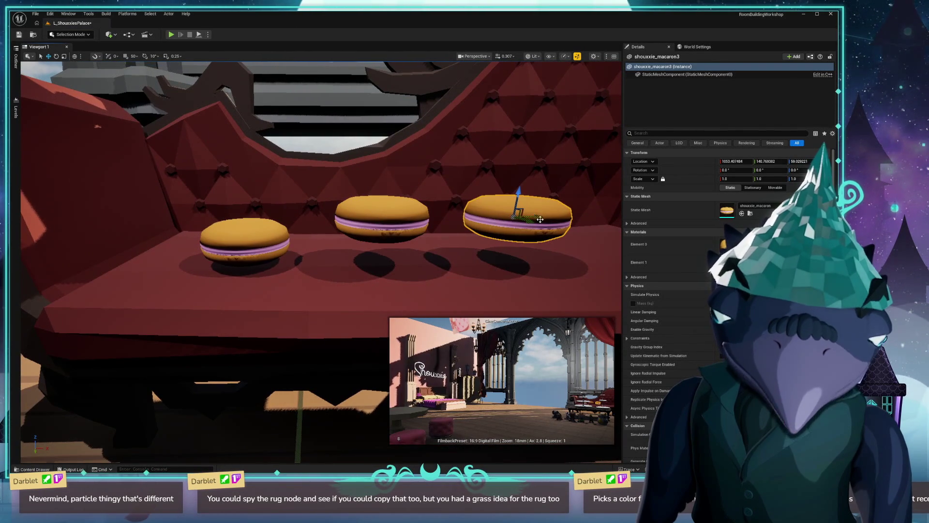
left_click_drag(334, 239, 339, 242)
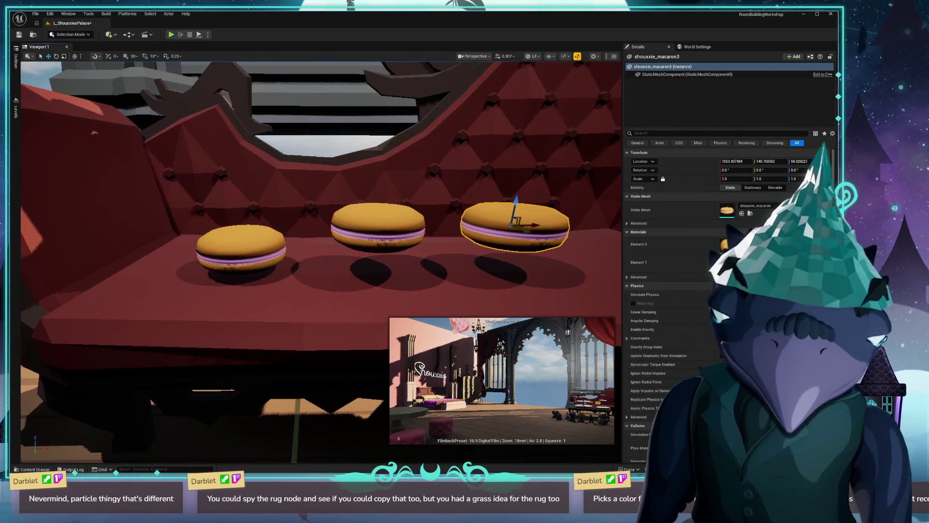
mouse_move(536, 224)
left_mouse_down()
mouse_move(260, 208)
mouse_move(249, 160)
left_mouse_up()
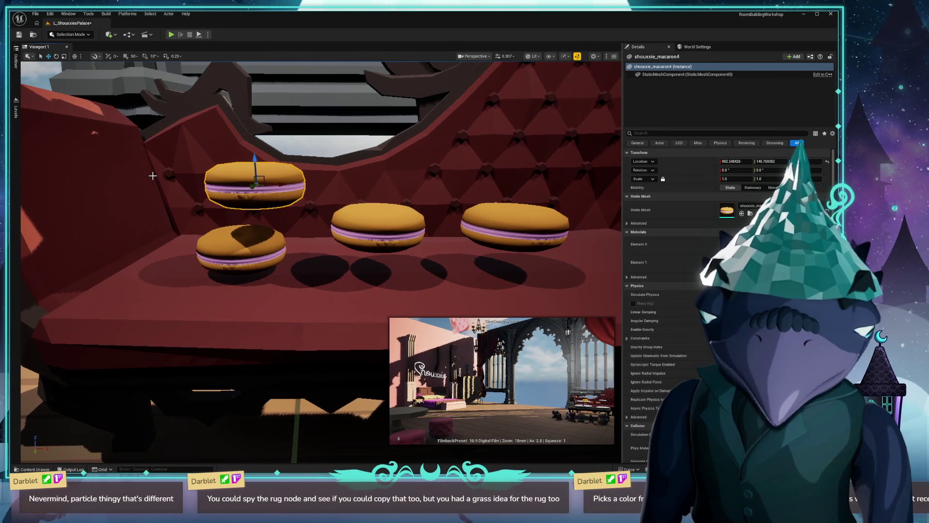
Step: Close Blender without saving changes
key("alt+Tab")
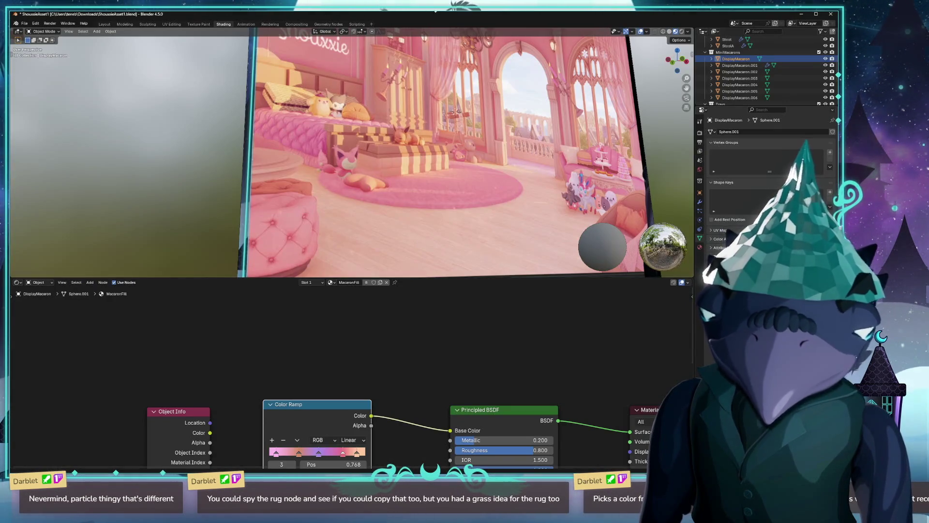
left_click(827, 15)
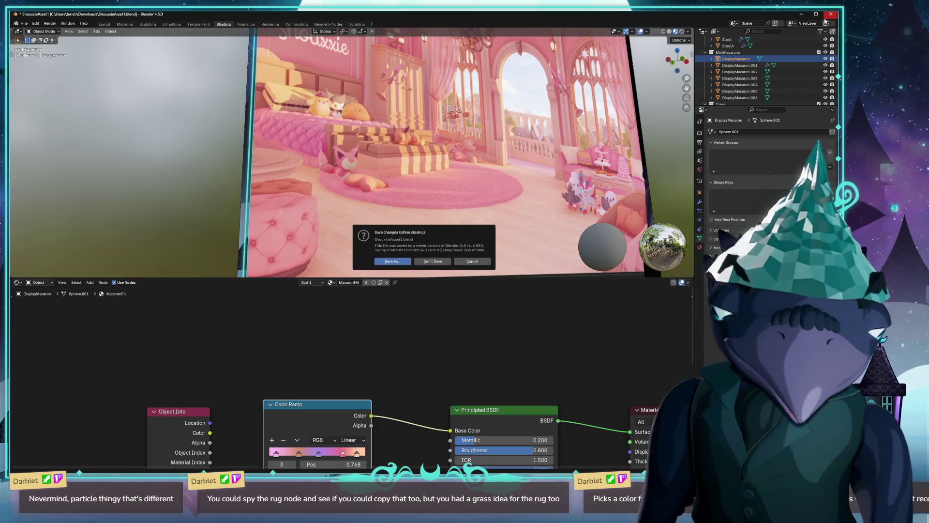
left_click(442, 262)
key("ctrl+b")
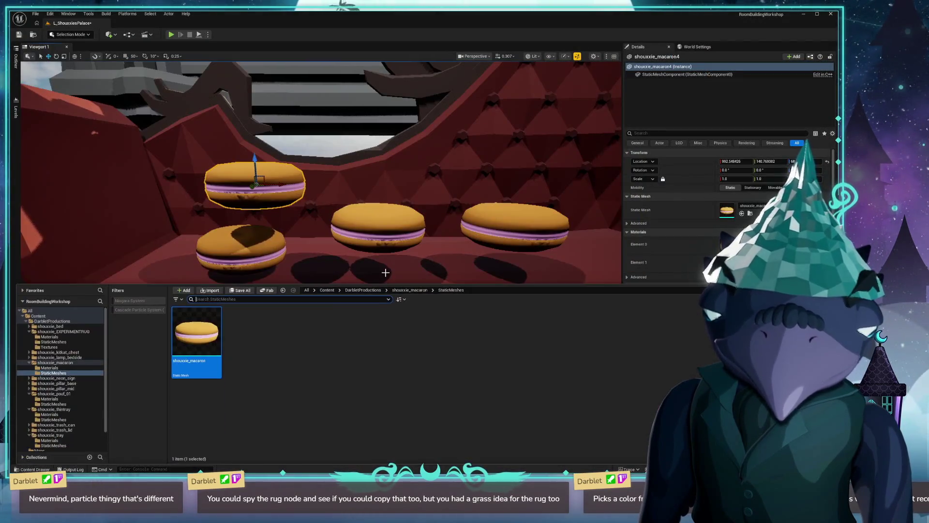
Step: Open M_MacaronFilling from the shouxxie_macaron Materials folder
left_click(292, 369)
left_click(409, 290)
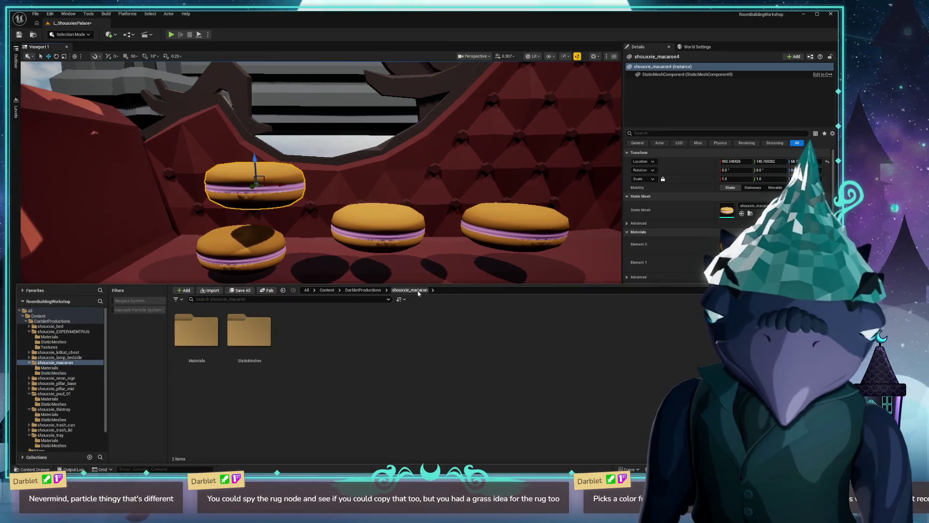
double_click(196, 332)
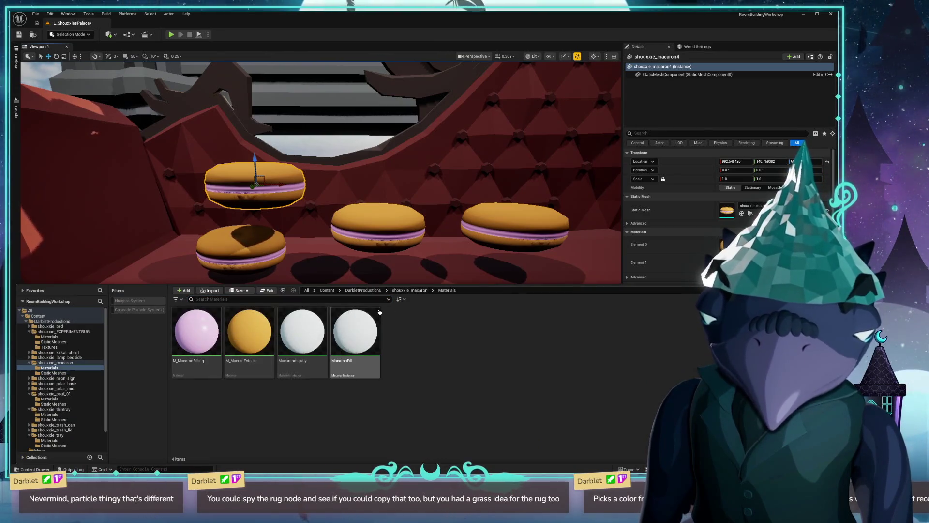
double_click(195, 331)
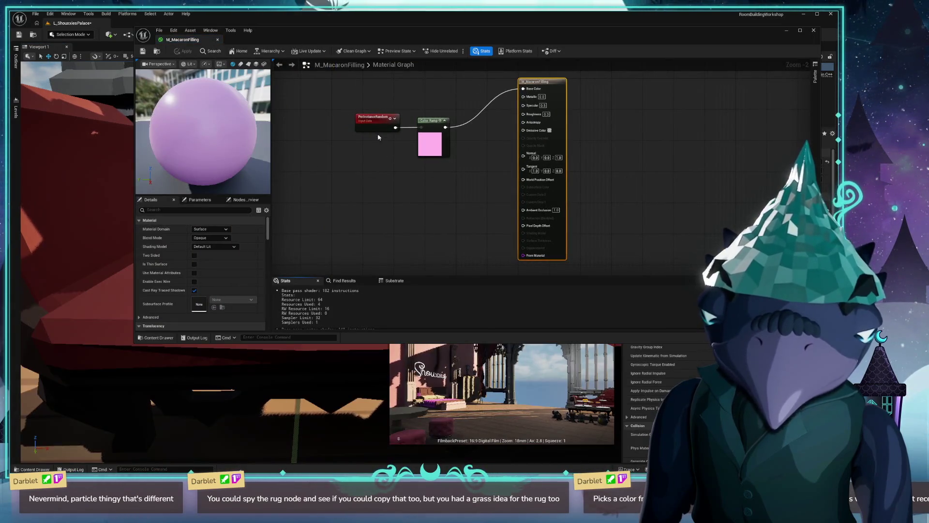
Step: Duplicate the PerInstanceRandom node, wire the copy toward the Color Ramp, and delete the original
left_click(375, 120)
key("ctrl+d")
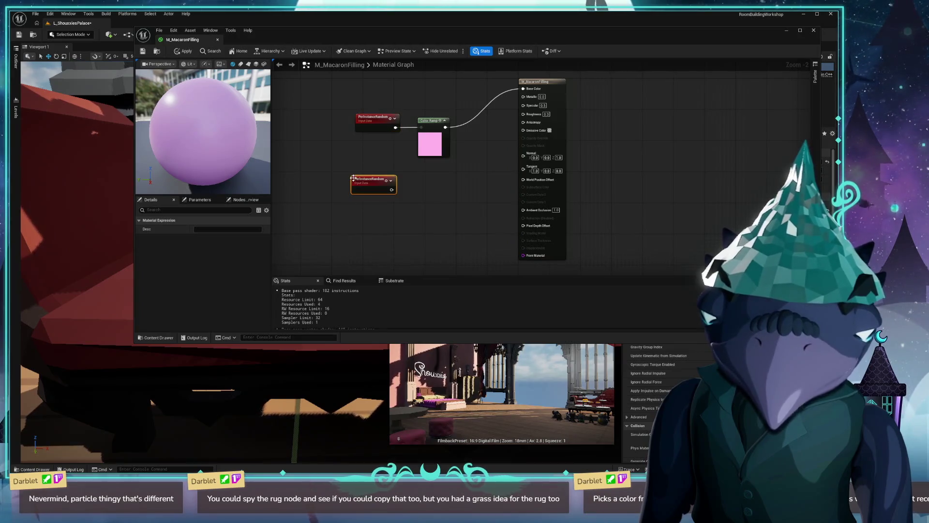
left_click_drag(391, 189, 421, 128)
left_click(375, 118)
key("Delete")
left_click_drag(370, 182, 368, 126)
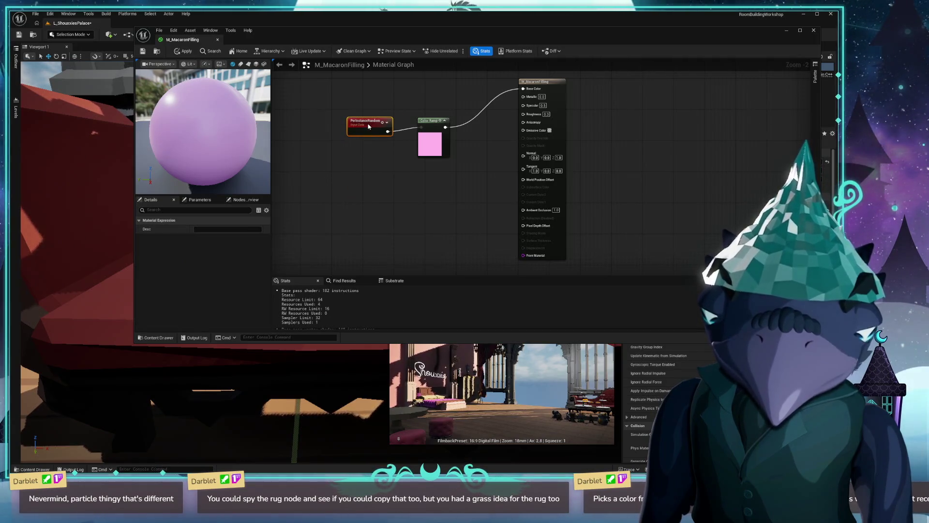
left_click(432, 121)
scroll(364, 189, "up", 3)
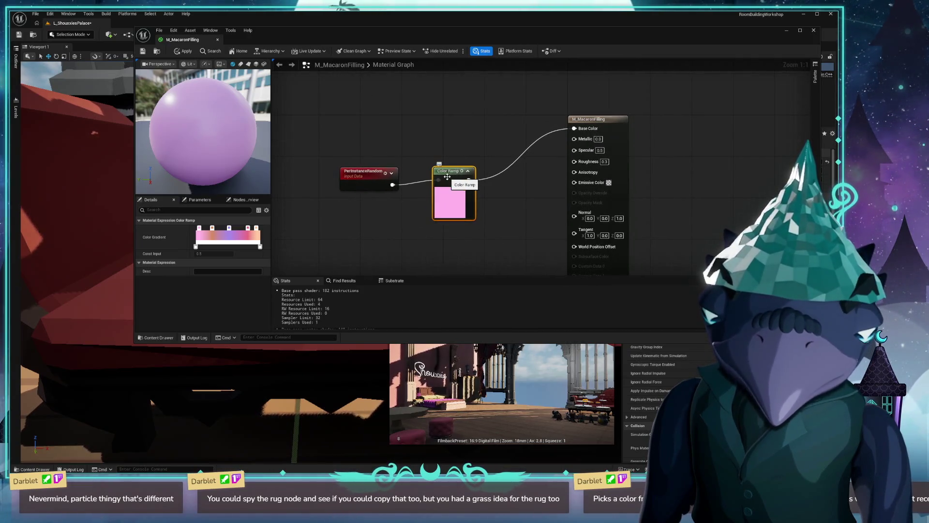
Step: Delete the remaining PerInstanceRandom node and bring up the Color Ramp input's actions
right_click(448, 175)
left_click(387, 236)
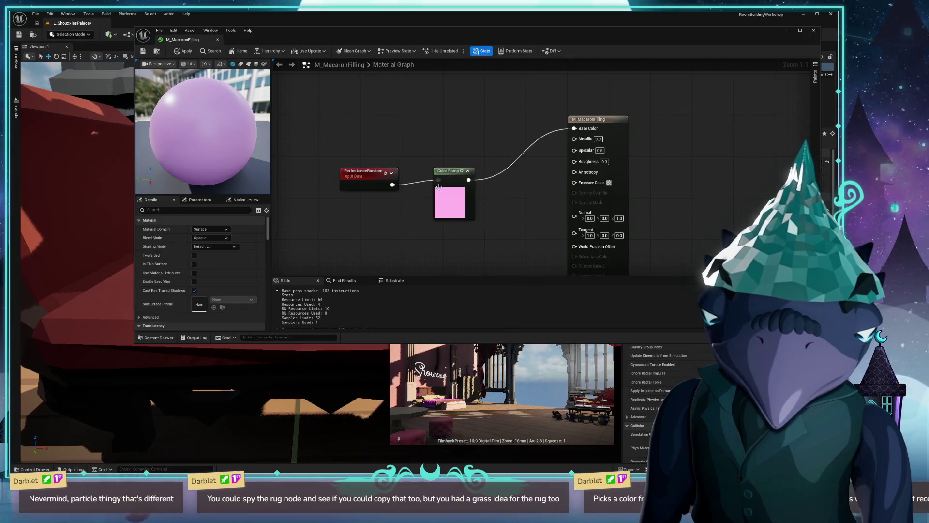
right_click(438, 181)
left_click(368, 175)
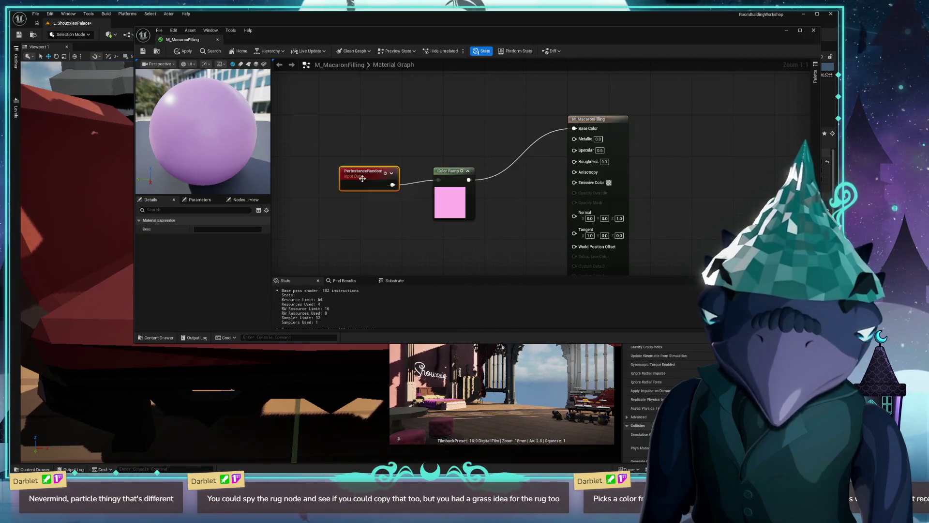
key("Delete")
right_click(438, 179)
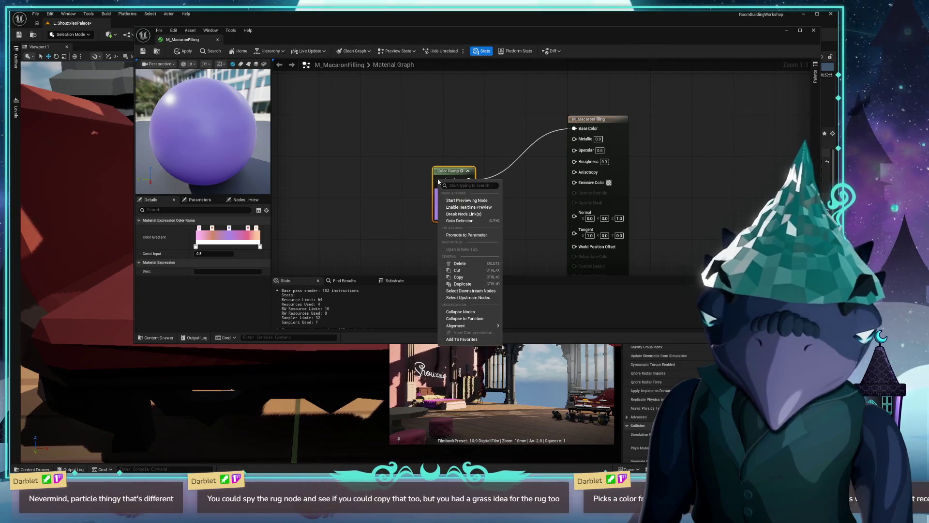
Step: Promote the Color Ramp input to a scalar Input parameter, test defaults 0.5 and 0.1, then delete it
left_click(472, 235)
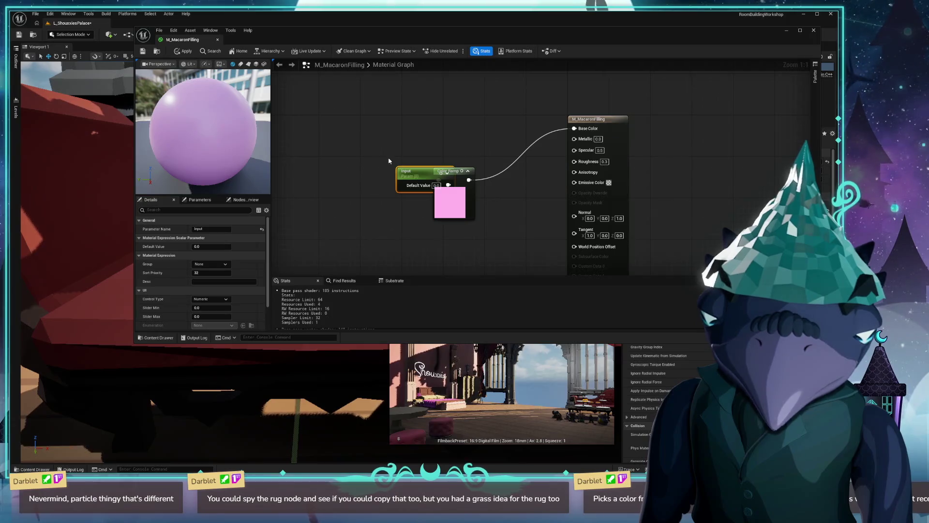
mouse_move(417, 172)
left_mouse_down()
mouse_move(337, 171)
mouse_move(350, 163)
left_mouse_up()
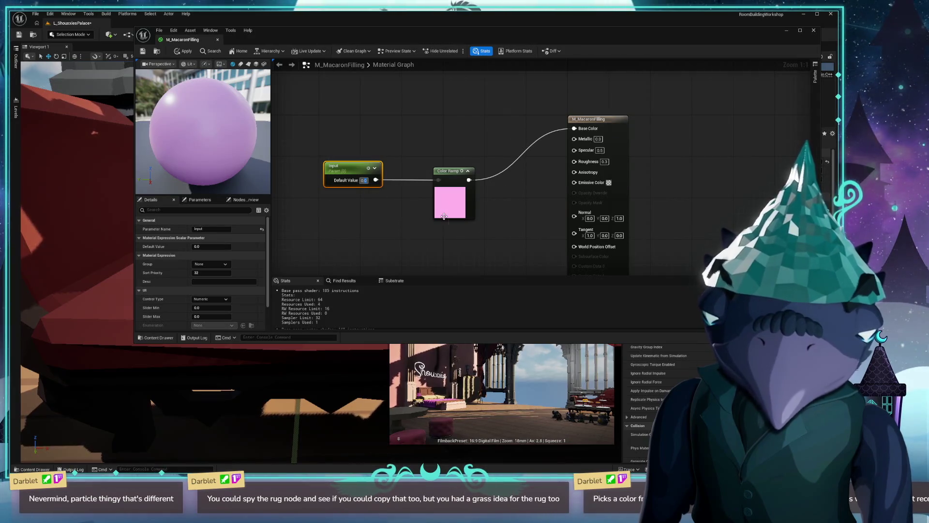
key("ctrl+z")
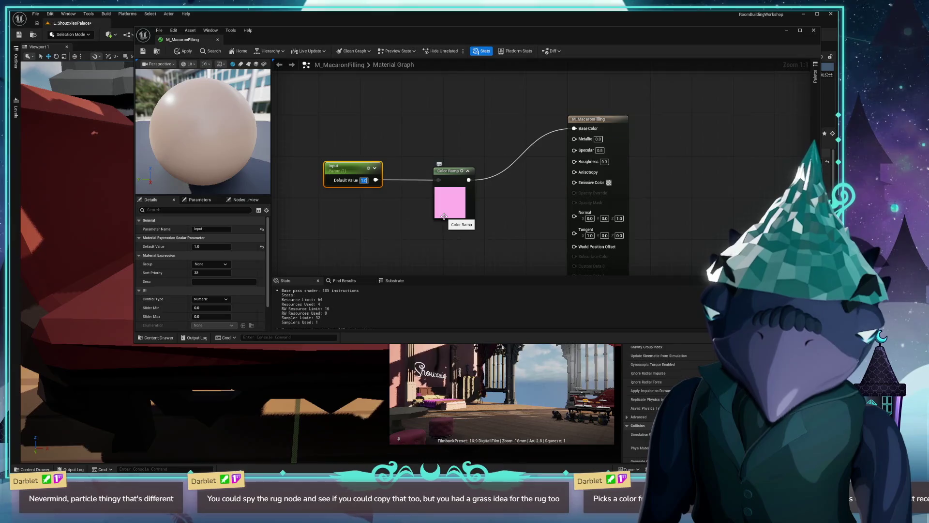
type("0.5")
key("Return")
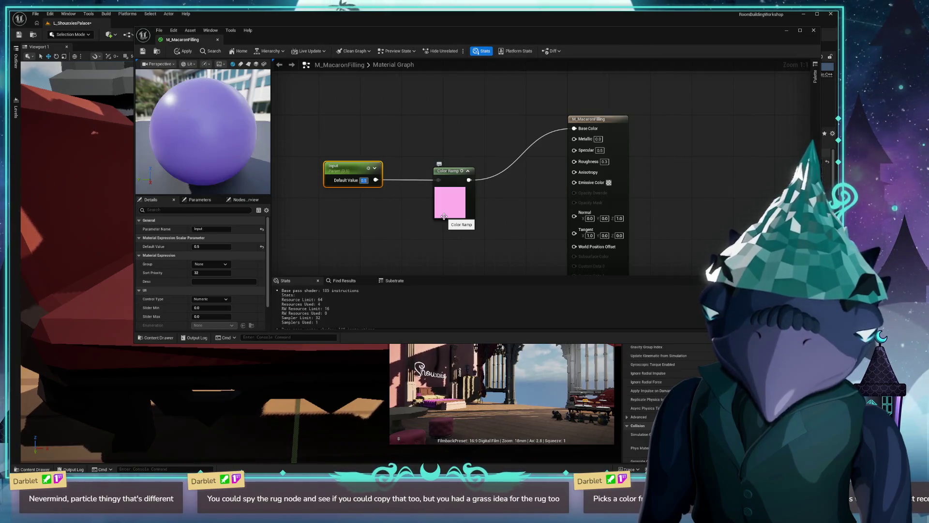
type("0.1")
key("Return")
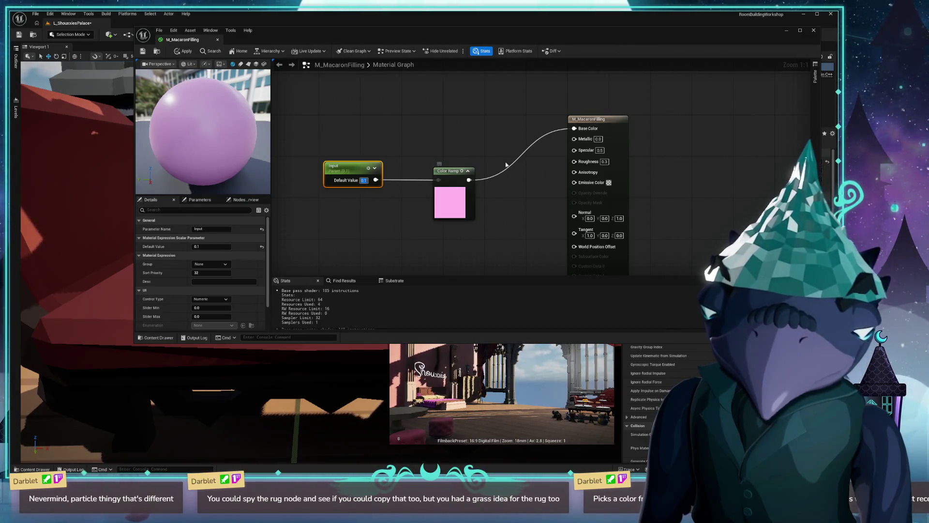
key("Delete")
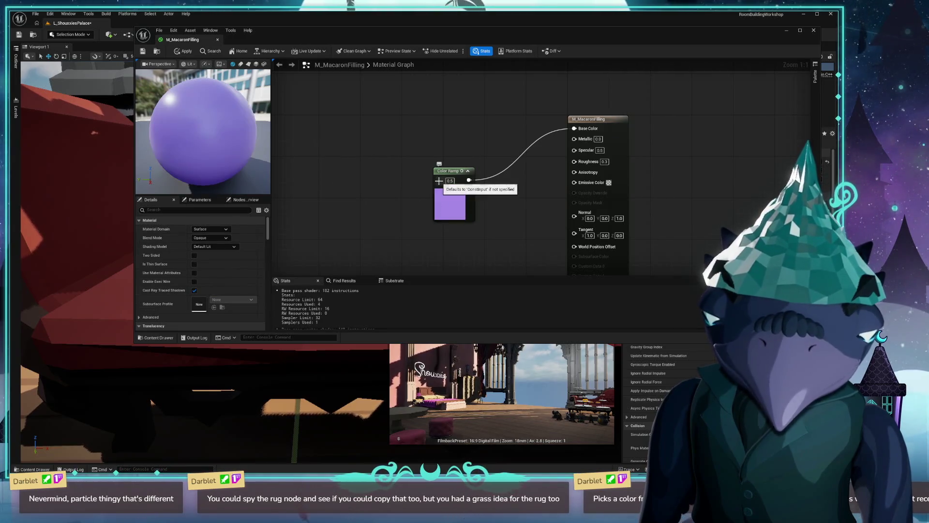
Step: Check the material's Parameters list, return to Details, and dismiss the Color Ramp node options
left_click(203, 200)
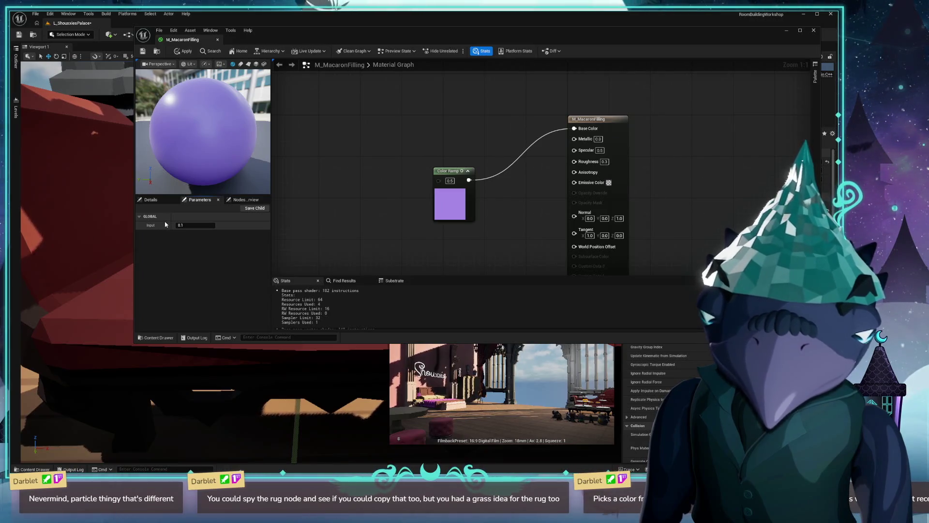
left_click(297, 201)
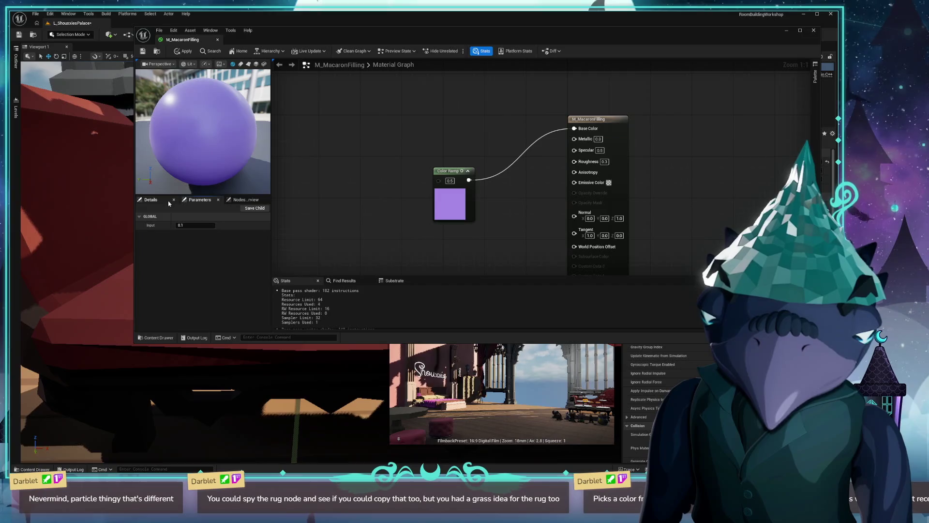
right_click(440, 184)
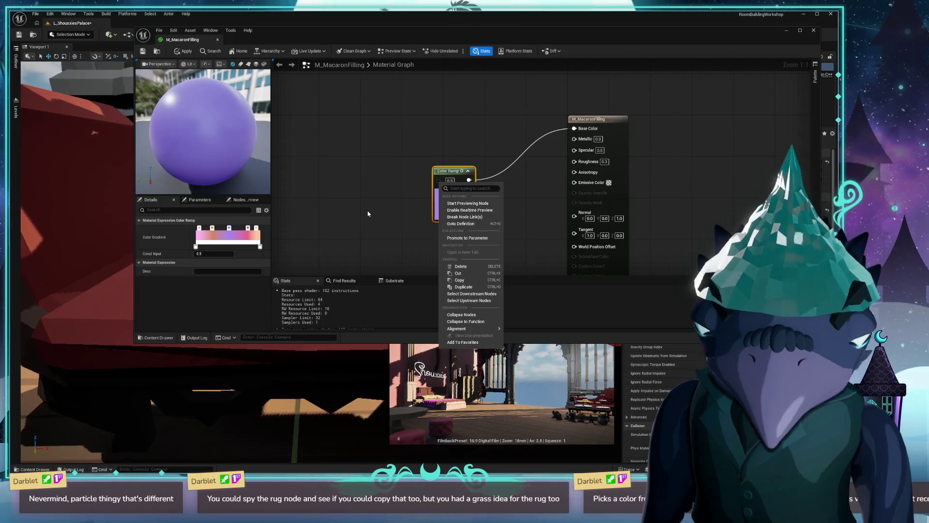
left_click(354, 216)
Step: Search 'random' and 'float' nodes from the Color Ramp input, cancel both, then move Color Ramp up-right
left_click_drag(437, 182, 358, 190)
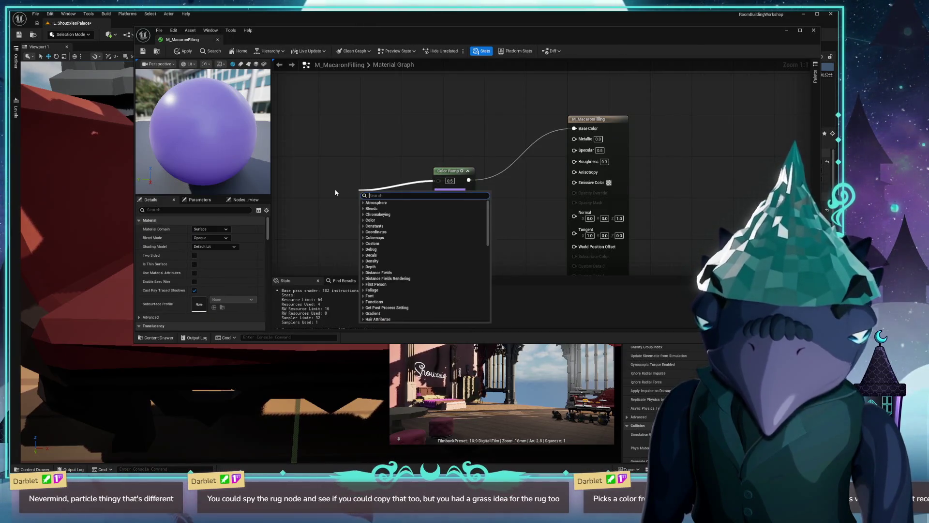
type("random")
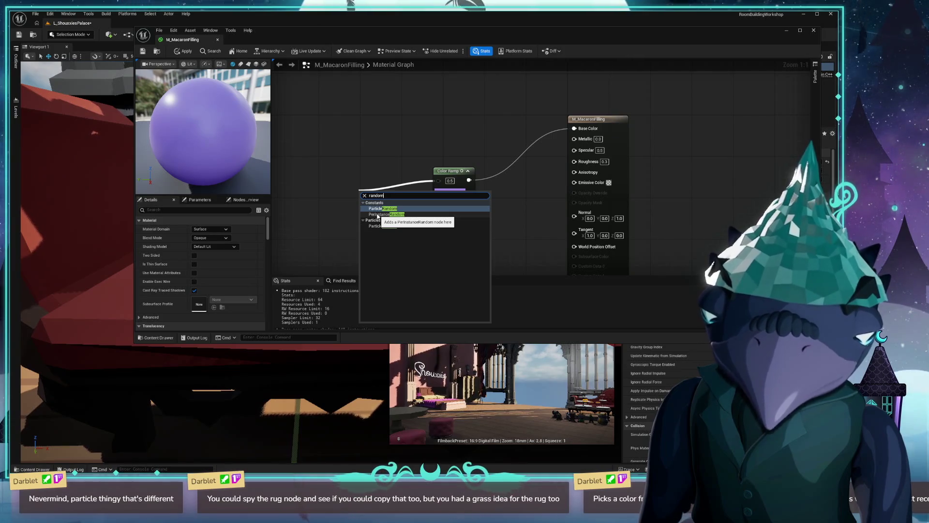
key("Escape")
left_click_drag(438, 181, 352, 190)
type("float")
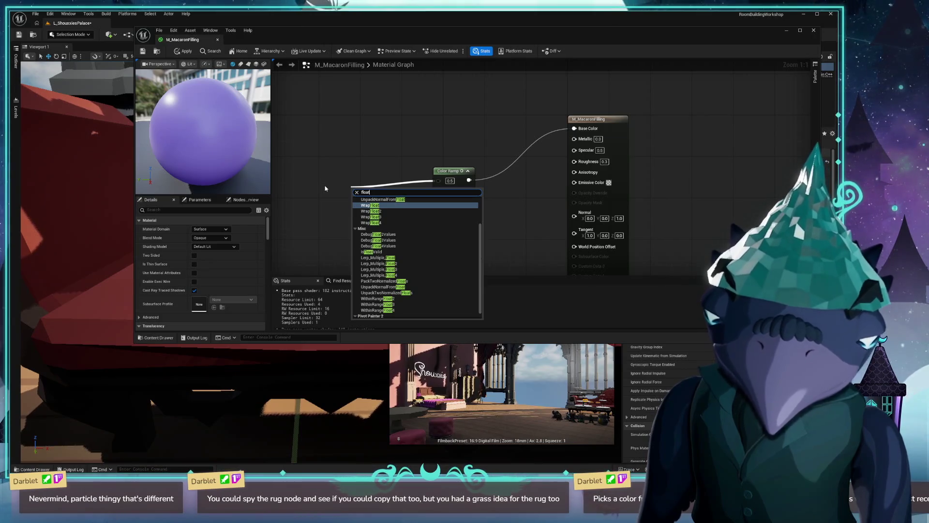
scroll(438, 243, "up", 2)
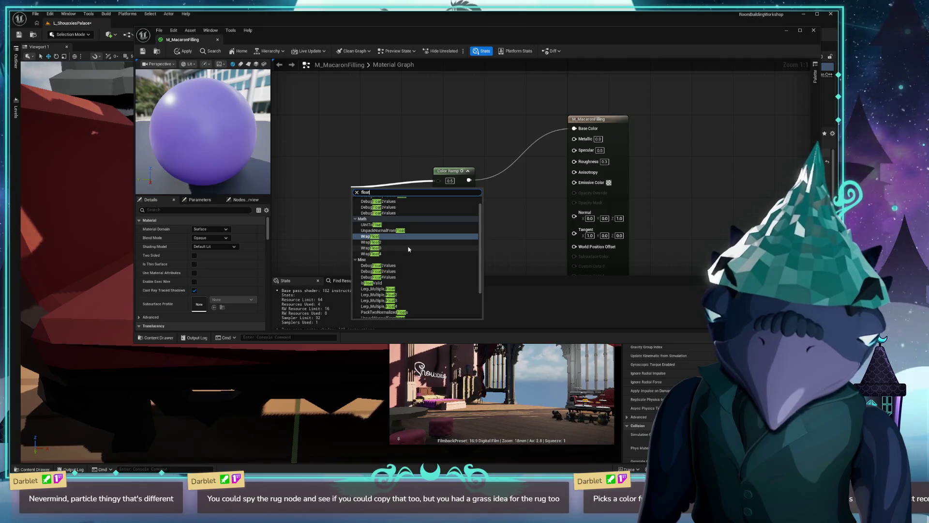
scroll(408, 249, "up", 1)
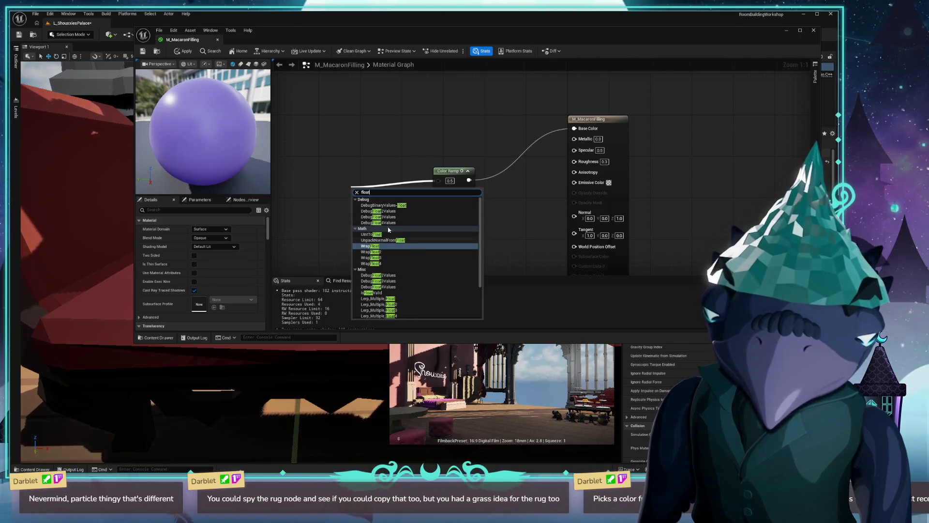
scroll(397, 214, "down", 3)
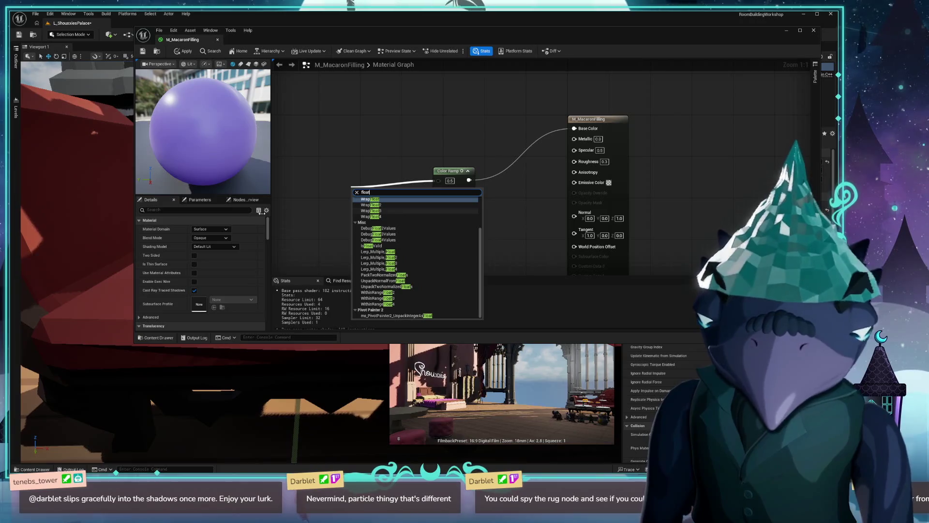
left_click(310, 213)
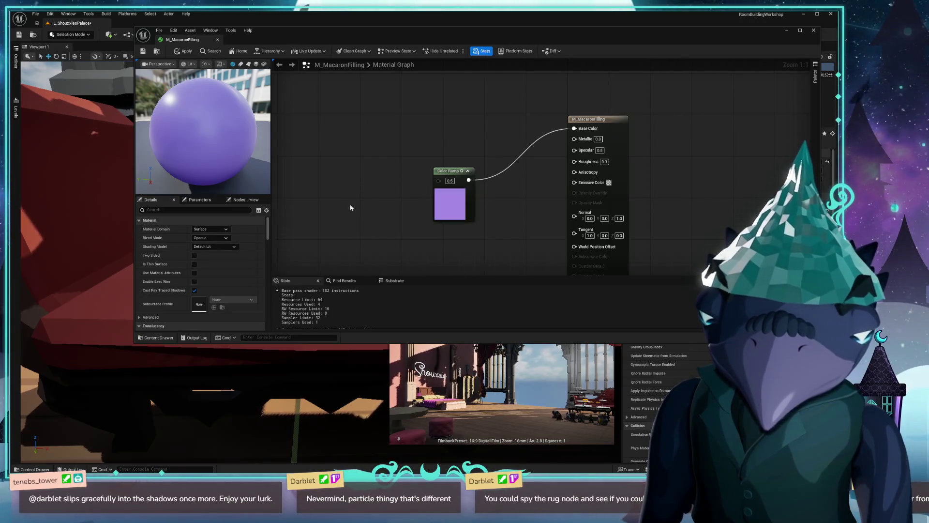
left_click_drag(438, 171, 443, 139)
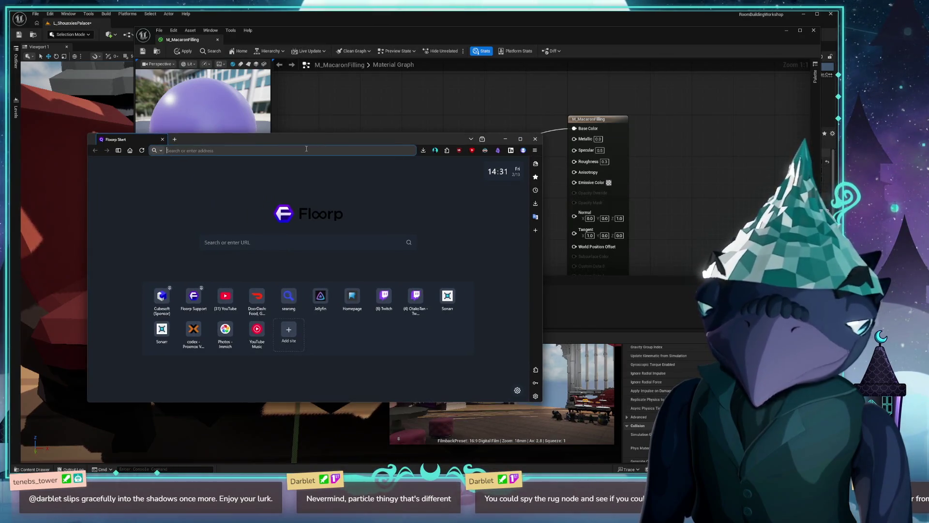
Step: Web-search 'unreal engine material random float node' and open the first forum result, scrolling to the reply
type("unreal engine")
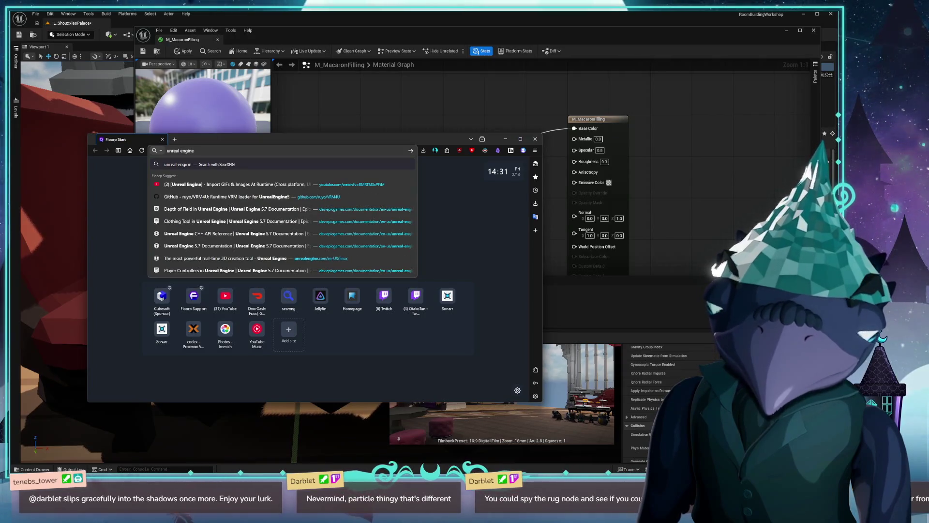
type(" material")
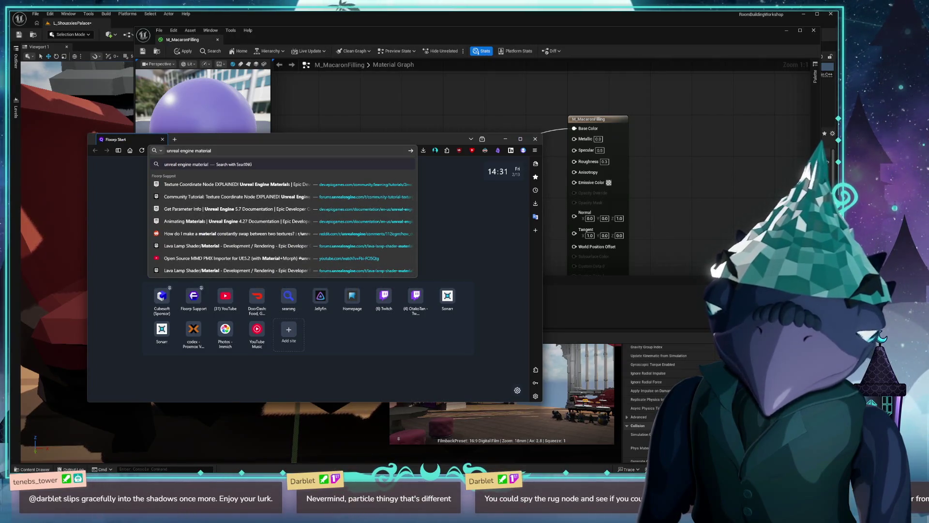
type(" ran")
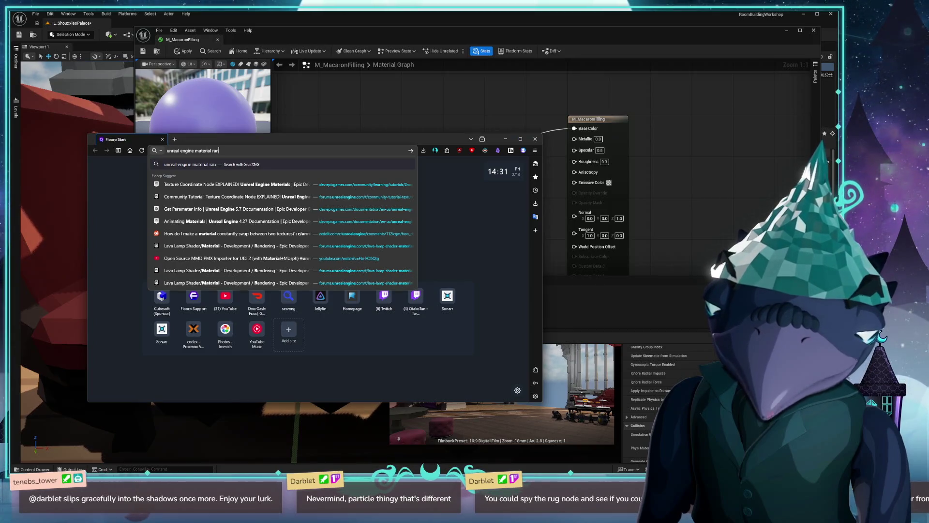
type("dom float node")
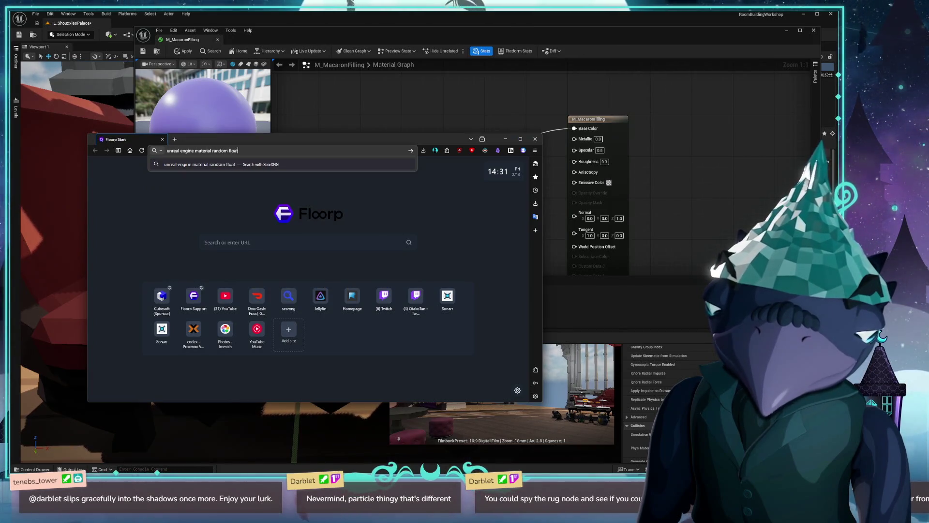
key("Return")
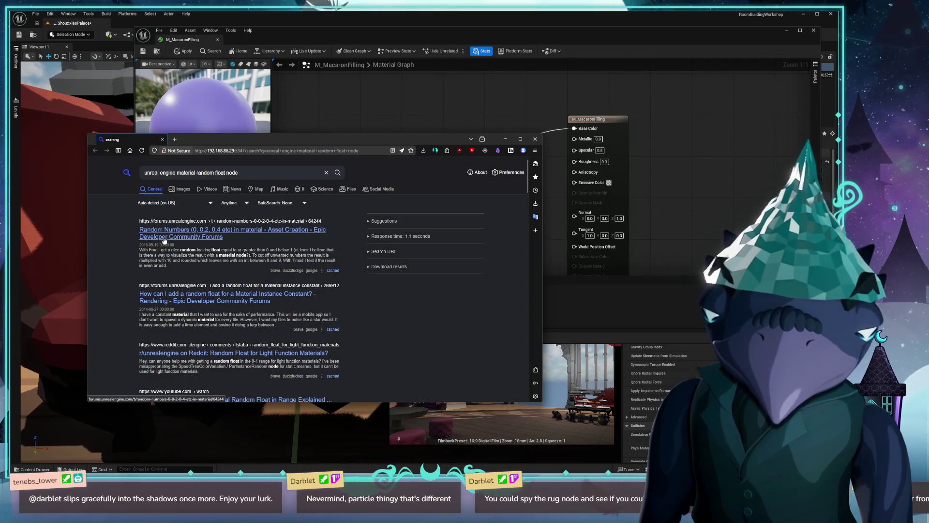
left_click(197, 234)
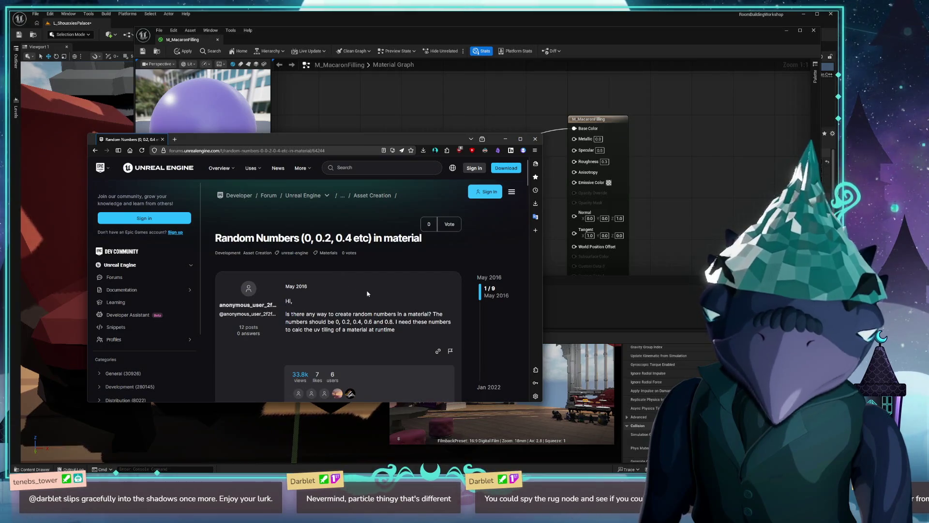
scroll(312, 323, "down", 5)
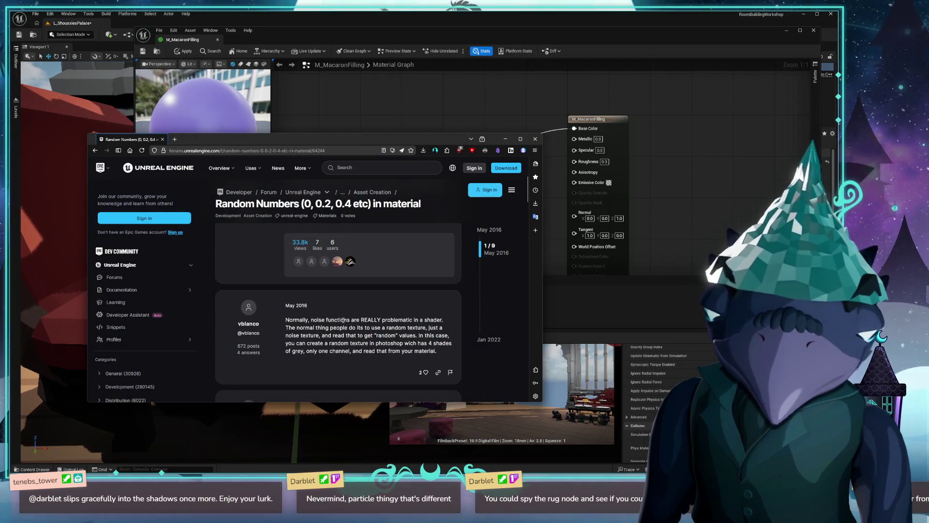
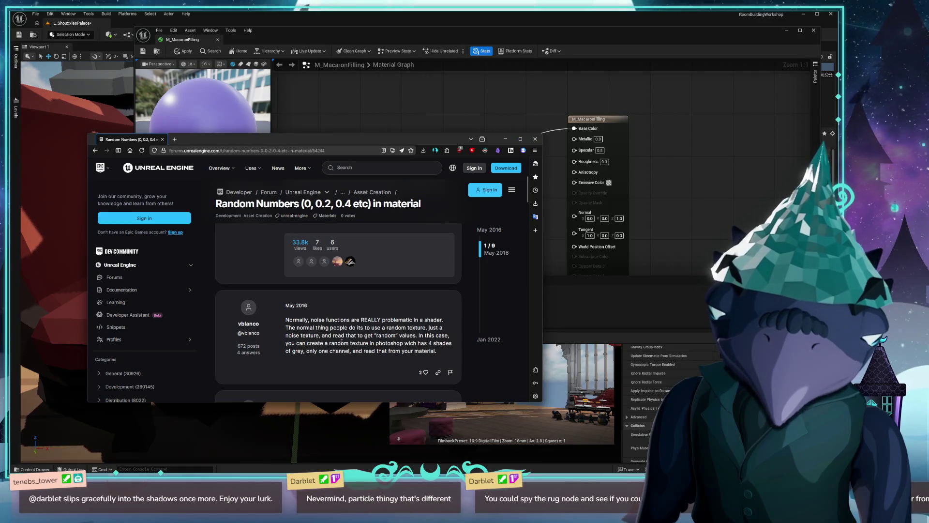
Step: Read through the Random Numbers forum thread
scroll(342, 342, "down", 2)
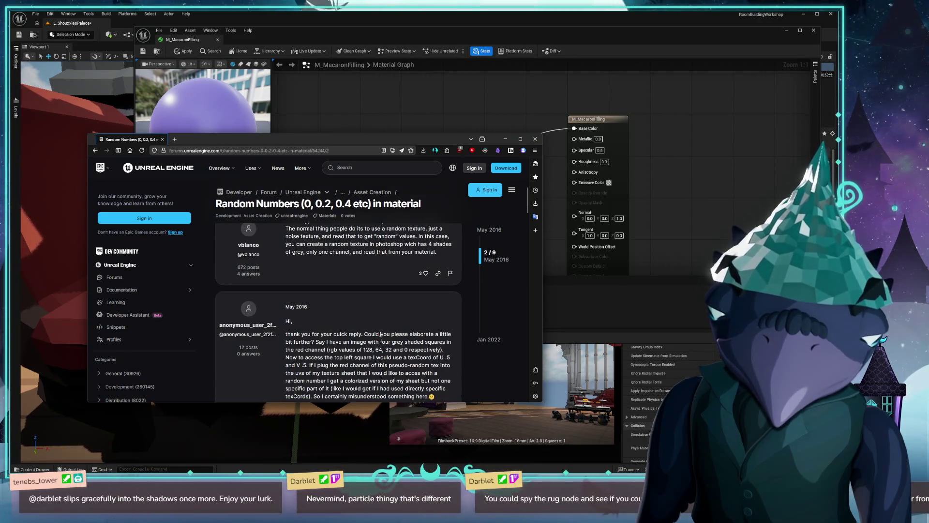
scroll(387, 332, "down", 2)
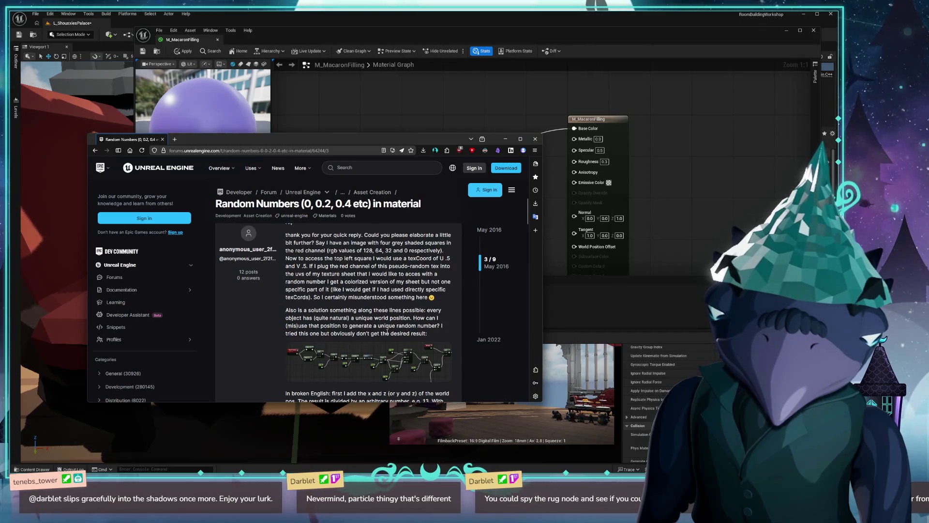
scroll(387, 332, "up", 1)
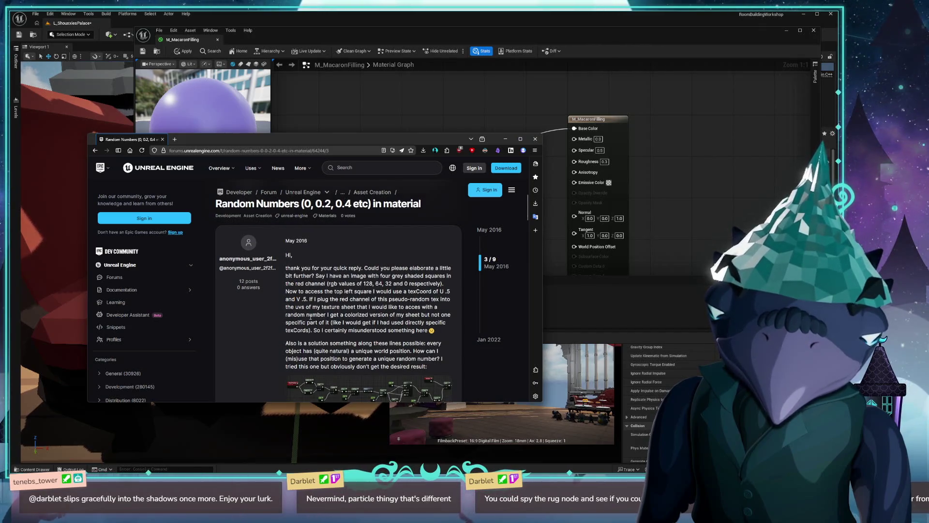
scroll(353, 277, "down", 3)
scroll(353, 277, "down", 3)
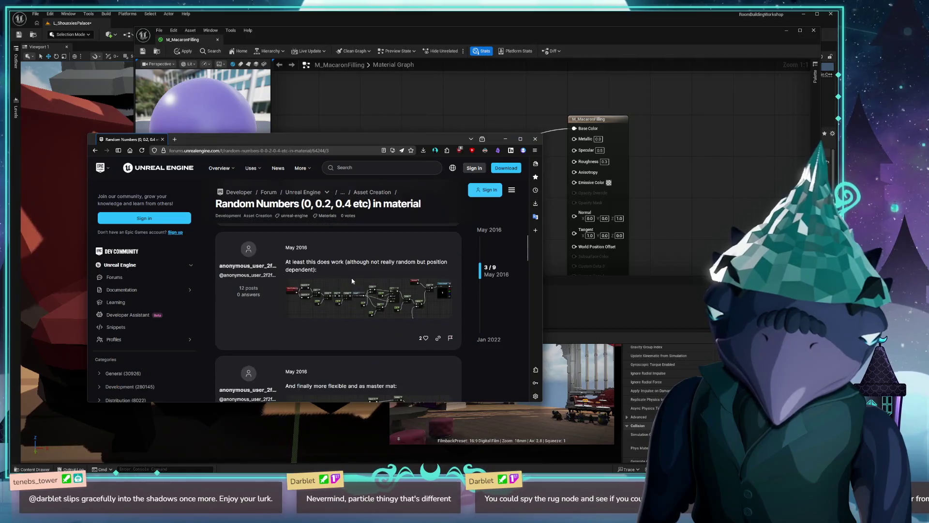
scroll(351, 280, "down", 6)
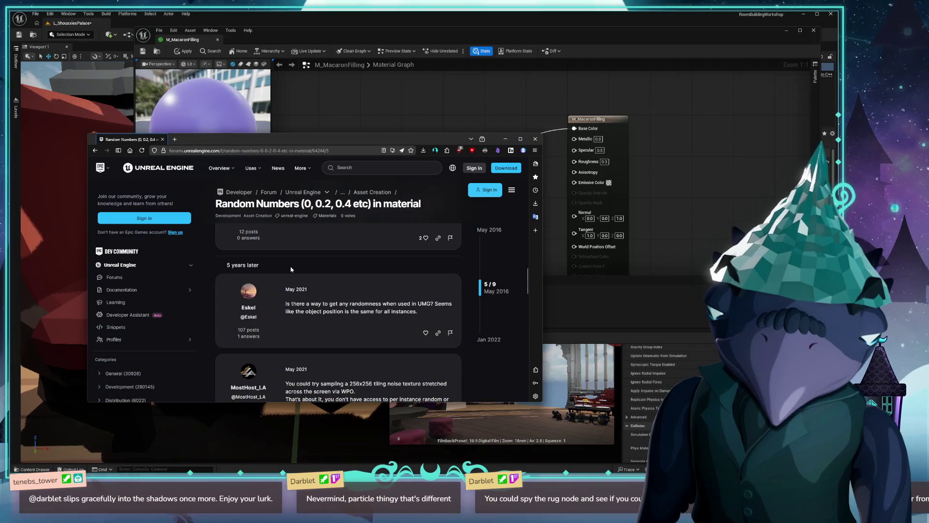
Step: Return to the search results and open the Material Instance Constant random float thread to read its replies
key("alt+Left")
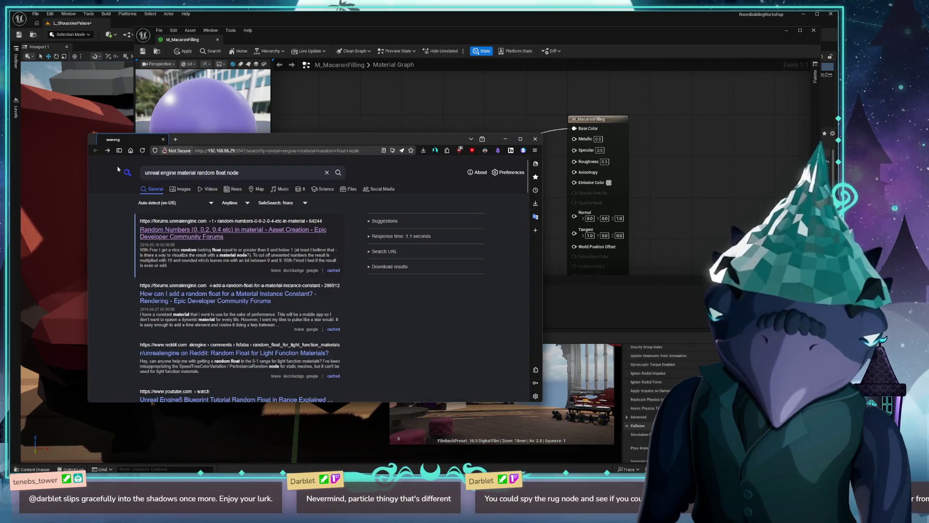
left_click(218, 297)
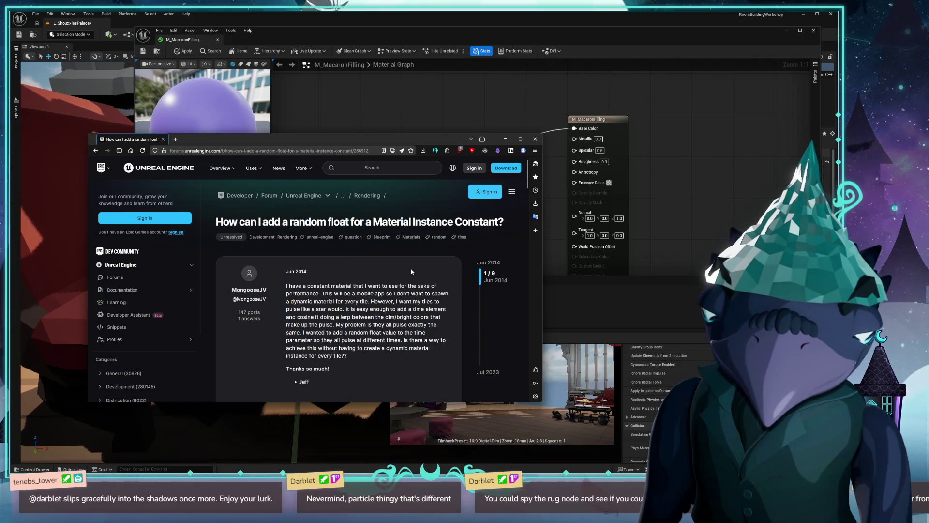
scroll(397, 275, "down", 3)
scroll(411, 271, "down", 1)
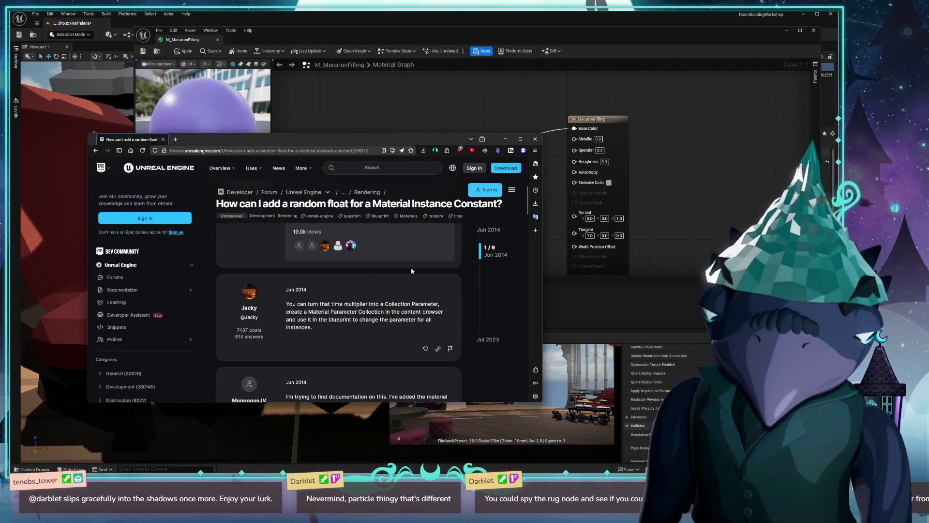
scroll(411, 270, "down", 5)
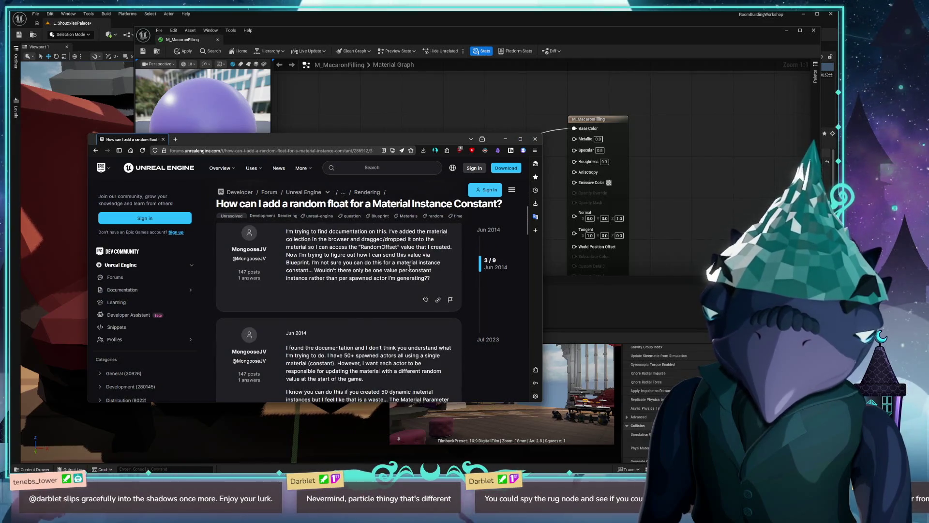
scroll(409, 267, "down", 2)
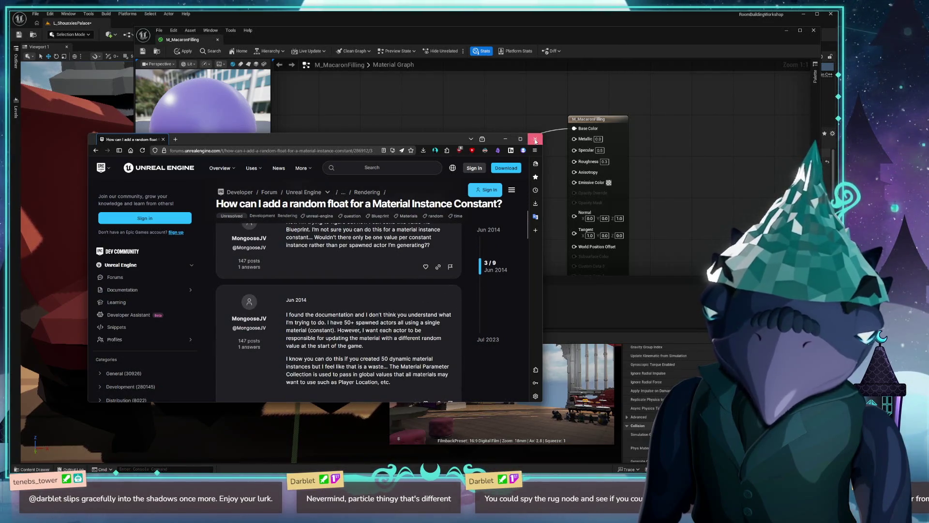
Step: Close the browser, try a Noise node on the Color Ramp input, then delete it
left_click(534, 138)
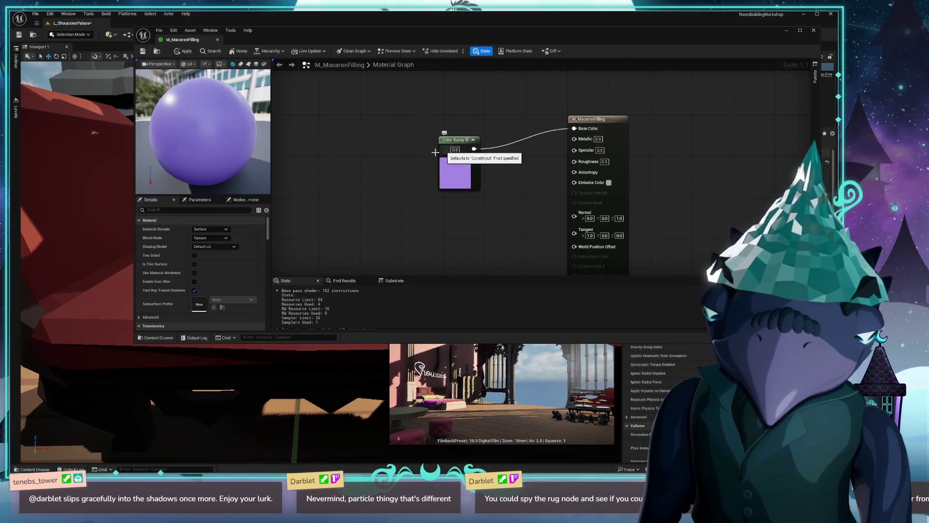
left_click_drag(443, 149, 377, 165)
type("noise")
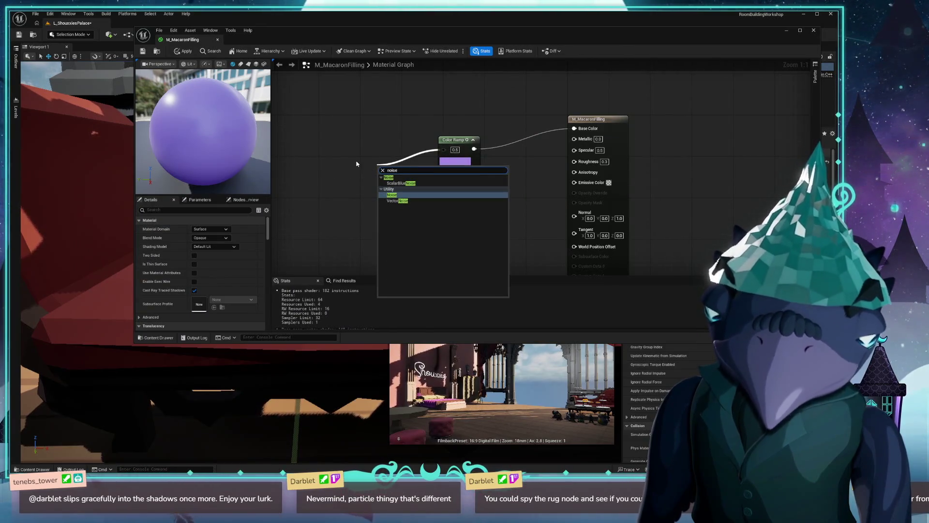
left_click(415, 195)
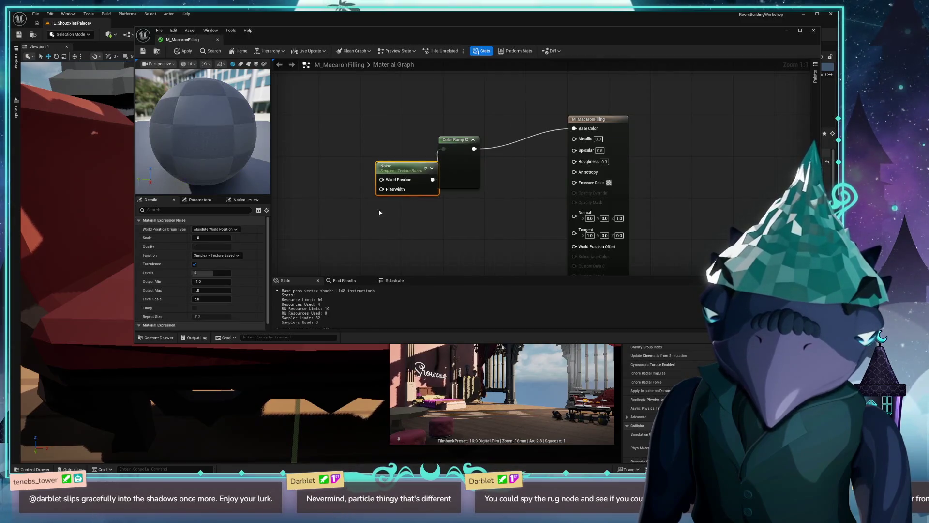
left_click_drag(411, 173, 379, 152)
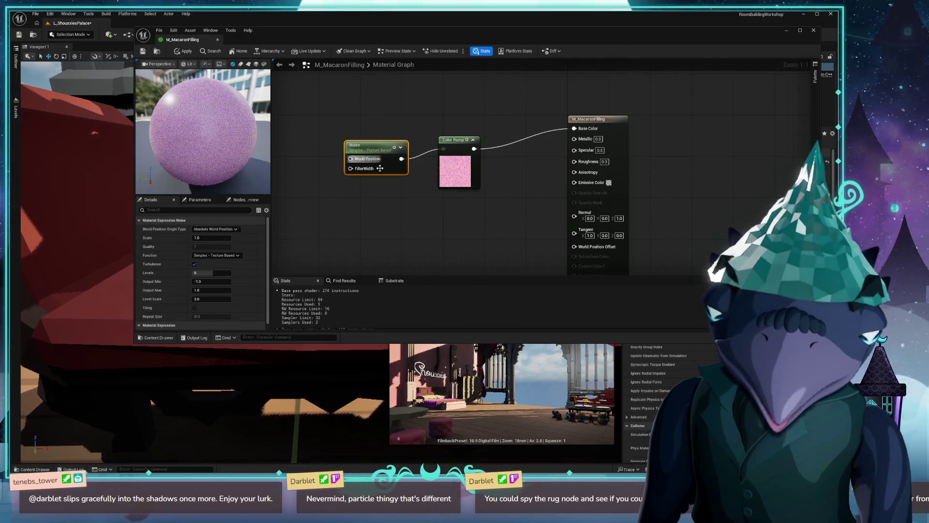
key("Delete")
left_click_drag(447, 156, 353, 156)
left_click(324, 197)
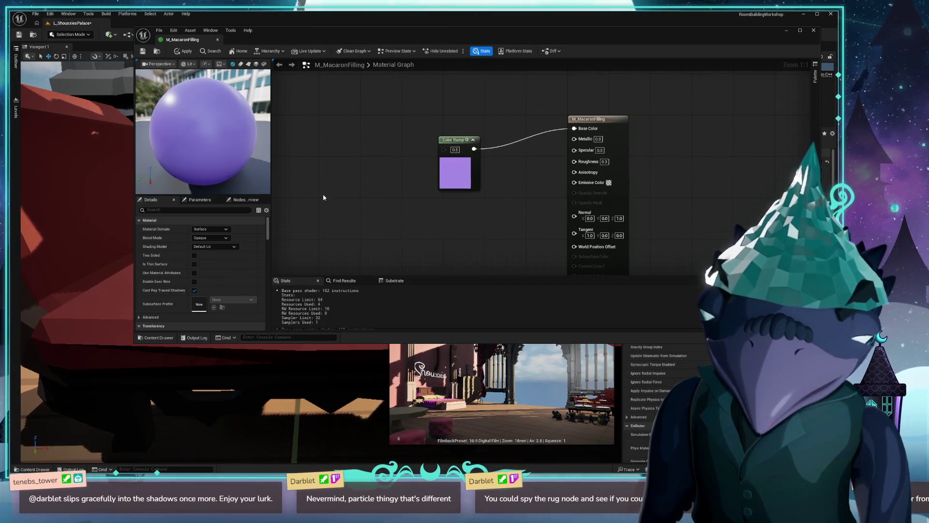
left_click(444, 140)
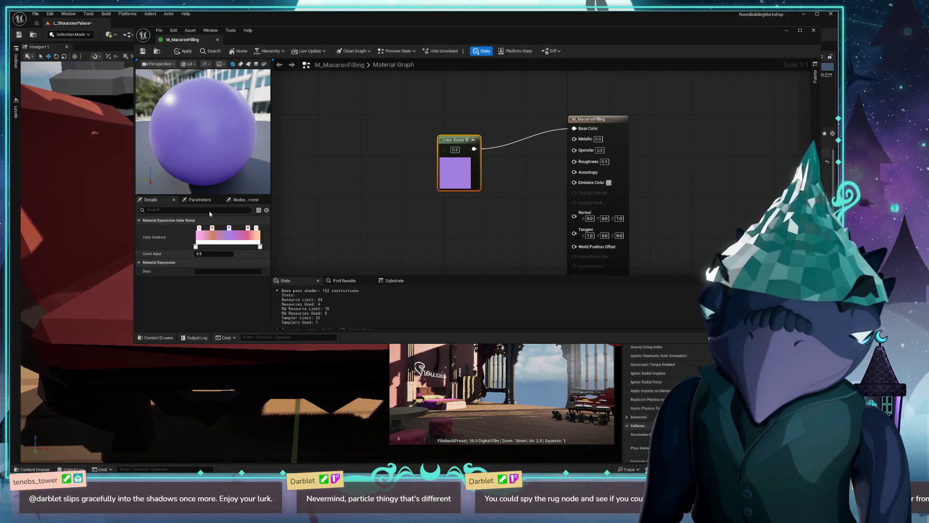
Step: Feed a Time node into the Color Ramp input and apply the material
left_click_drag(443, 150, 370, 169)
type("time")
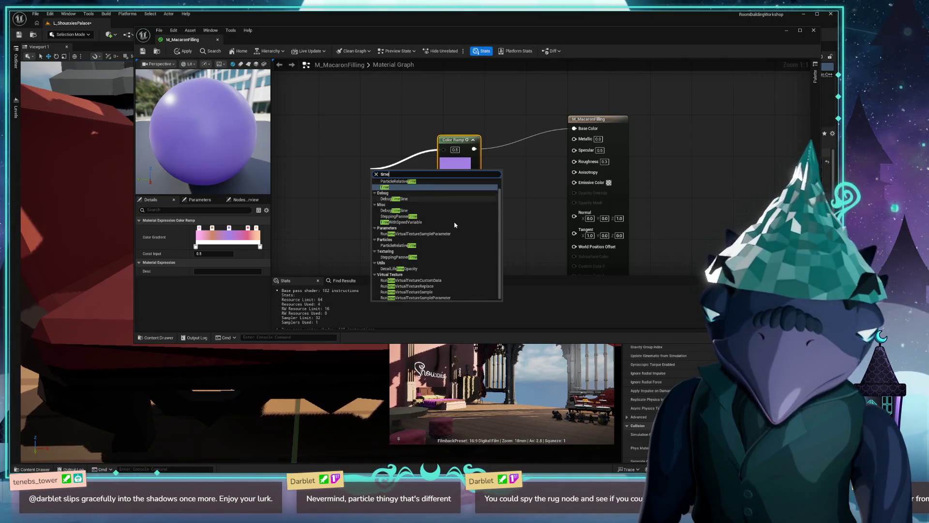
left_click(384, 187)
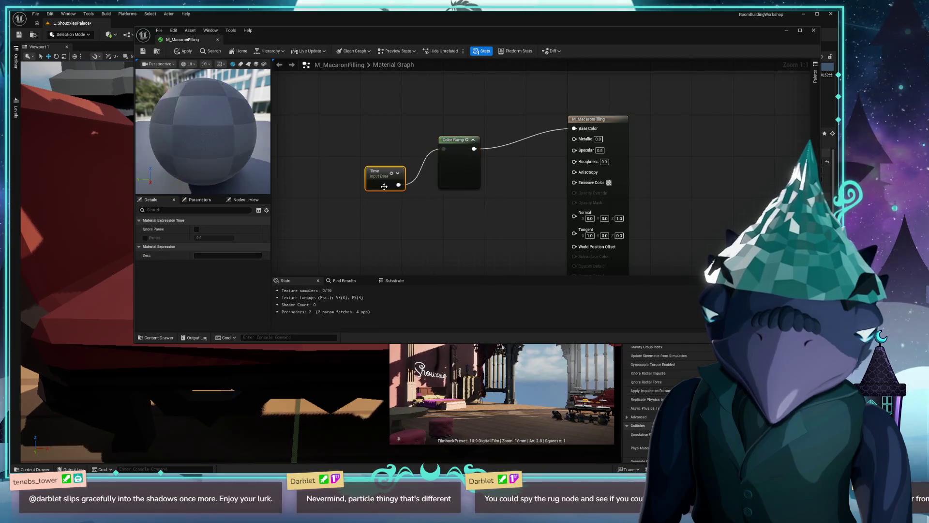
left_click_drag(378, 180, 378, 142)
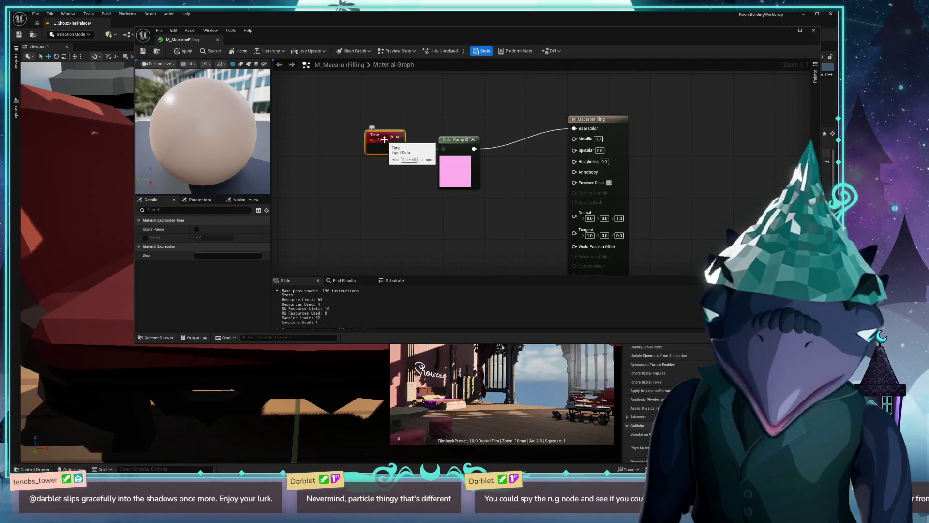
left_click(144, 52)
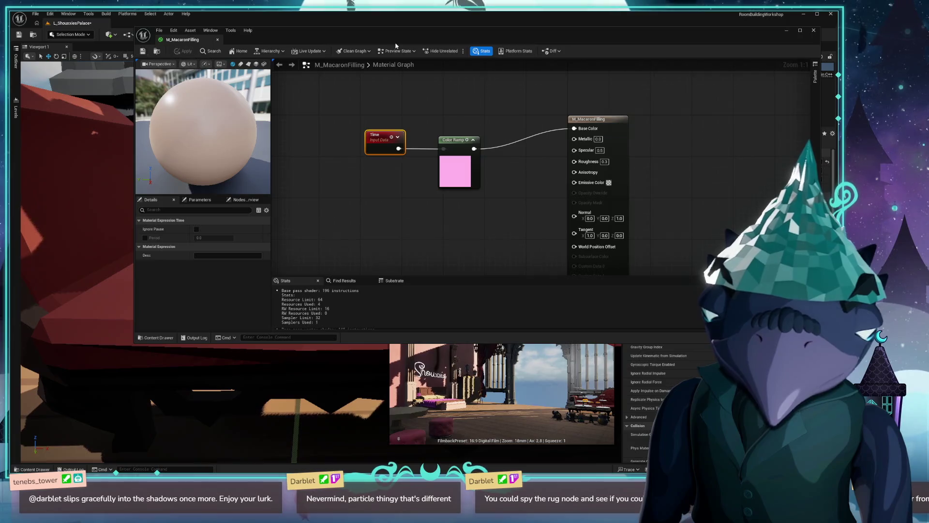
left_click_drag(494, 39, 346, 110)
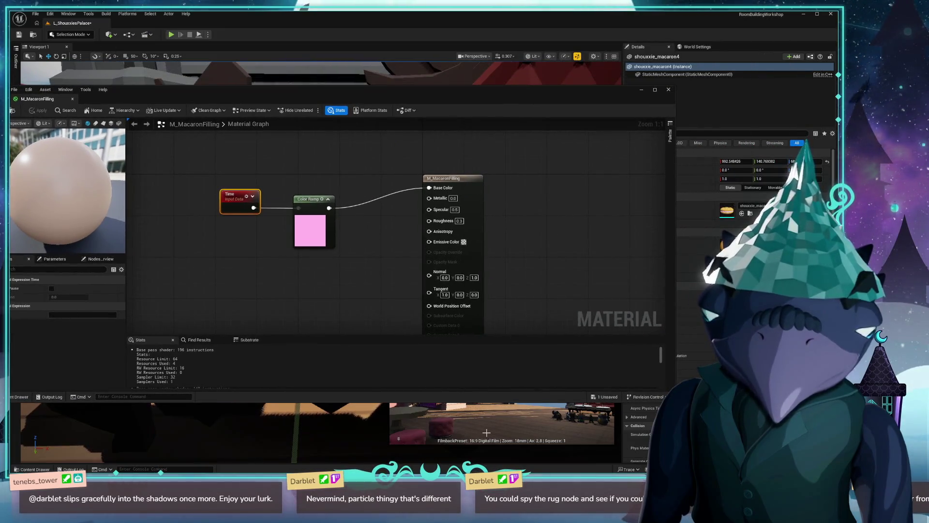
Step: Close the material editor and try dropping M_MacaronFilling onto a level piece, then cancel
left_click(668, 89)
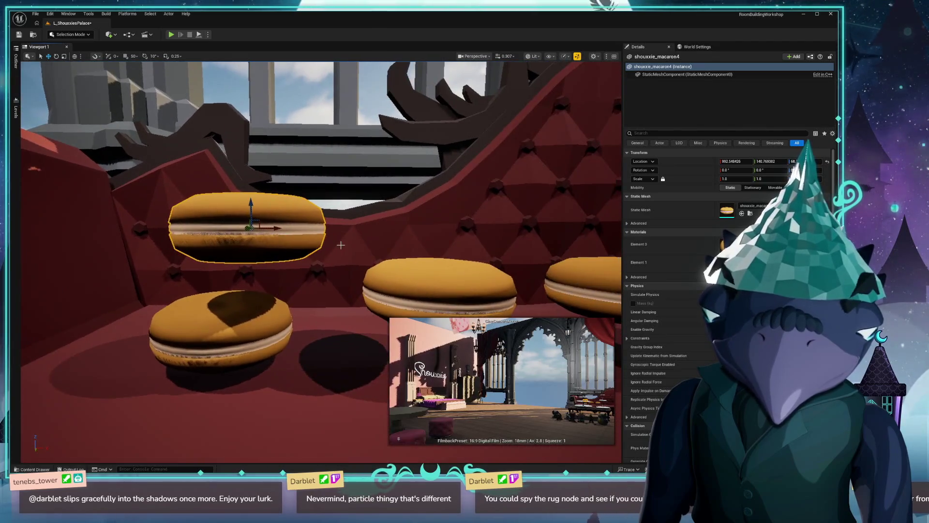
key("ctrl+space")
left_click(210, 329)
mouse_move(203, 332)
left_mouse_down()
mouse_move(401, 218)
mouse_move(79, 425)
mouse_move(97, 421)
left_mouse_up()
key("ctrl+space")
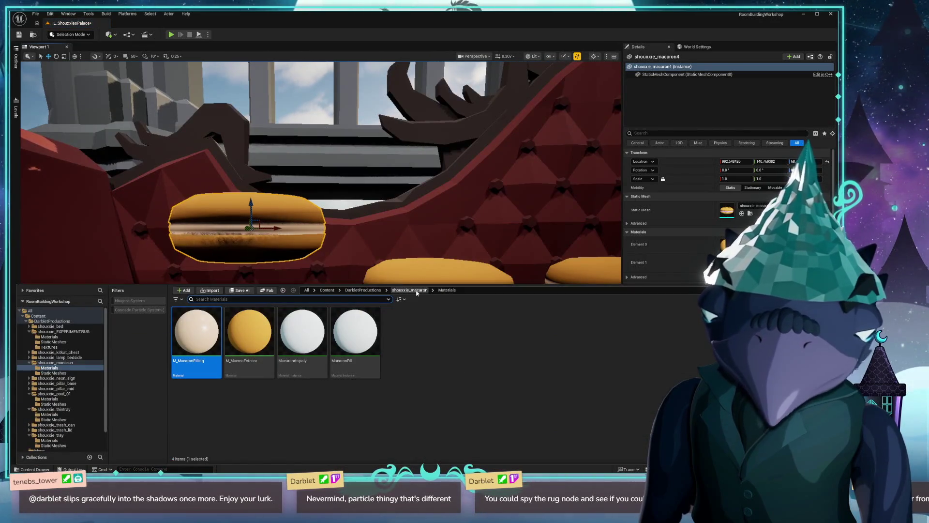
Step: Place two macaron meshes from shouxxie_macaron > StaticMeshes onto the couch
left_click(409, 290)
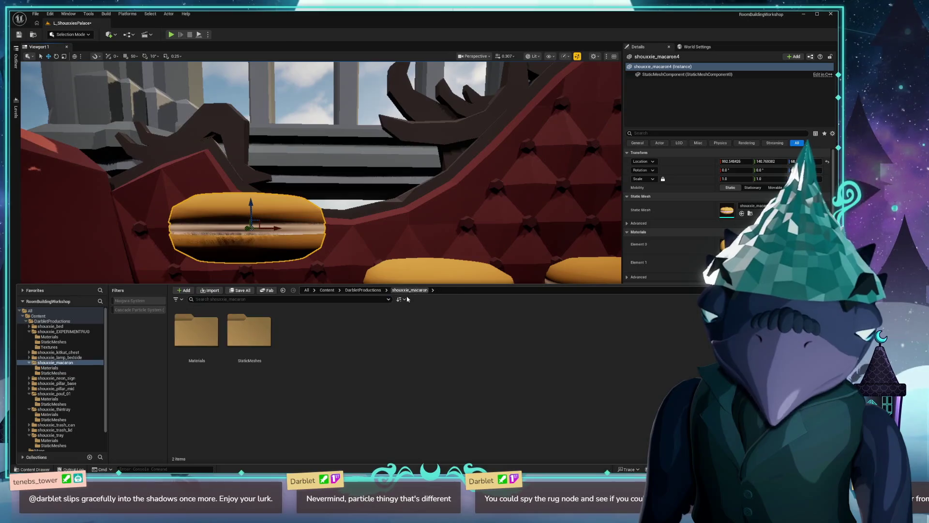
left_click(372, 290)
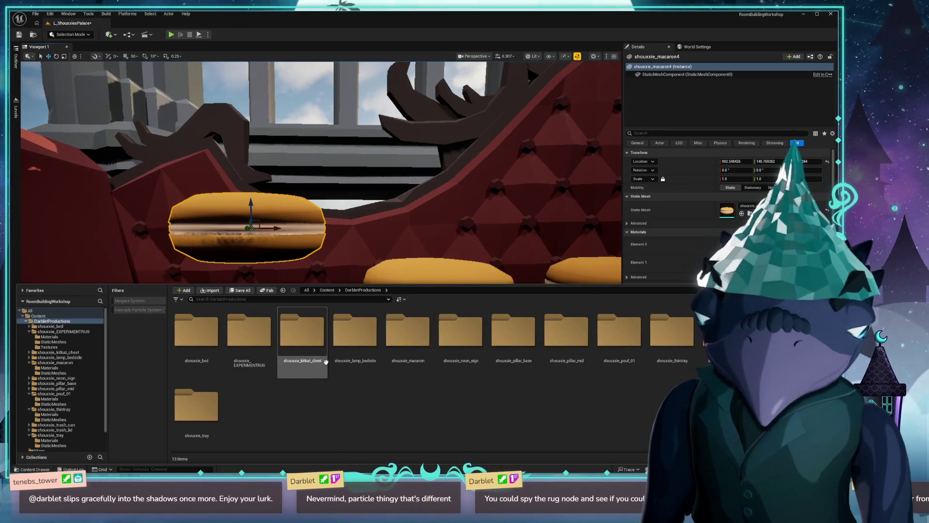
double_click(388, 339)
double_click(249, 332)
mouse_move(196, 332)
left_mouse_down()
mouse_move(376, 243)
mouse_move(409, 245)
mouse_move(407, 166)
left_mouse_up()
key("ctrl+space")
left_click_drag(196, 435, 397, 216)
Step: Undo the extra and middle macarons, then switch to the color ramp random search results
key("ctrl+z")
key("ctrl+z")
key("ctrl+z")
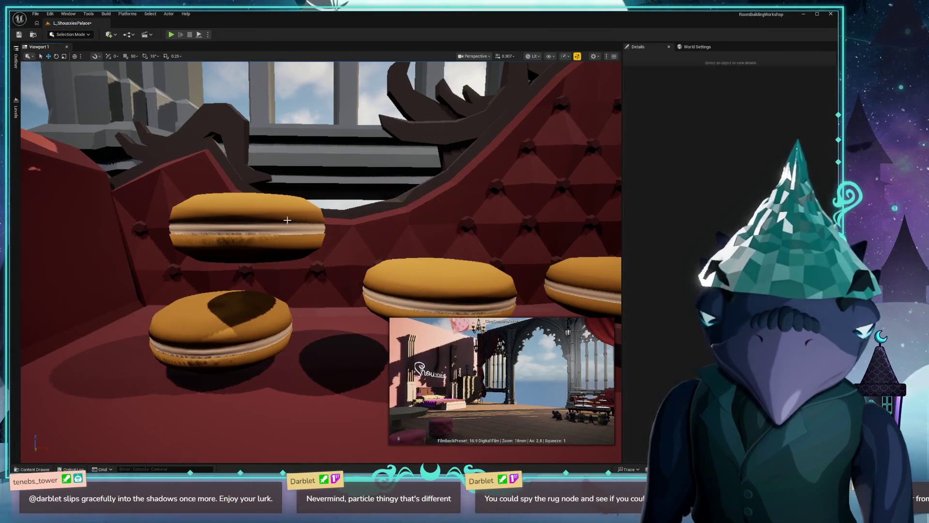
key("ctrl+z")
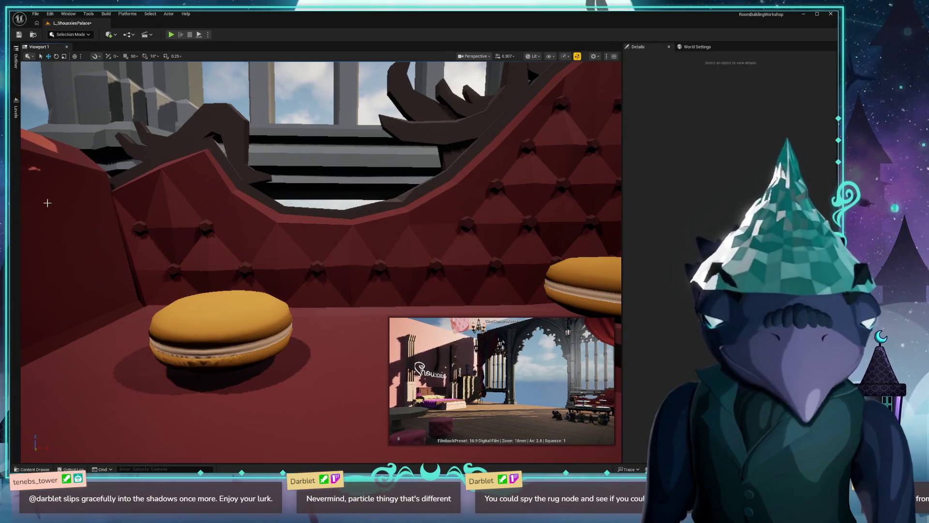
key("alt+Tab")
key("alt+Tab")
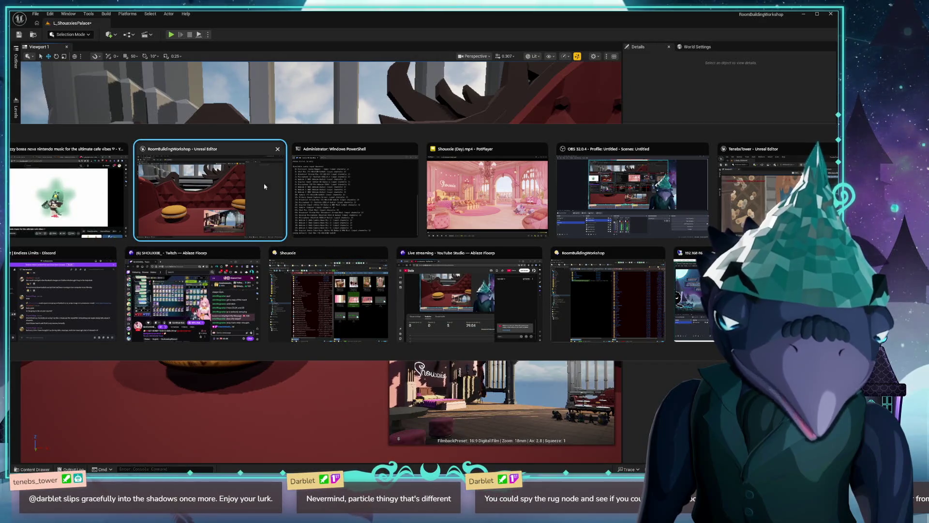
key("alt")
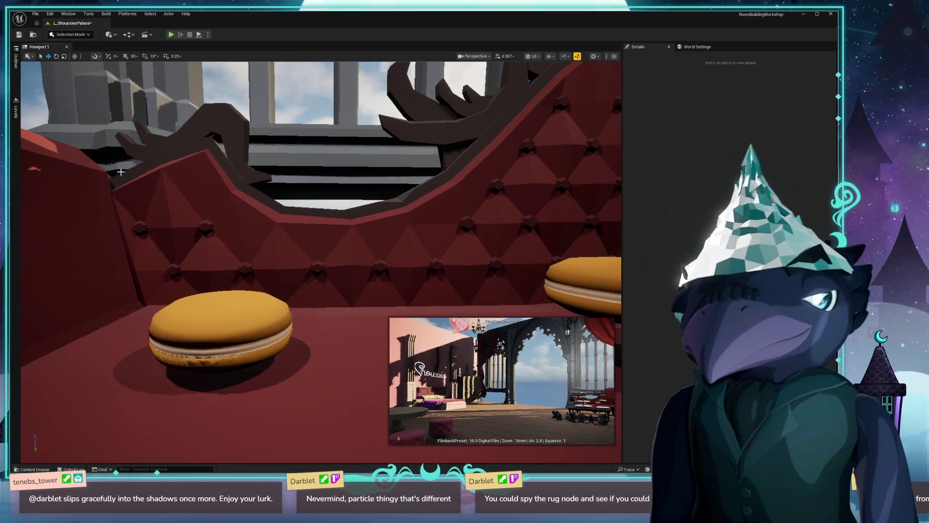
key("alt+Tab")
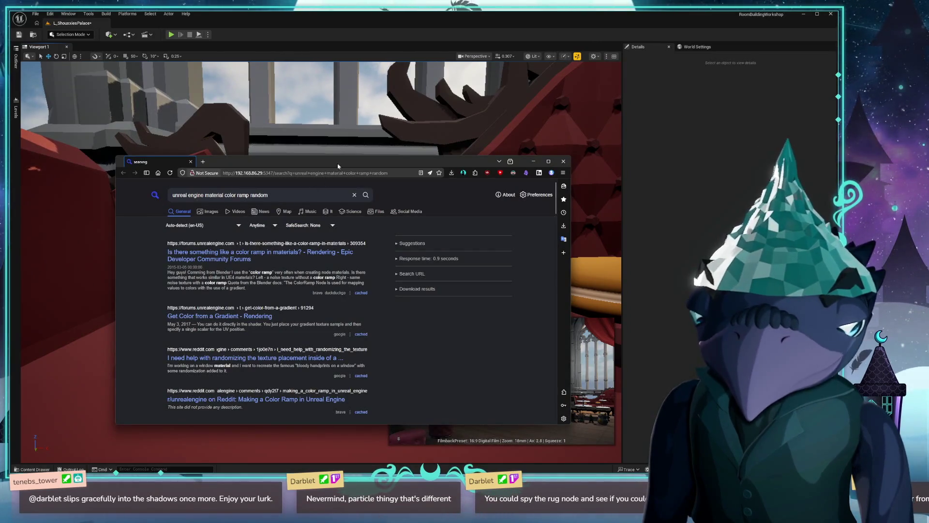
left_click_drag(335, 157, 336, 65)
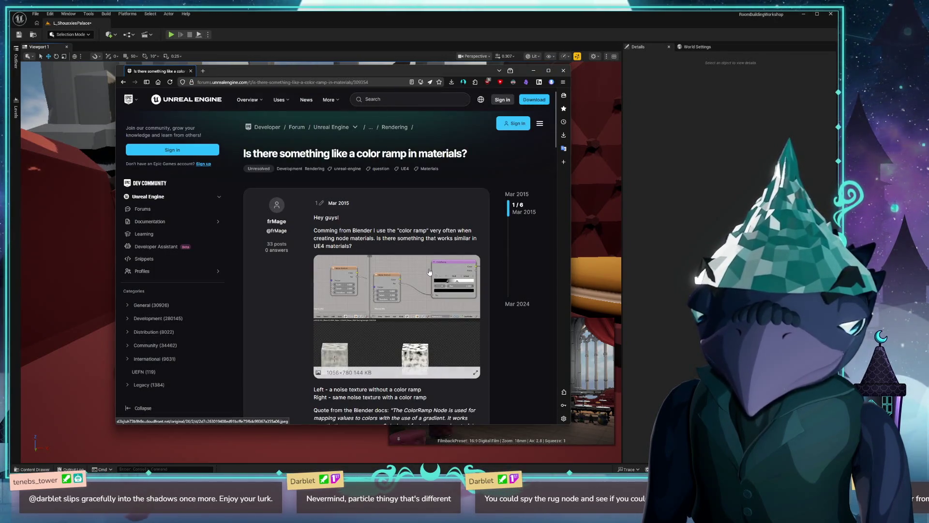
scroll(394, 275, "down", 3)
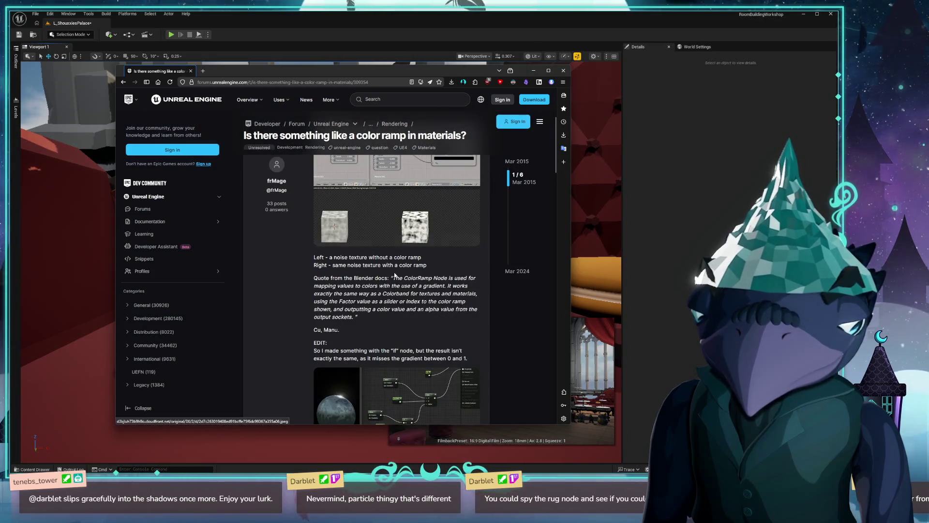
scroll(406, 291, "down", 5)
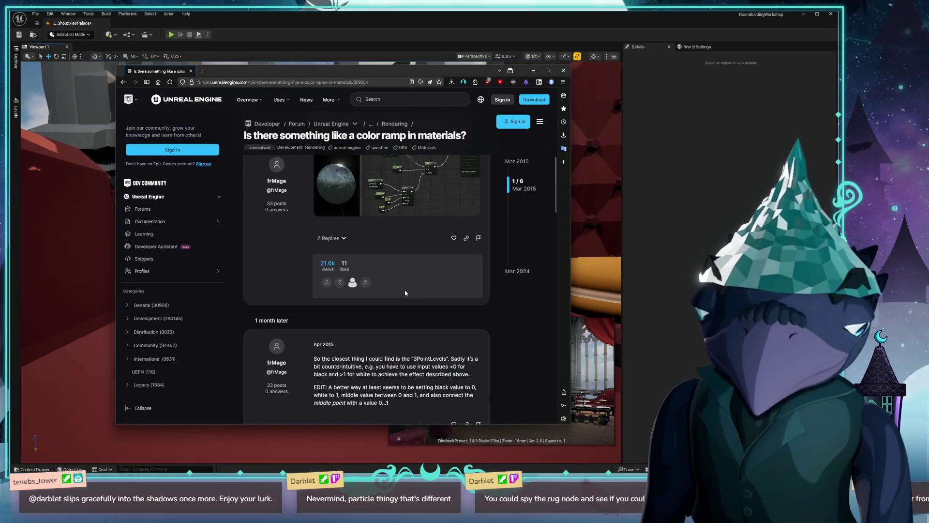
scroll(405, 291, "up", 10)
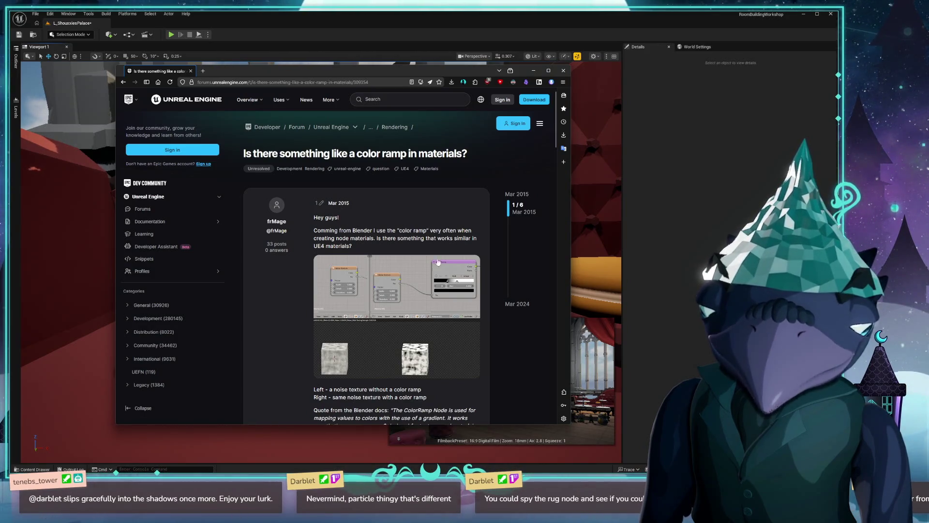
left_click(396, 291)
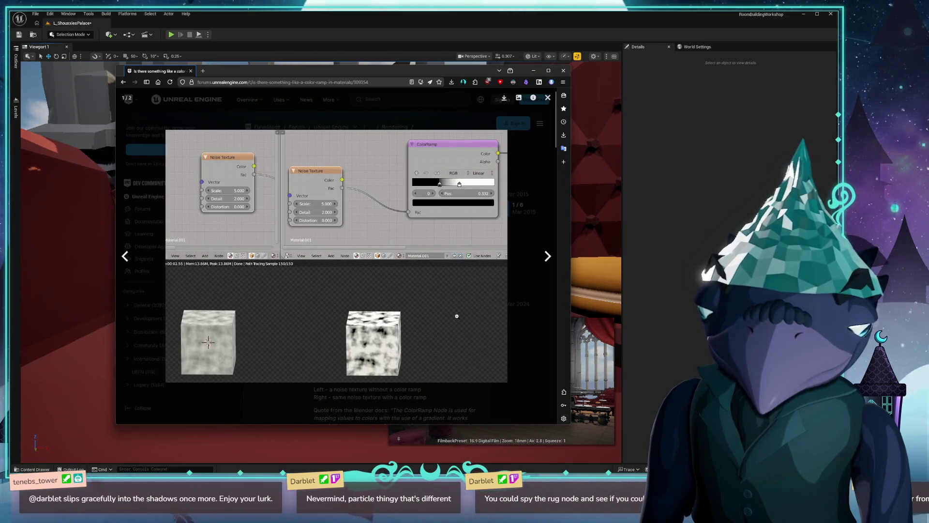
left_click(435, 305)
scroll(434, 306, "down", 4)
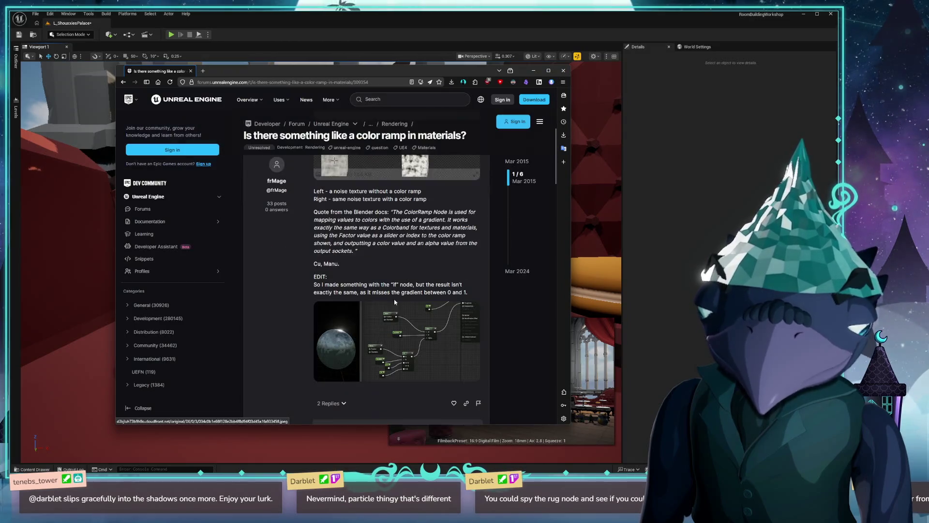
scroll(394, 302, "down", 3)
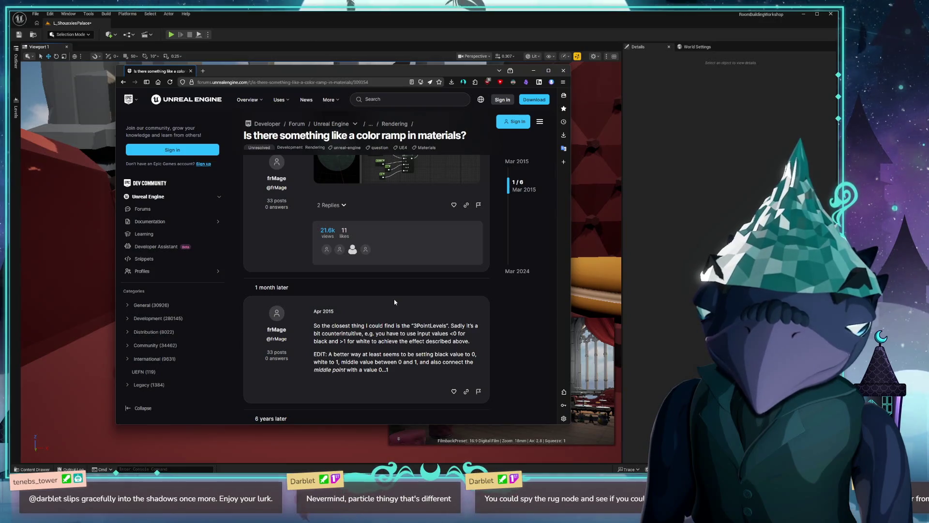
left_click(563, 71)
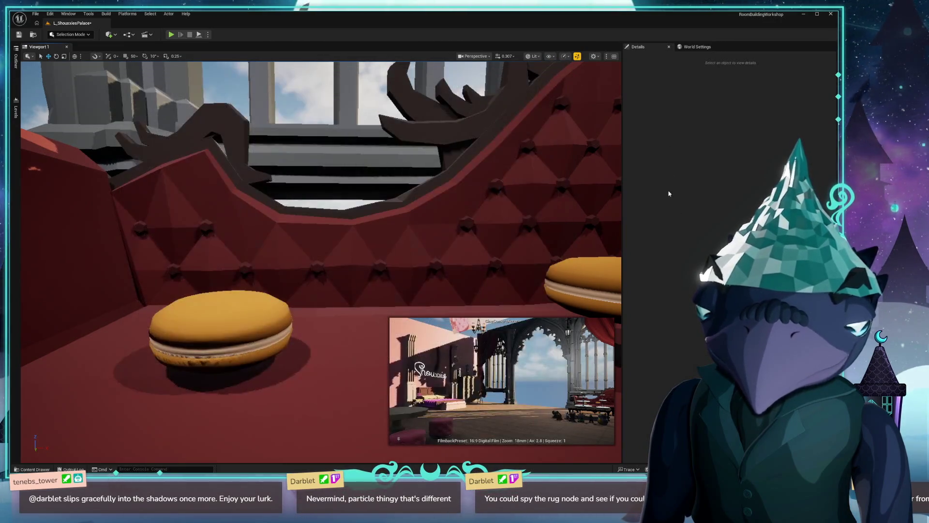
Step: Open M_MacaronFilling from shouxxie_macaron > Materials and inspect its Color Ramp node
key("ctrl+space")
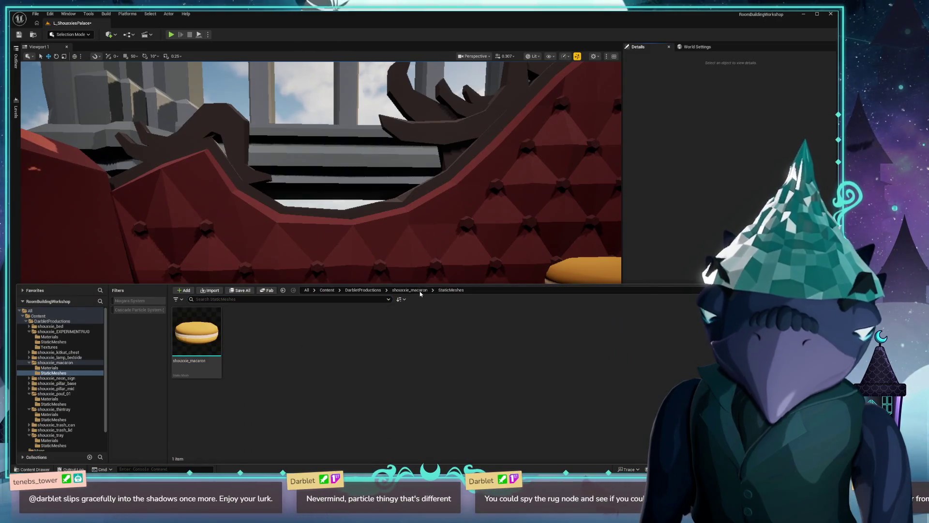
left_click(409, 290)
double_click(196, 345)
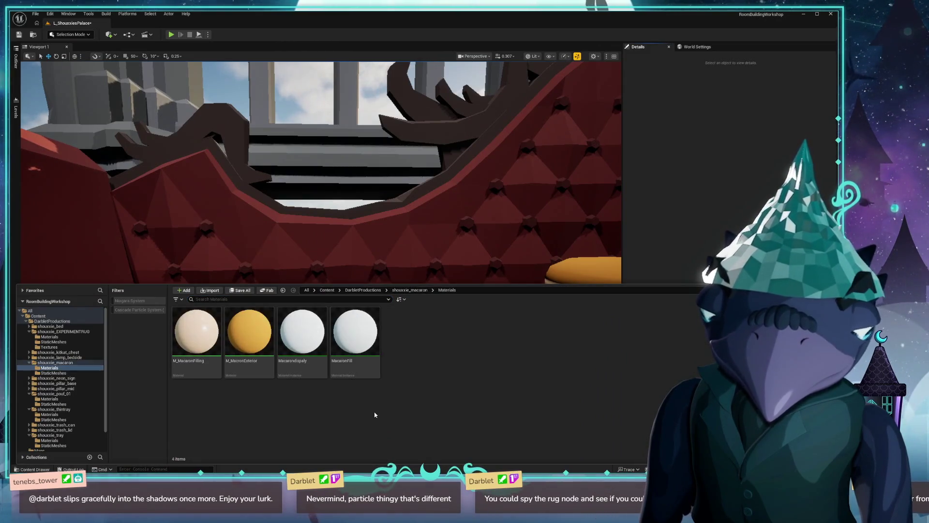
double_click(196, 334)
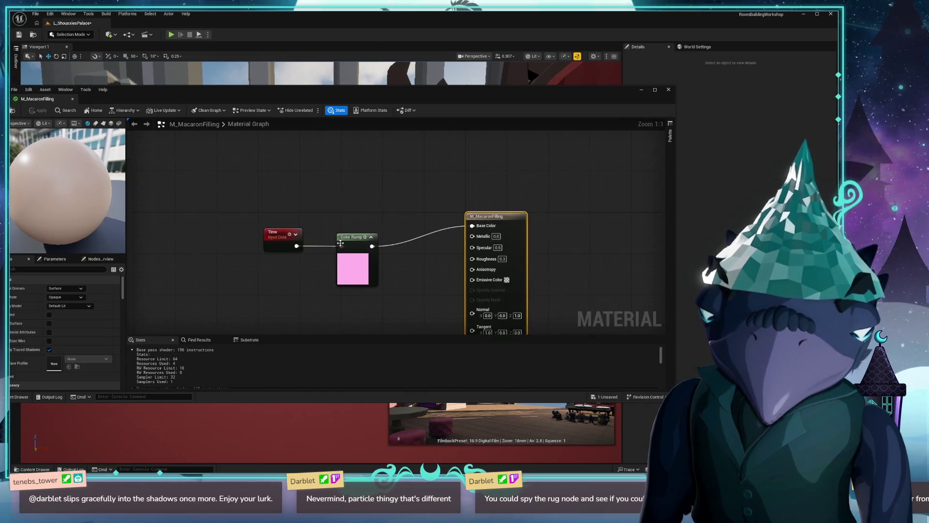
left_click(353, 266)
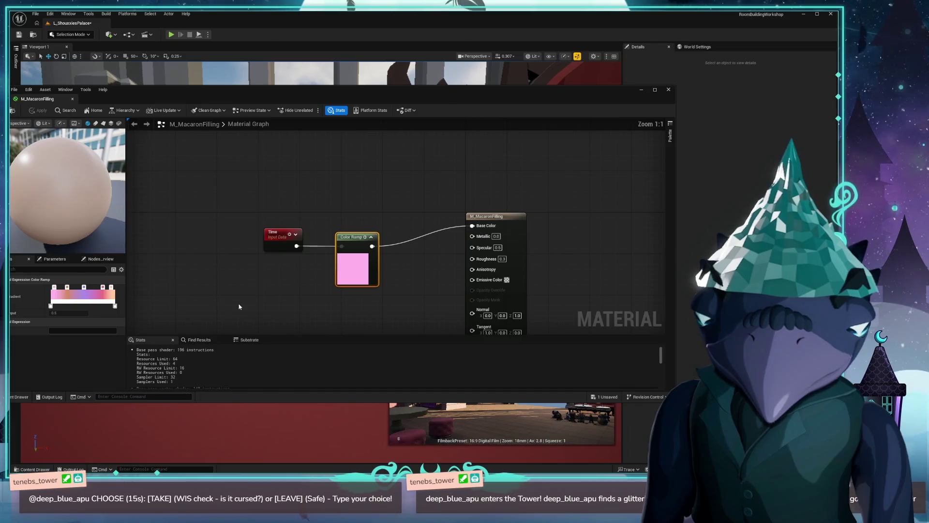
Step: Enlarge the material editor and delete the Time node feeding the Color Ramp
left_click_drag(285, 93, 332, 33)
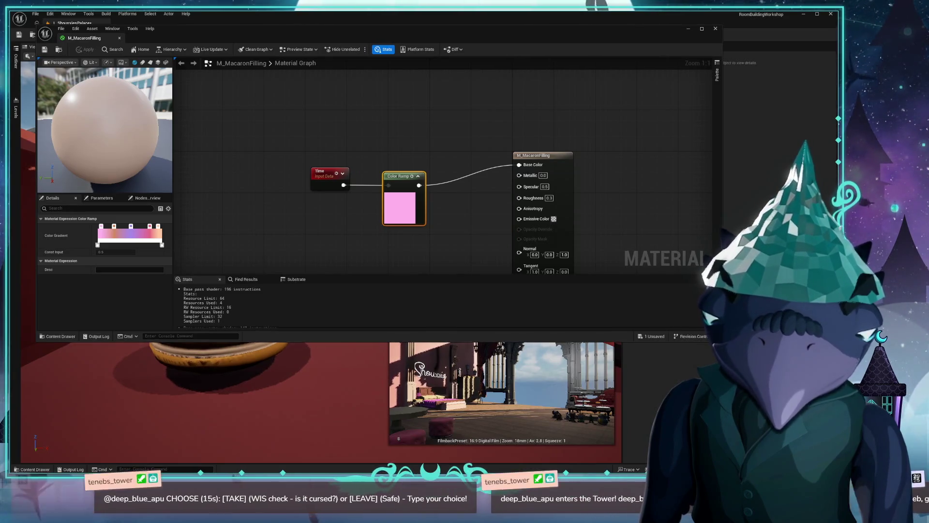
left_click_drag(721, 341, 735, 437)
left_click(324, 172)
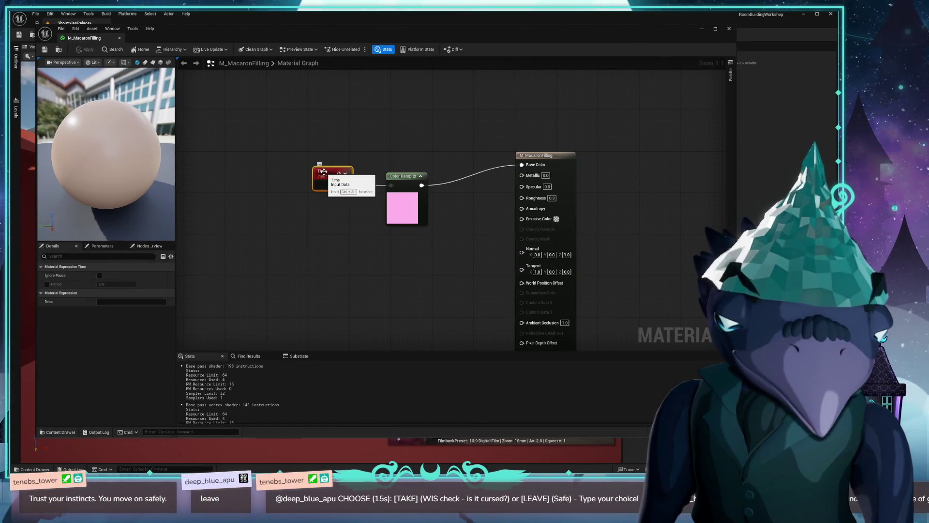
key("Delete")
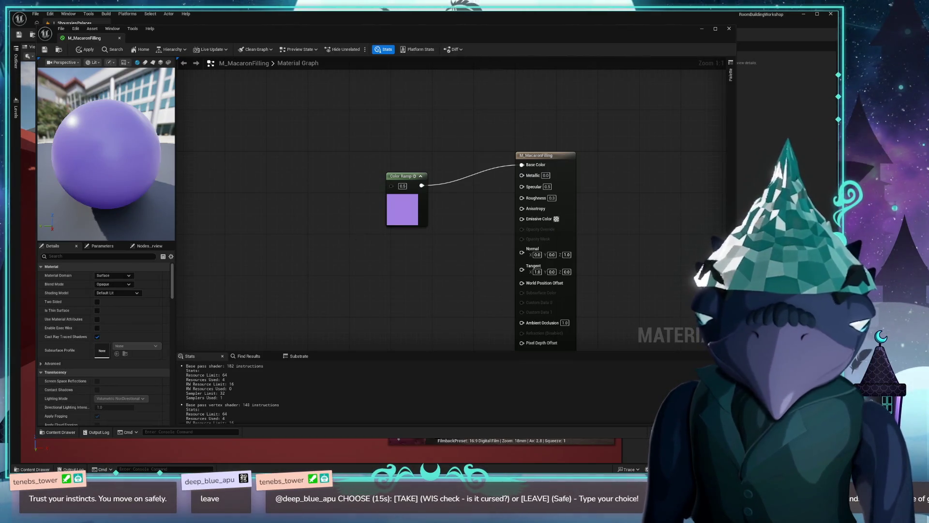
left_click_drag(356, 241, 381, 276)
left_click(424, 250)
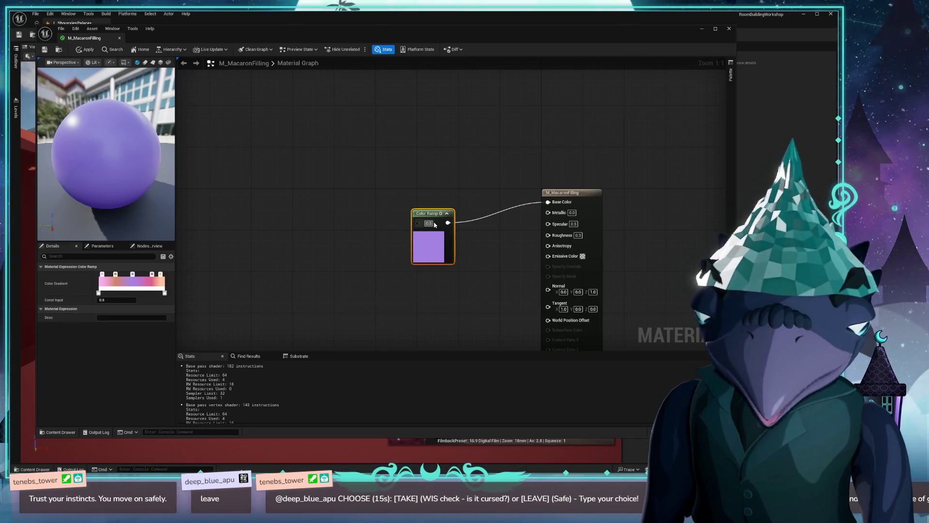
Step: Connect a PerInstanceRandom node, found by searching 'random', to the Color Ramp input
left_click_drag(434, 234, 445, 223)
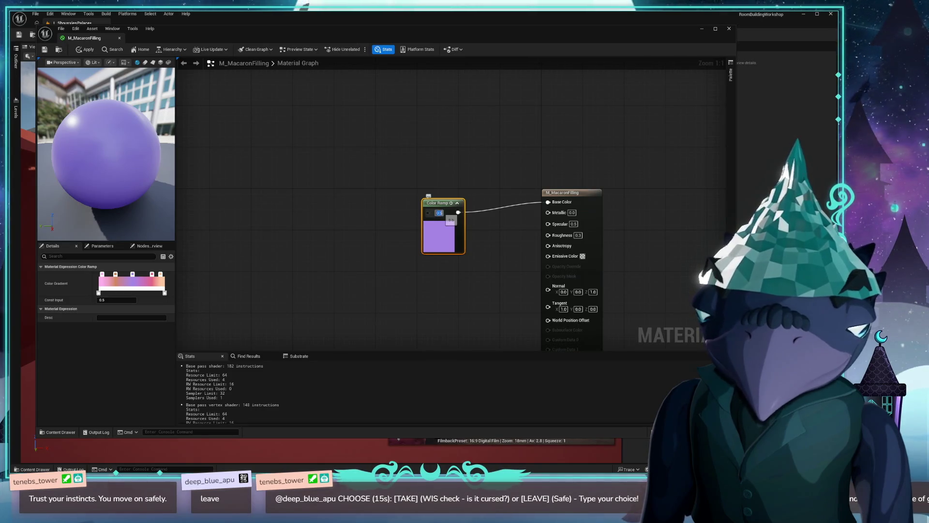
left_click_drag(428, 213, 364, 218)
type("persis")
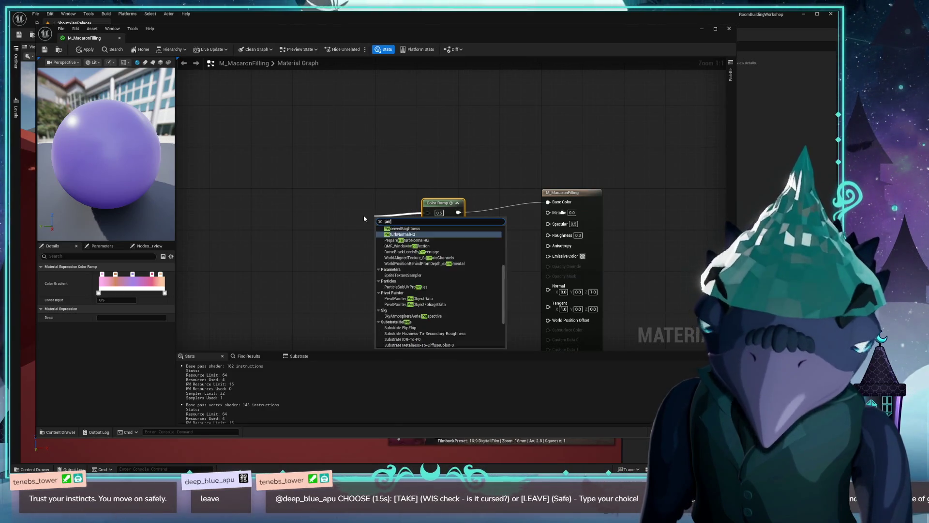
key("BackSpace")
key("BackSpace")
key("BackSpace")
type("random")
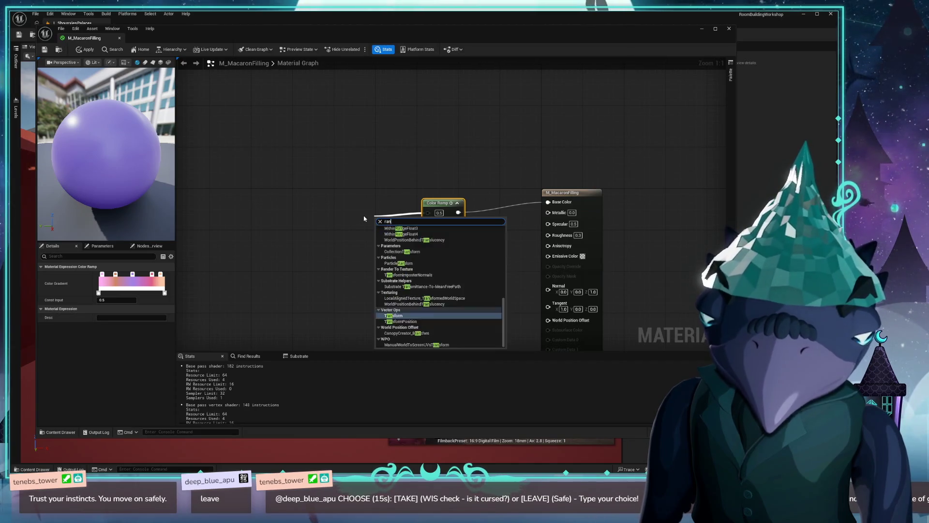
left_click(402, 240)
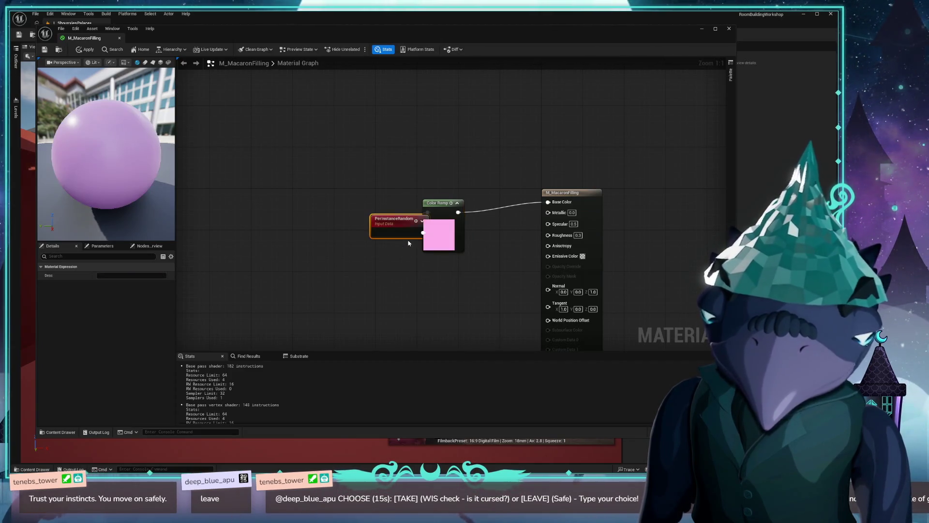
mouse_move(392, 225)
left_mouse_down()
mouse_move(356, 218)
mouse_move(353, 198)
mouse_move(364, 204)
left_mouse_up()
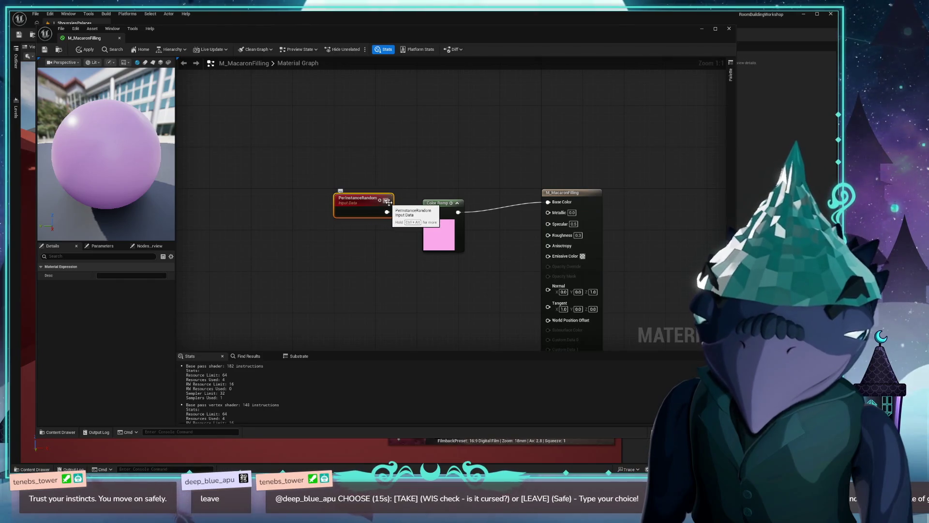
Step: Expand the PerInstanceRandom node's preview and view its full Ctrl+Alt documentation
left_click(386, 198)
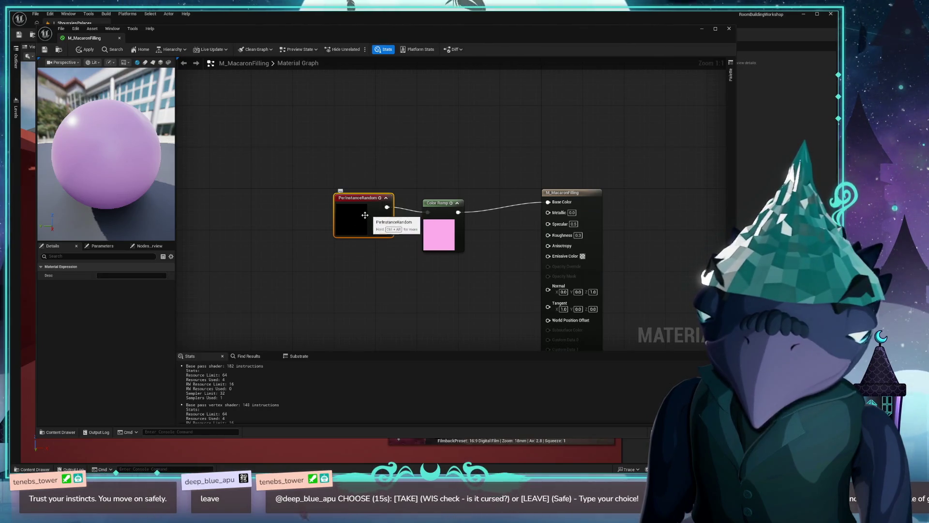
left_click_drag(361, 204, 366, 209)
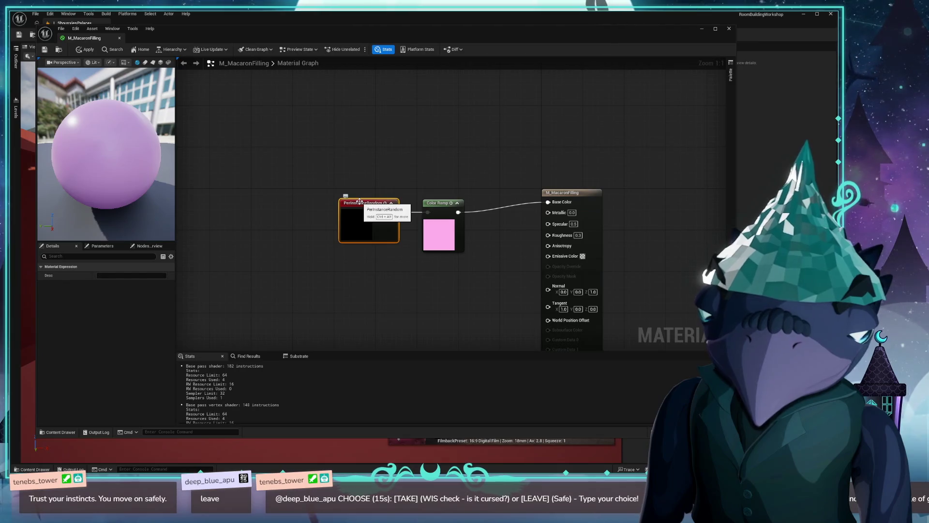
key("ctrl+alt")
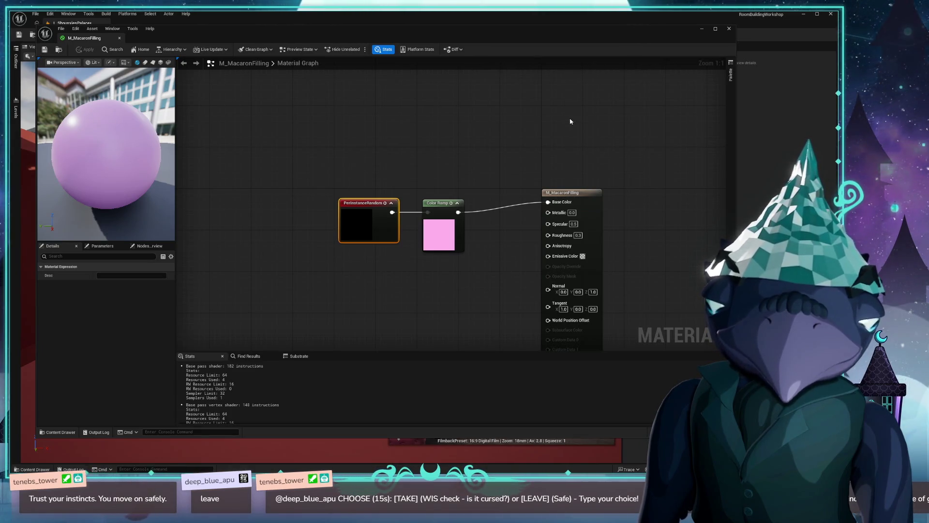
left_click(730, 29)
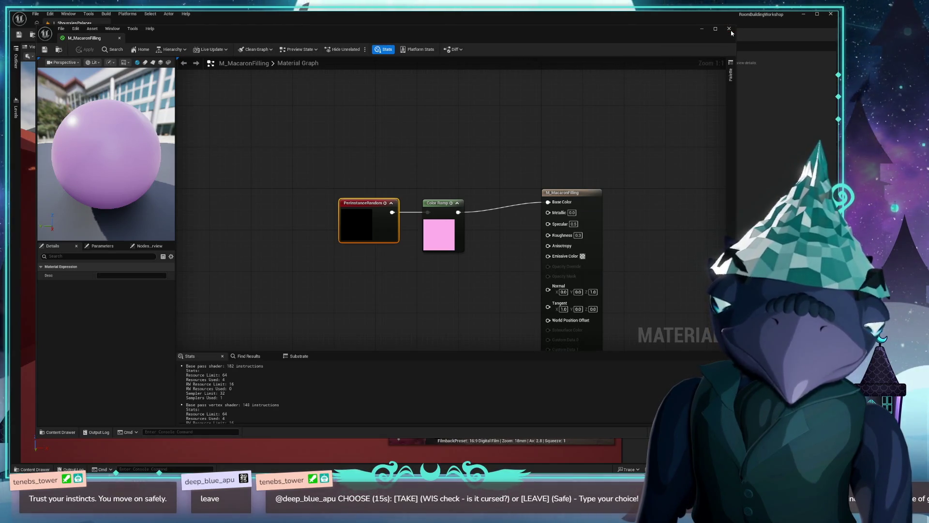
Step: Close the material editor and open the shouxxie_macaron asset from its StaticMeshes folder
key("ctrl+space")
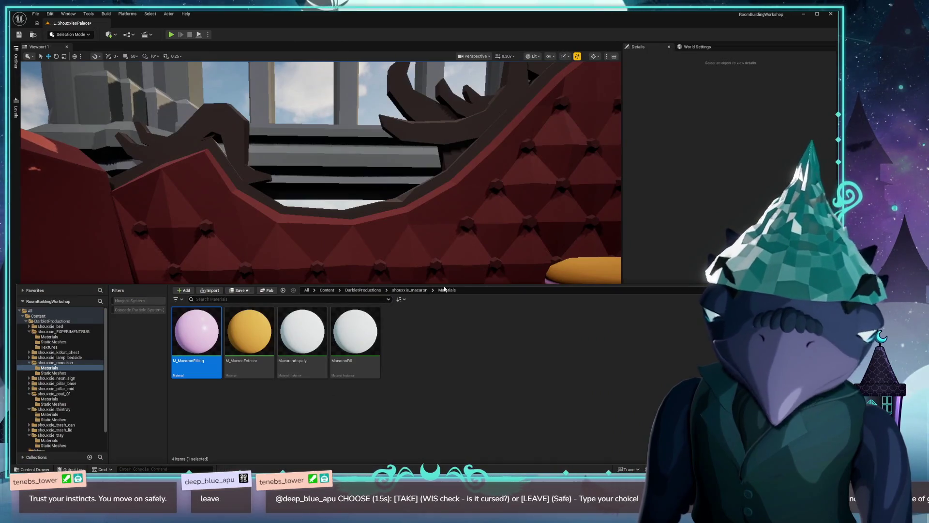
left_click(410, 289)
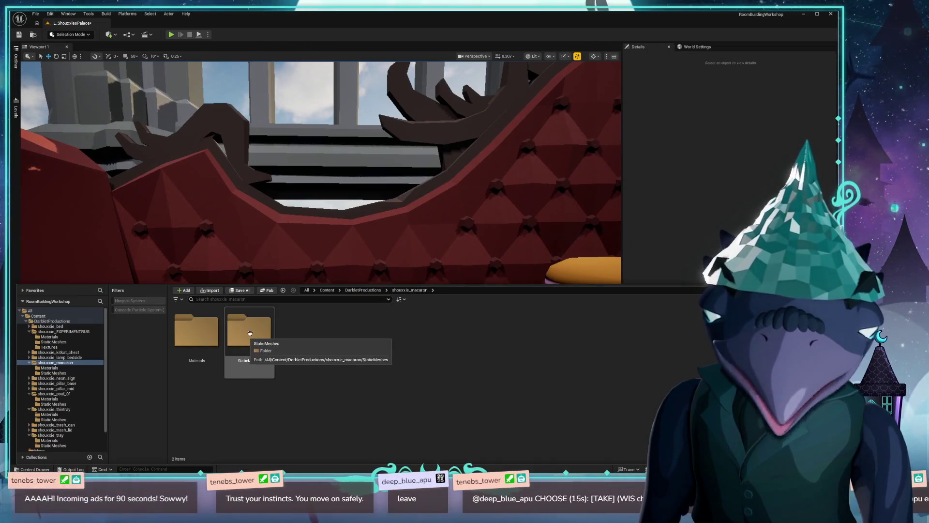
double_click(251, 333)
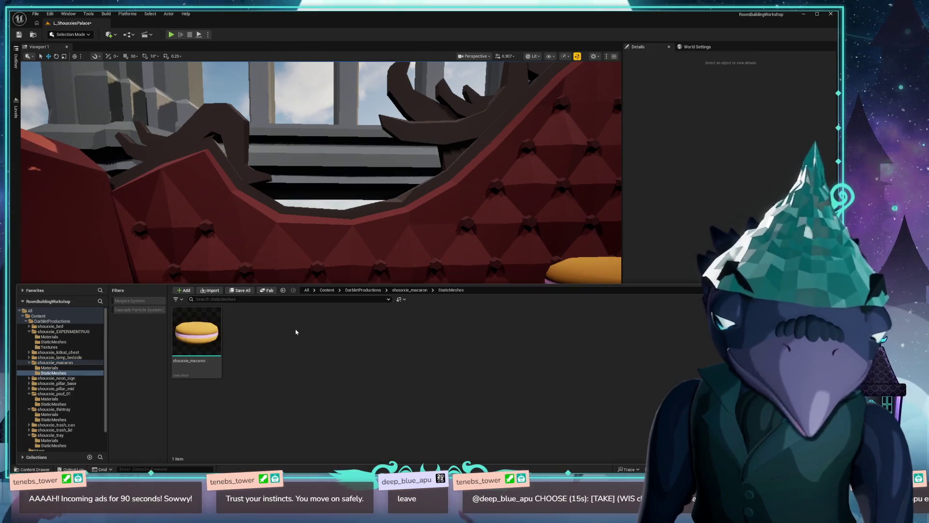
left_click(217, 333)
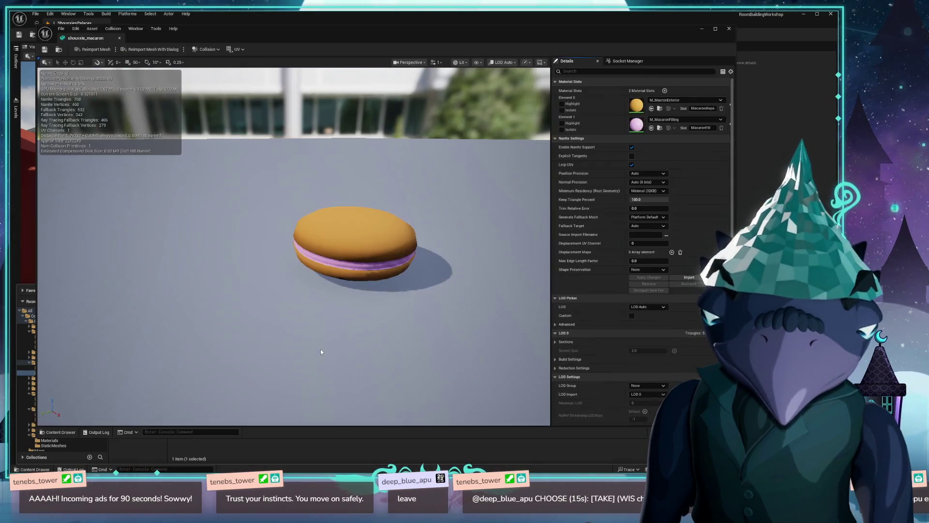
left_click_drag(382, 277, 382, 204)
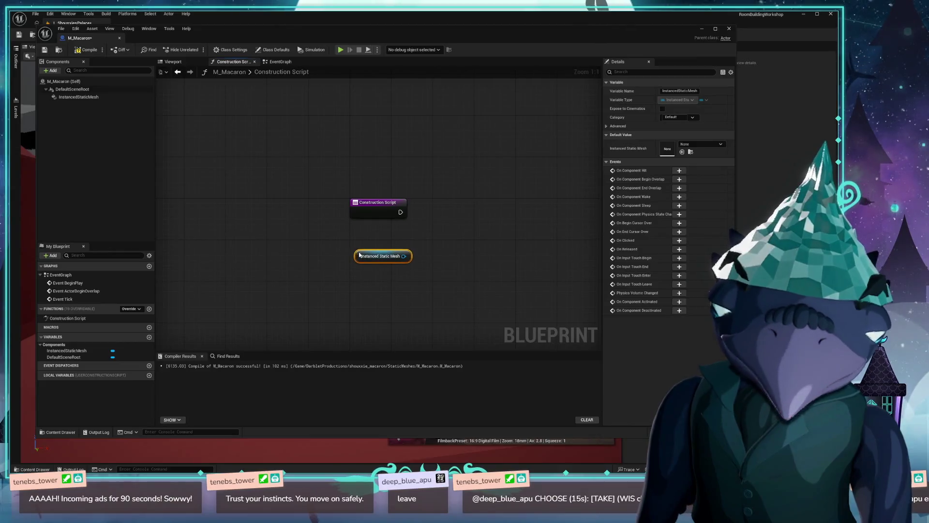
Step: Add an Add Instance node for the Instanced Static Mesh, run it from the Construction Script, and compile
left_click_drag(357, 255, 353, 247)
left_click_drag(374, 207, 373, 202)
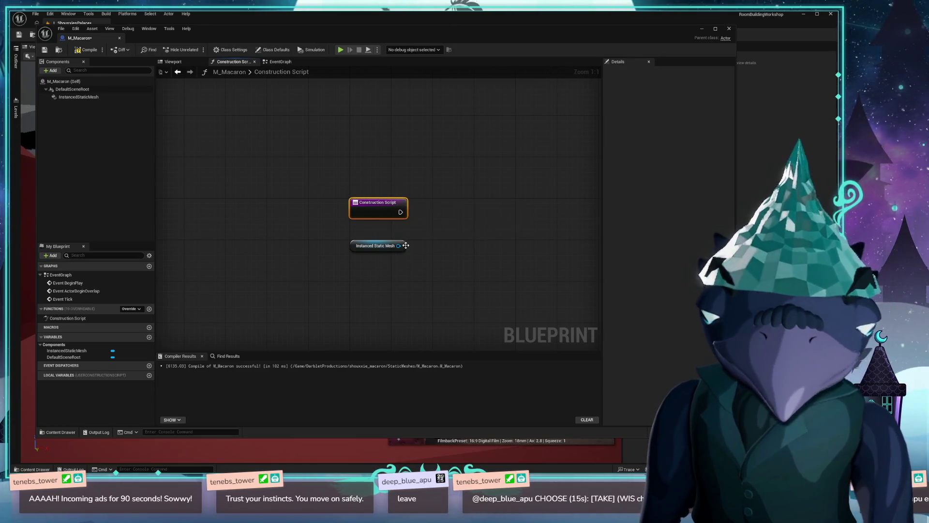
mouse_move(421, 240)
left_mouse_down()
mouse_move(415, 252)
mouse_move(465, 235)
left_mouse_up()
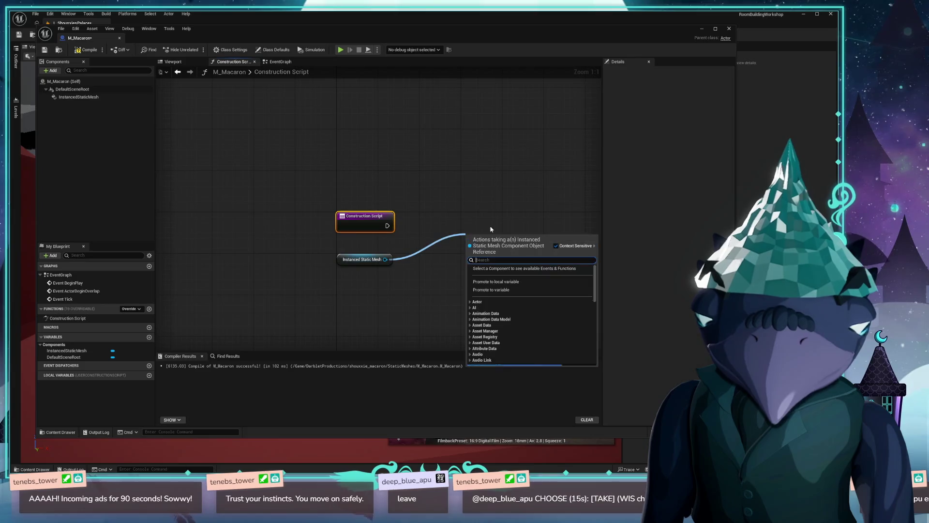
type("add")
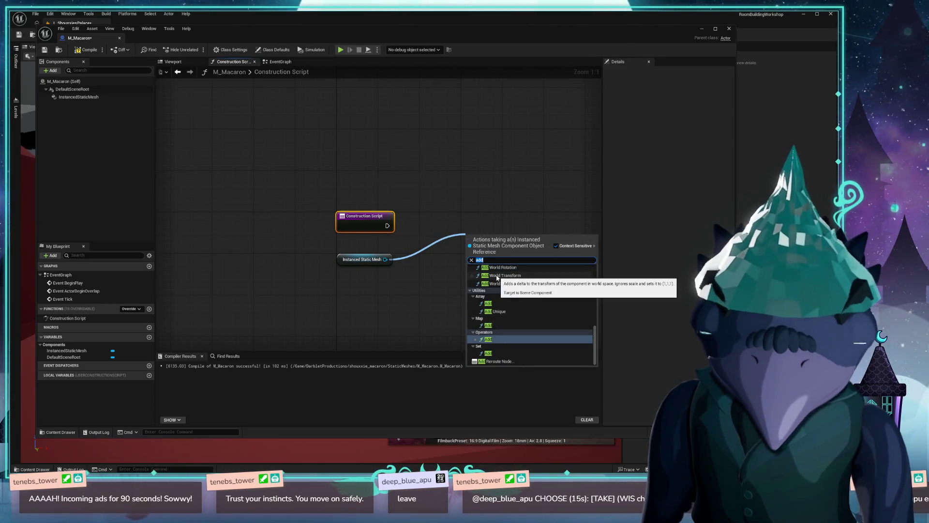
type("instace")
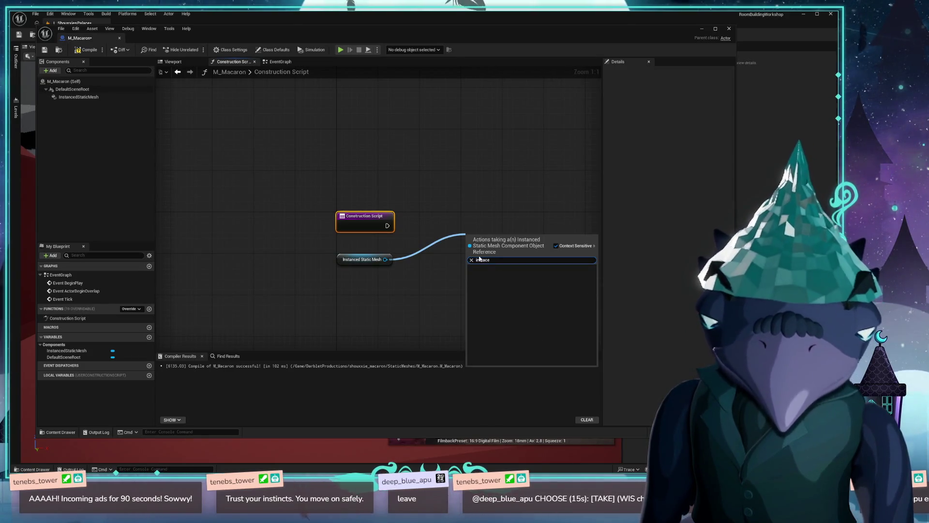
key("BackSpace")
key("BackSpace")
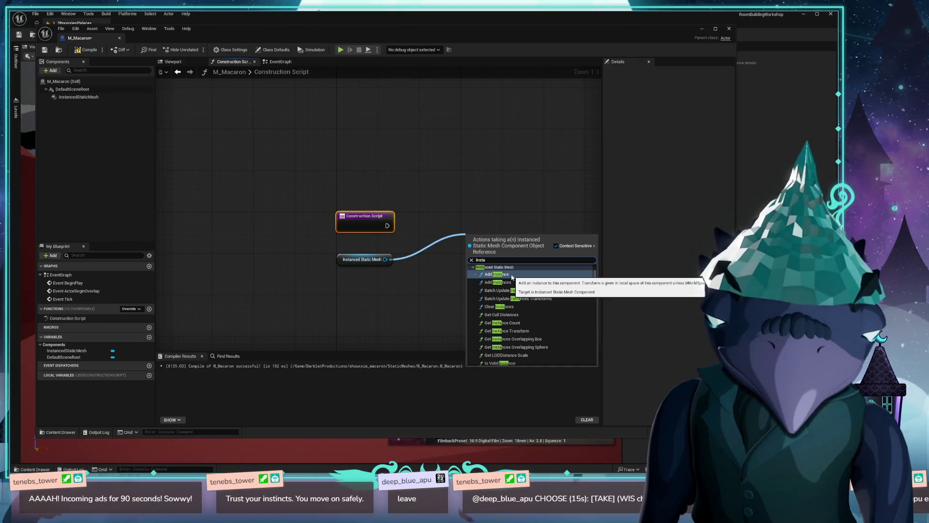
left_click(512, 276)
left_click_drag(483, 234, 458, 208)
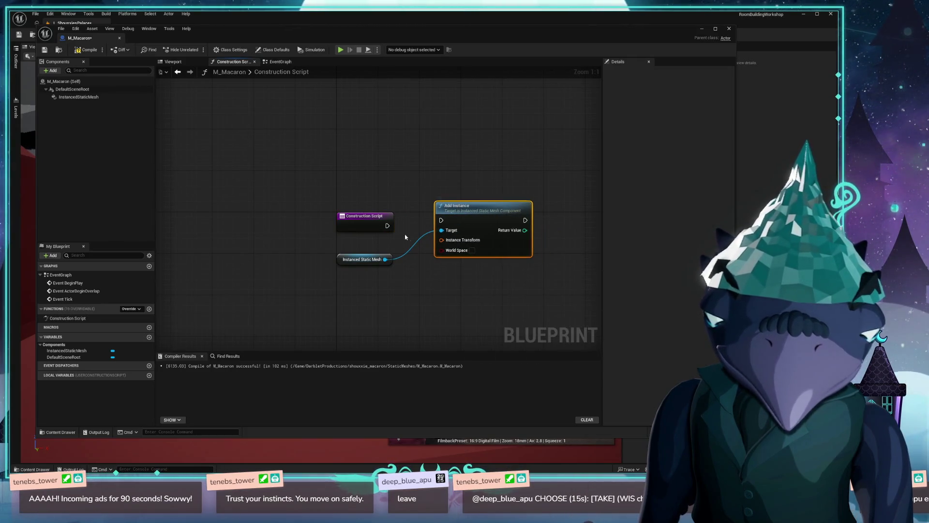
left_click_drag(389, 226, 445, 220)
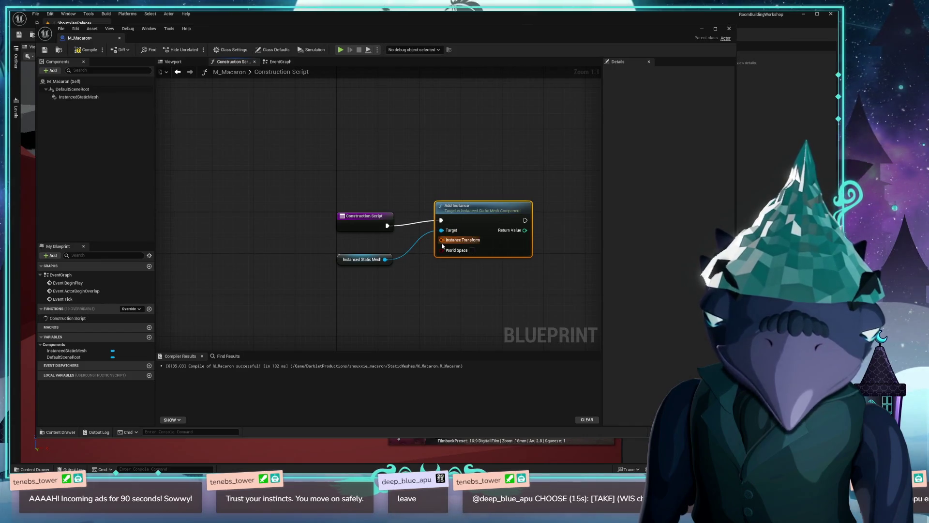
left_click(87, 49)
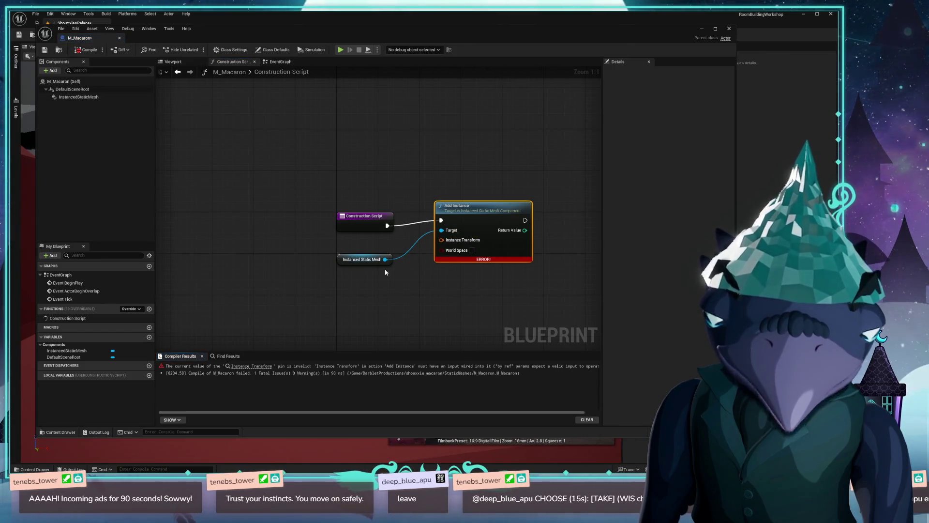
left_click_drag(338, 258, 335, 171)
left_click_drag(484, 211, 478, 215)
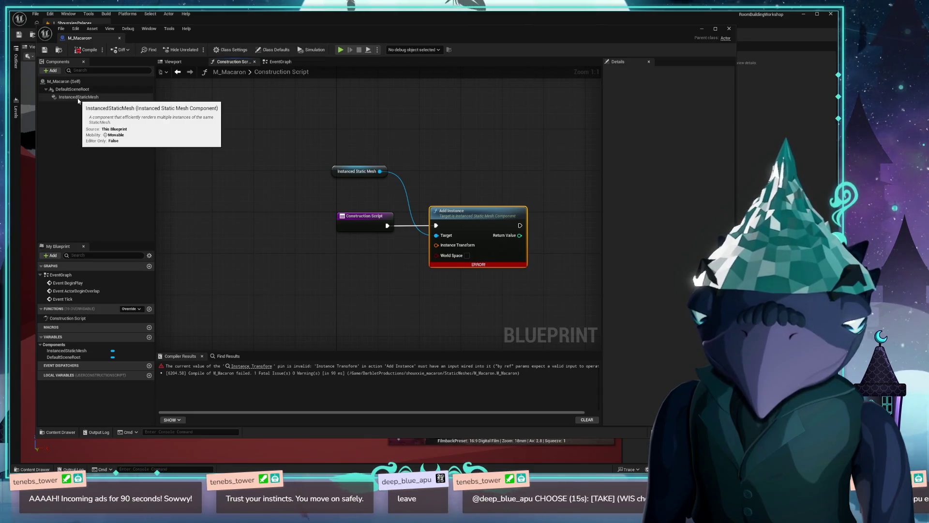
Step: Feed Default Scene Root's Get World Transform into Add Instance, recompile, and preview in the Viewport
mouse_move(74, 92)
left_mouse_down()
mouse_move(438, 236)
mouse_move(437, 245)
left_mouse_up()
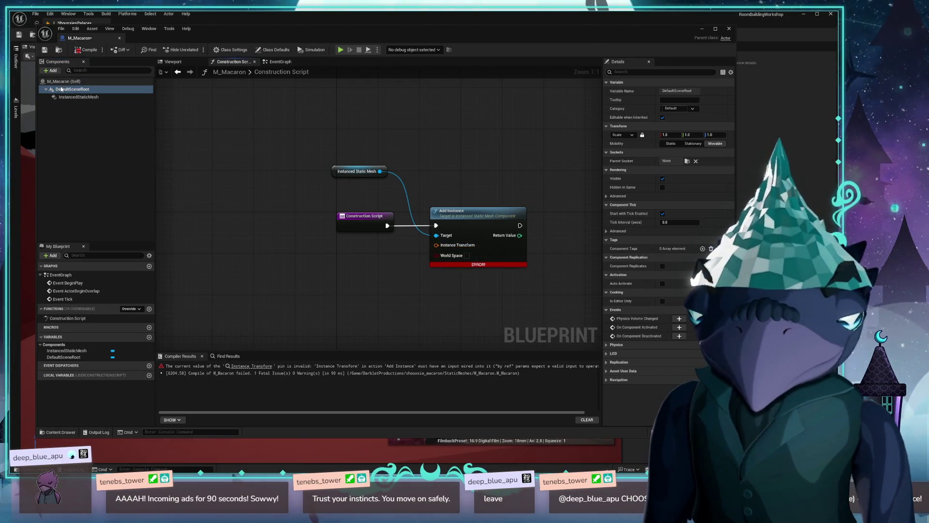
mouse_move(72, 89)
left_mouse_down()
mouse_move(335, 285)
mouse_move(367, 245)
left_mouse_up()
type("trean")
key("BackSpace")
key("BackSpace")
key("BackSpace")
type("get ransform")
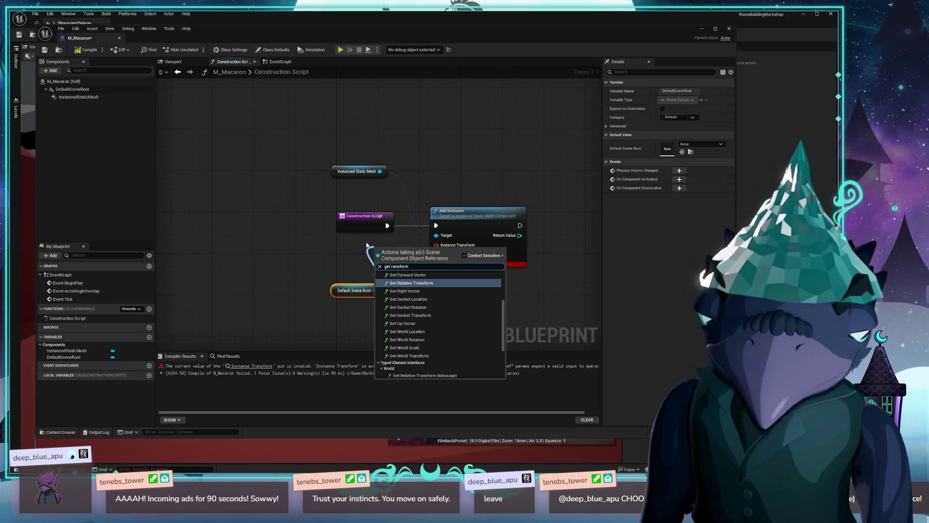
scroll(458, 304, "up", 3)
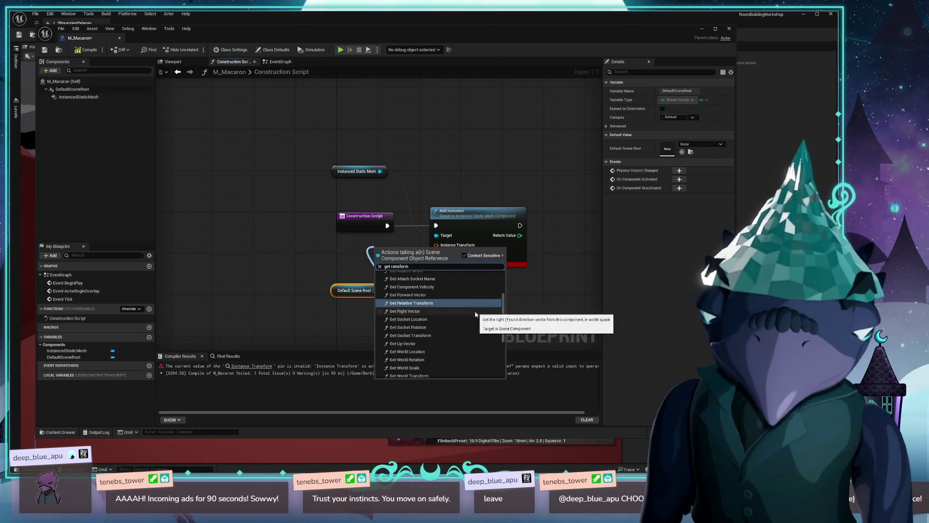
scroll(479, 314, "down", 3)
left_click(410, 366)
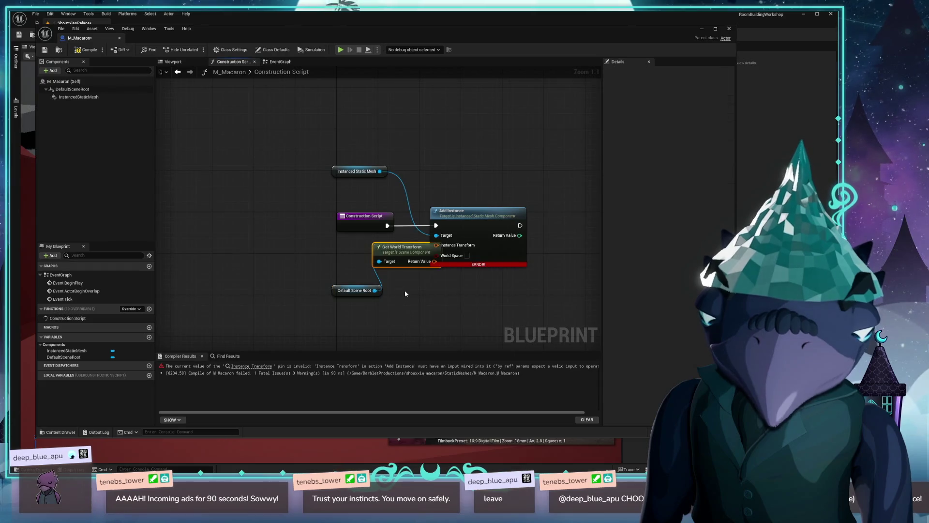
mouse_move(426, 258)
left_mouse_down()
mouse_move(378, 258)
mouse_move(436, 245)
left_mouse_up()
left_click(86, 49)
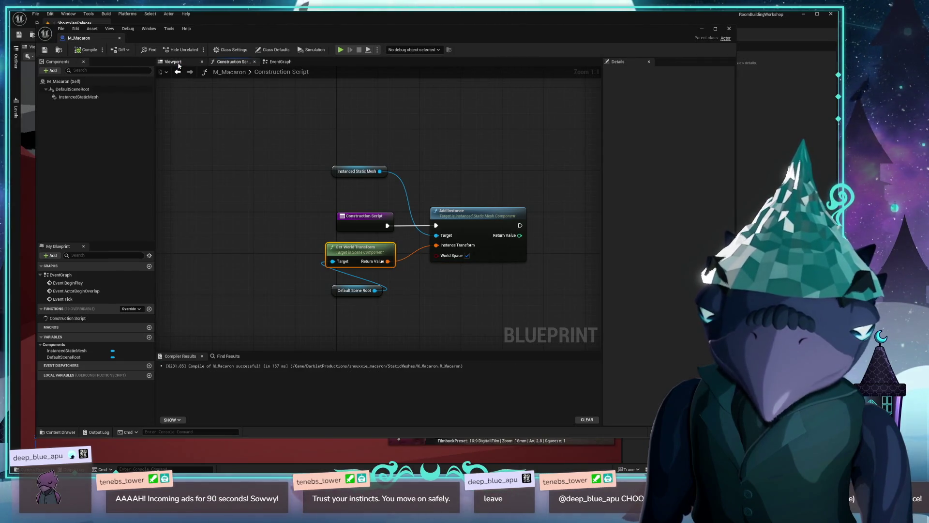
left_click(177, 63)
left_click_drag(366, 211, 366, 211)
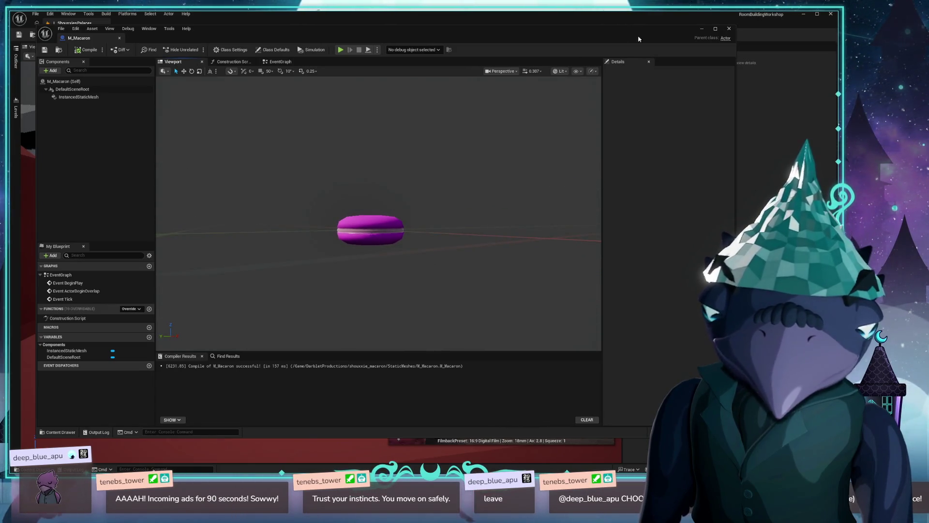
Step: Close the blueprint editor and place a pink M_Macaron on the sofa
left_click(728, 29)
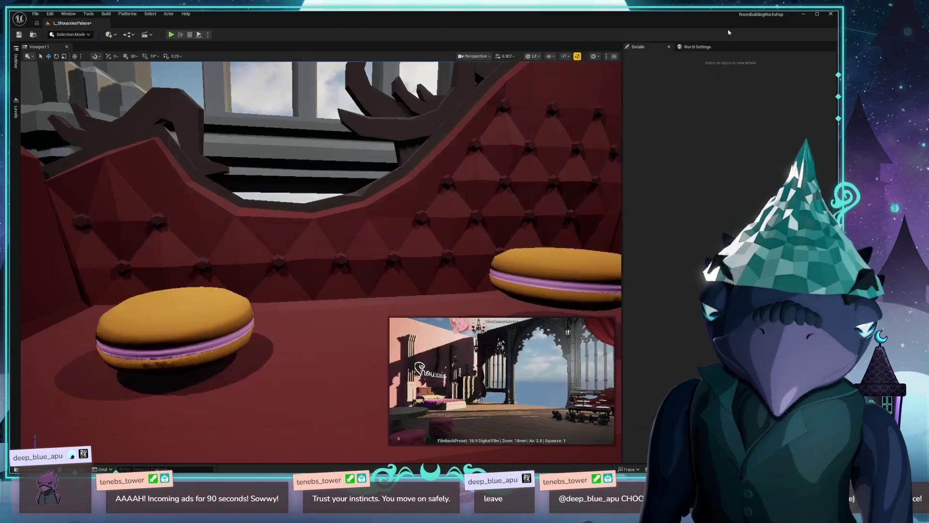
scroll(417, 195, "down", 5)
key("ctrl+space")
mouse_move(196, 435)
left_mouse_down()
mouse_move(257, 222)
mouse_move(242, 232)
left_mouse_up()
scroll(198, 212, "up", 3)
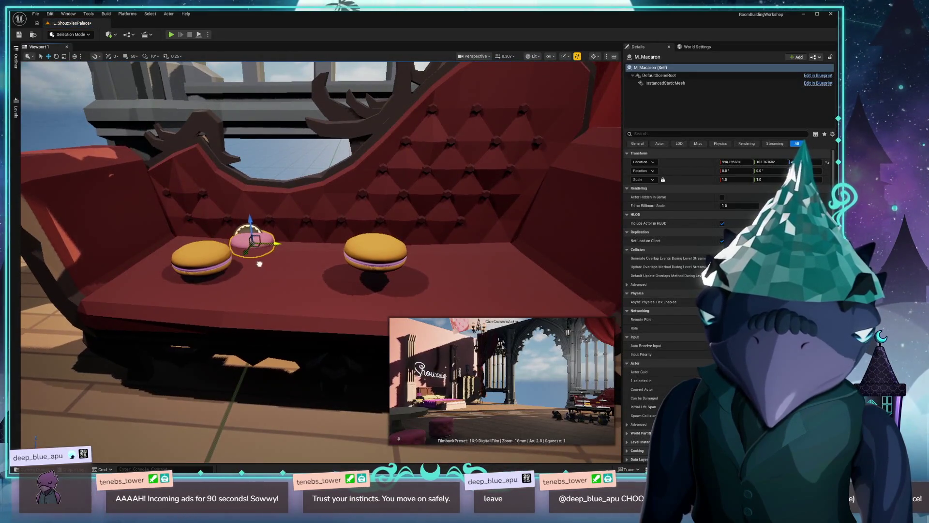
left_click_drag(249, 245, 277, 288)
Step: Delete both yellow macarons and raise the pink macaron into position on the sofa seat
left_click(202, 256)
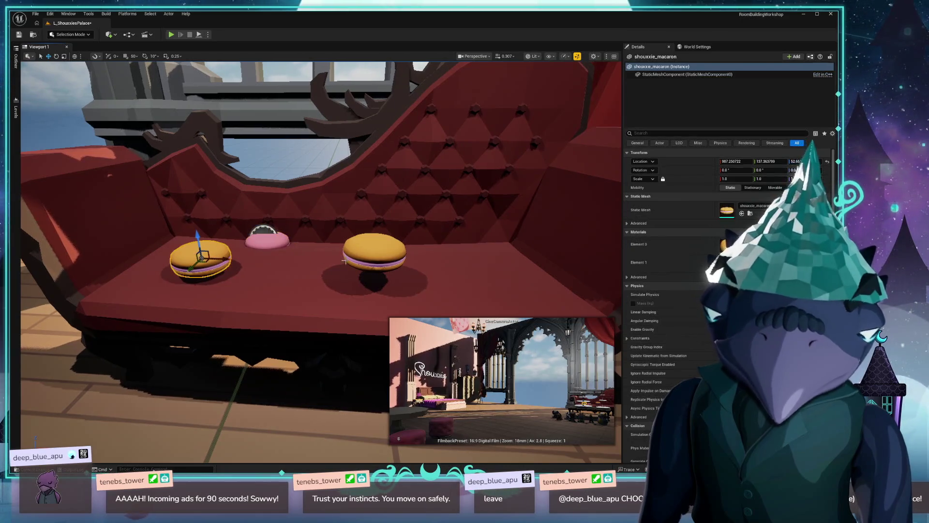
key("Delete")
left_click(375, 249)
key("Delete")
left_click(256, 239)
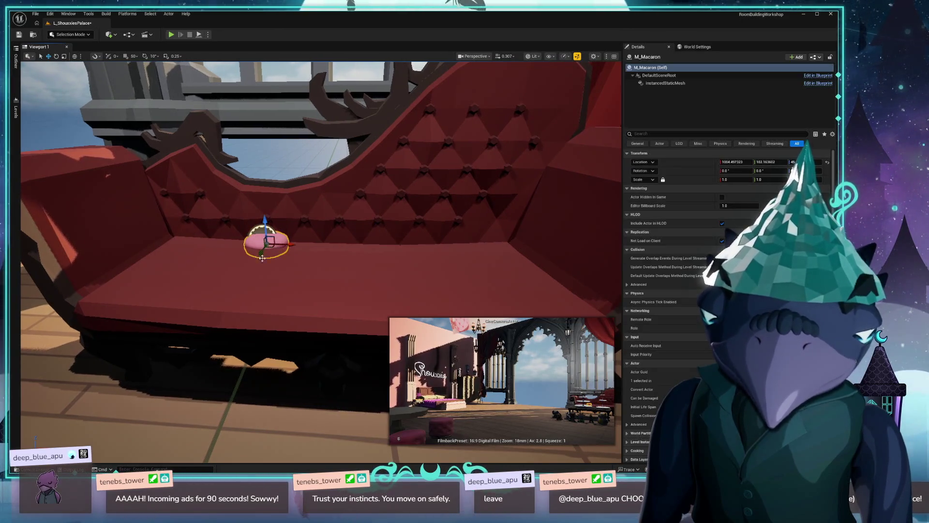
left_click_drag(260, 253, 215, 296)
left_click_drag(239, 261, 237, 233)
Step: Add a second and third pink M_Macaron to the sofa, then turn toward the cake-stand table
key("ctrl+space")
mouse_move(196, 333)
left_mouse_down()
mouse_move(321, 280)
mouse_move(321, 235)
left_mouse_up()
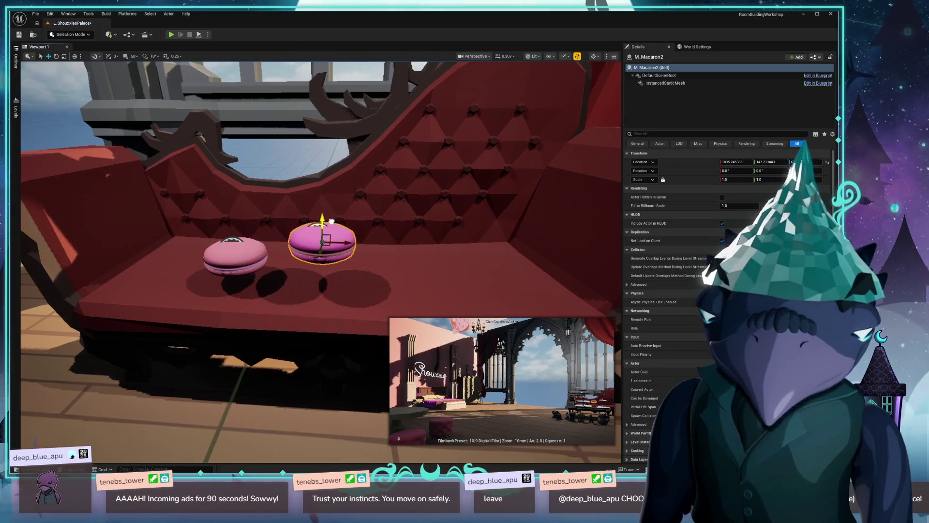
key("ctrl+space")
mouse_move(197, 334)
left_mouse_down()
mouse_move(383, 282)
mouse_move(337, 273)
left_mouse_up()
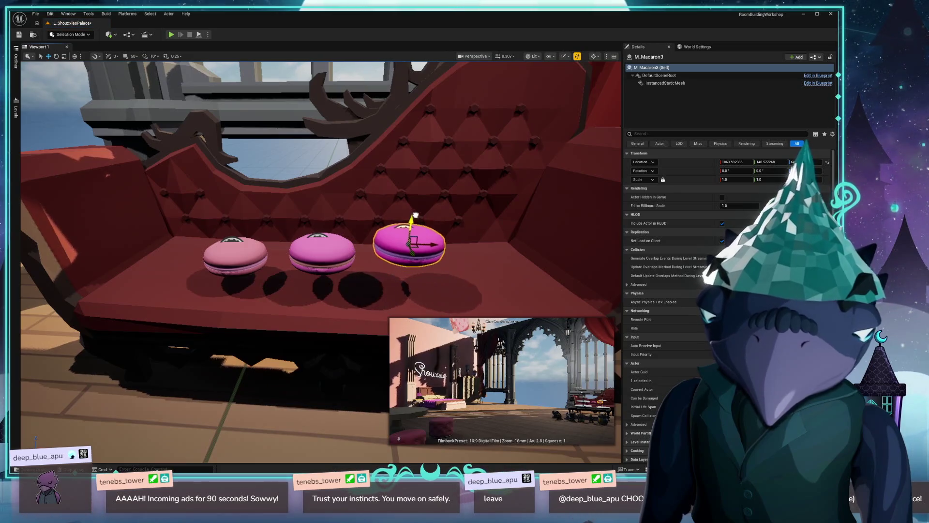
scroll(337, 273, "up", 5)
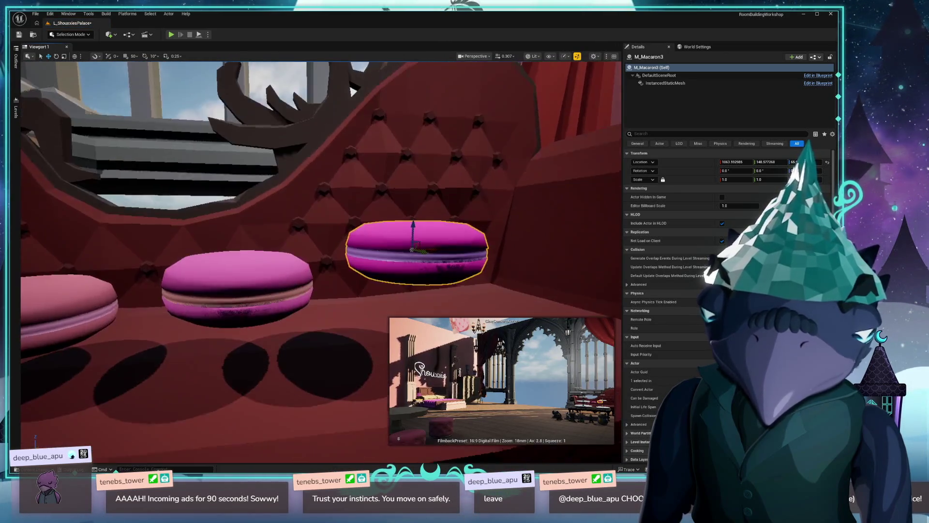
scroll(320, 262, "down", 5)
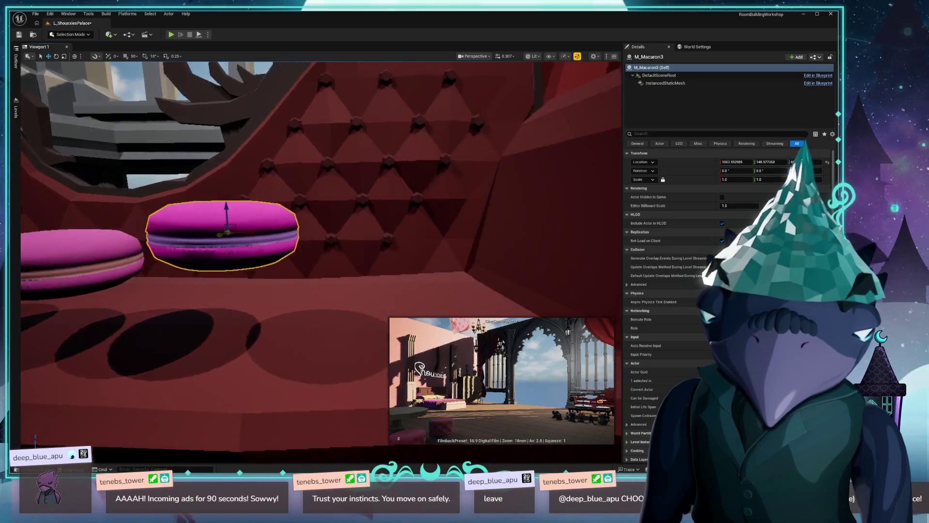
key("f")
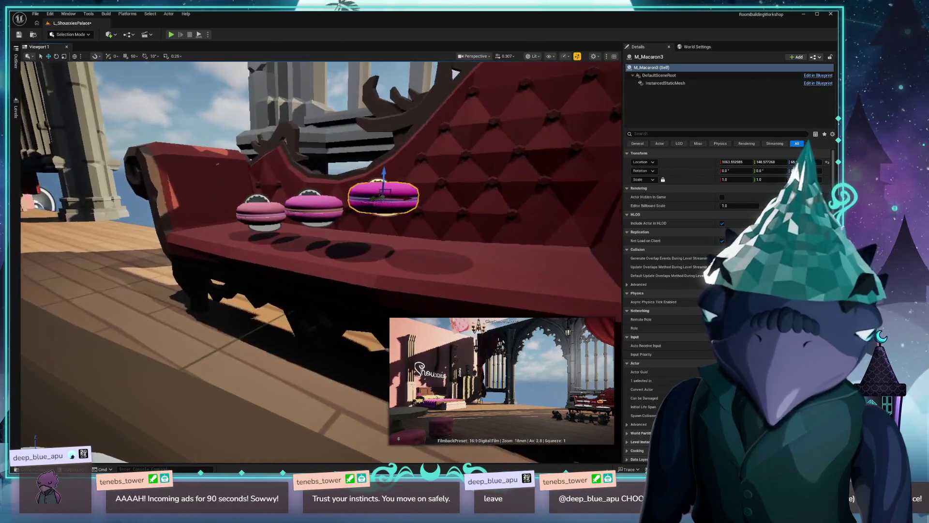
scroll(321, 262, "down", 5)
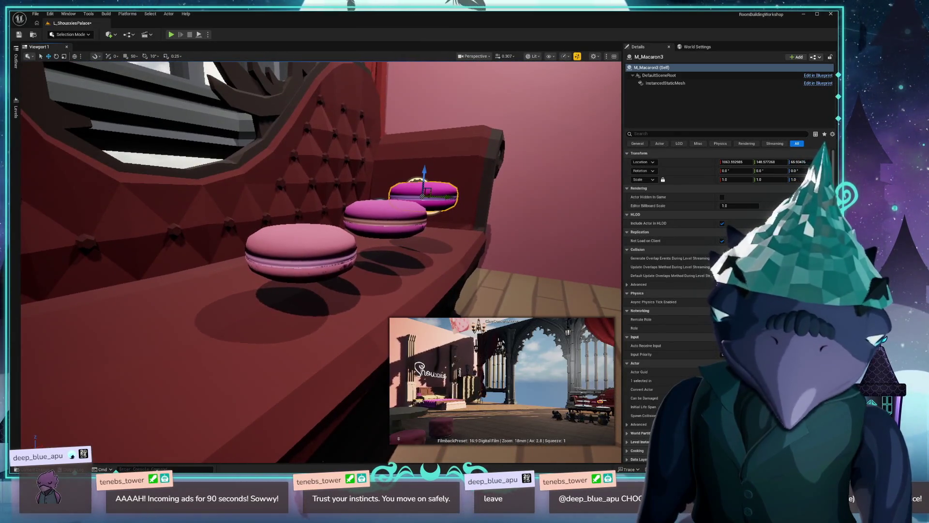
scroll(284, 268, "up", 5)
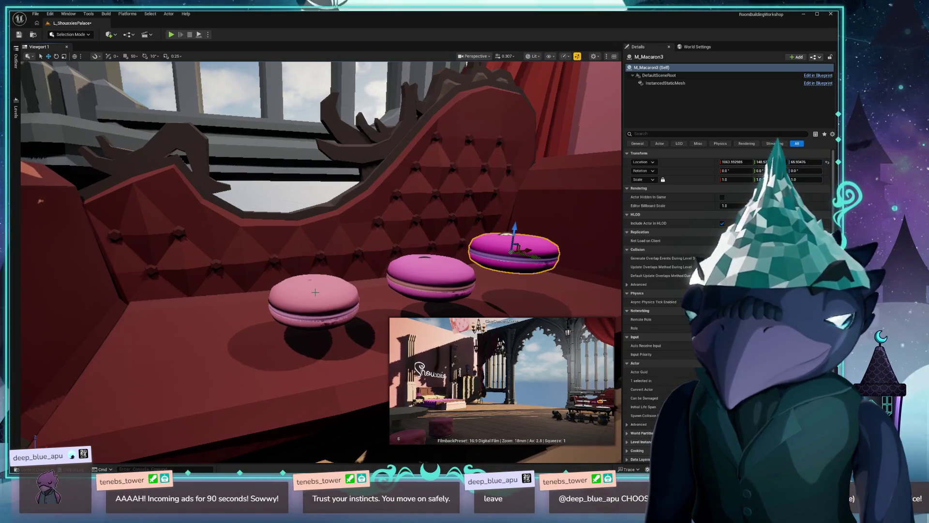
scroll(315, 292, "up", 5)
mouse_move(315, 292)
left_mouse_down()
mouse_move(411, 292)
mouse_move(338, 358)
left_mouse_up()
Step: Move the front macaron onto the table by the cake stand, tipped onto its side
left_click(203, 306)
mouse_move(203, 306)
left_mouse_down()
mouse_move(240, 276)
mouse_move(424, 287)
left_mouse_up()
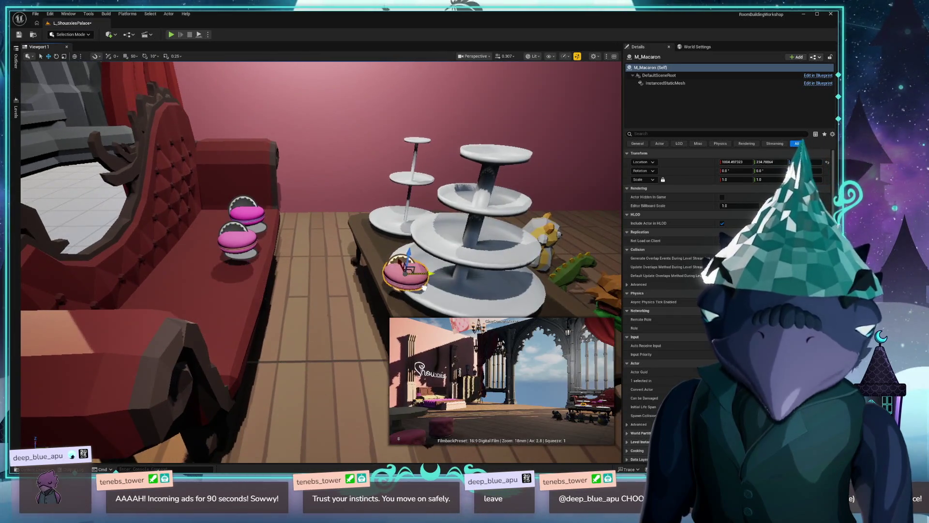
mouse_move(402, 244)
left_mouse_down()
mouse_move(375, 254)
mouse_move(374, 273)
mouse_move(412, 269)
mouse_move(433, 250)
left_mouse_up()
left_click_drag(339, 290, 320, 252)
left_click(354, 244)
mouse_move(218, 338)
left_mouse_down()
mouse_move(199, 353)
mouse_move(364, 246)
left_mouse_up()
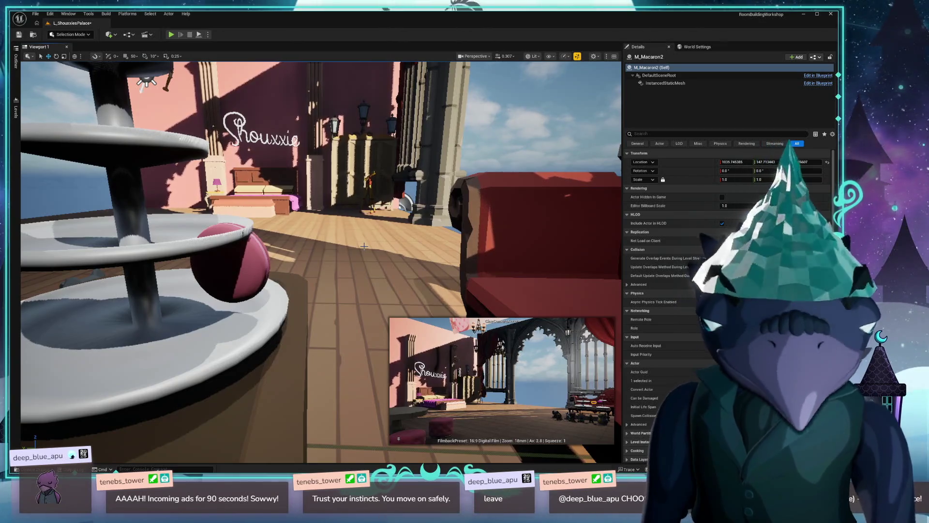
Step: Shrink a macaron to three-quarter size on the cake stand tier, then select SM_Bld_Wall_Window_Large_Ledge_2
key("f")
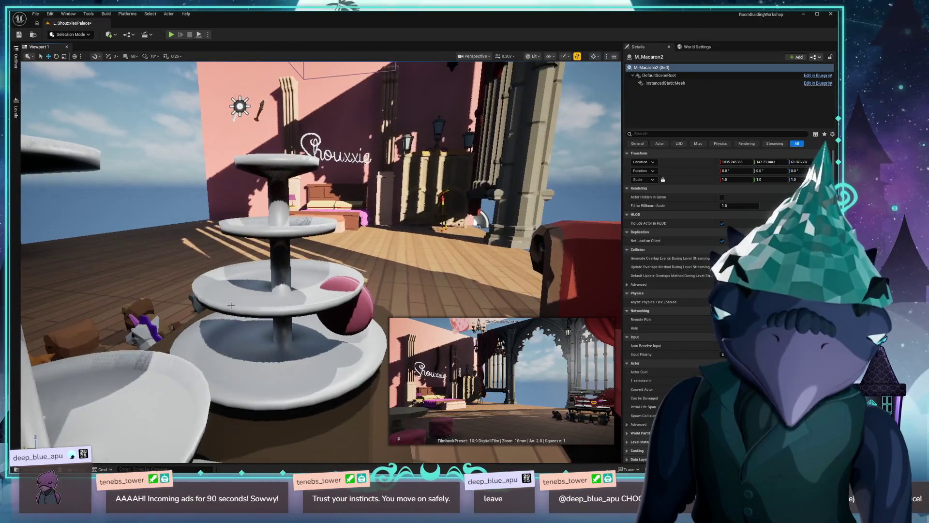
left_click(337, 254)
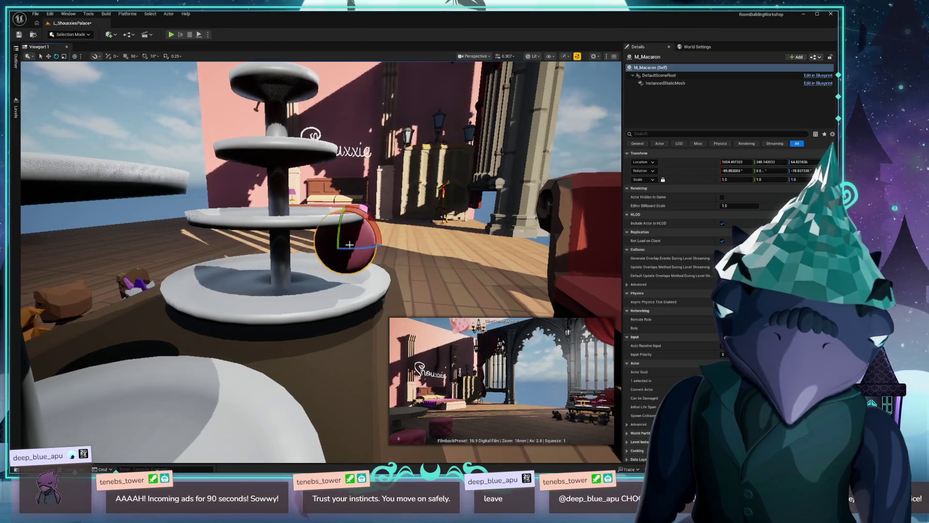
left_click_drag(341, 244, 338, 250)
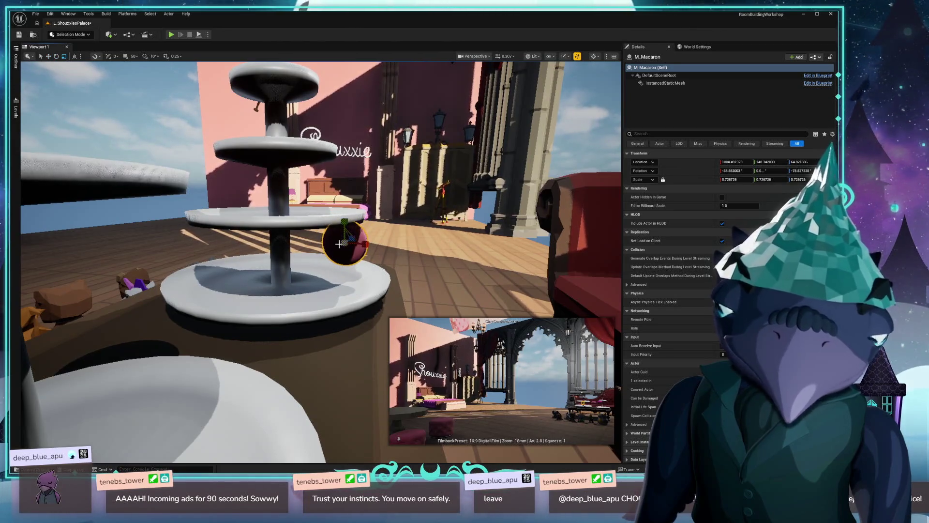
key("w")
left_click_drag(337, 234, 329, 257)
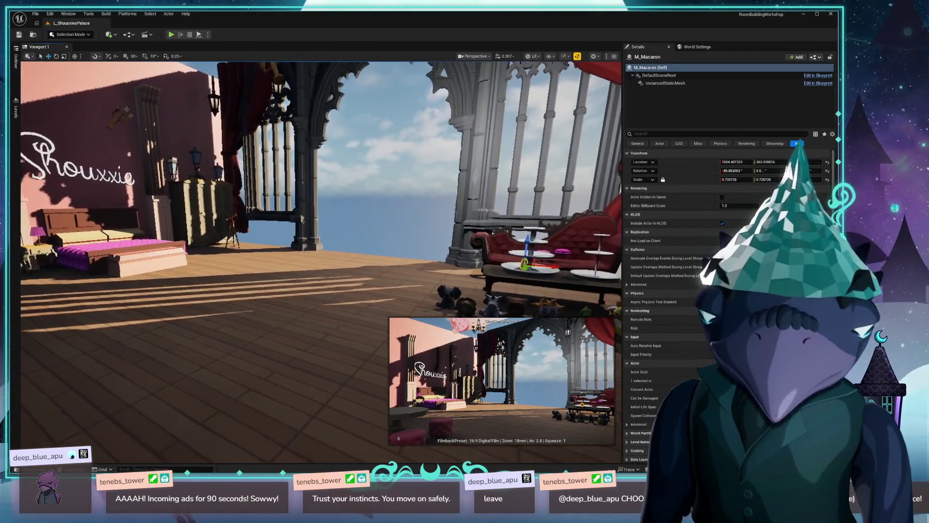
key("ctrl+space")
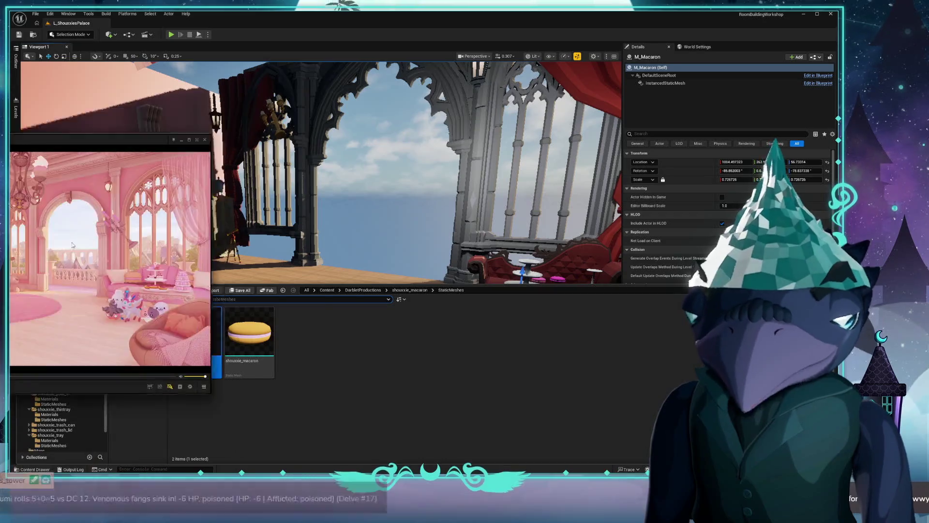
left_click(518, 240)
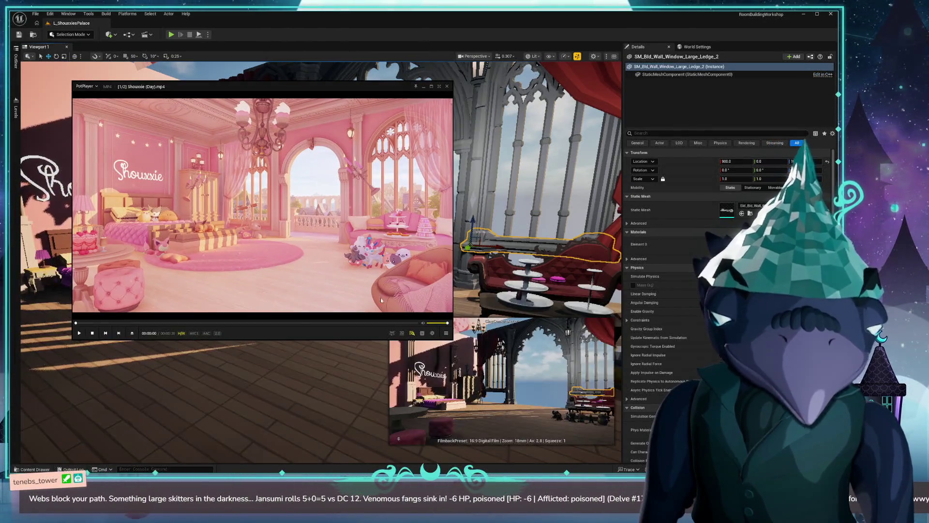
Step: Reposition the PotPlayer reference video window and select floor tile SM_Bld_Base_Floor_16
left_click_drag(314, 245, 343, 234)
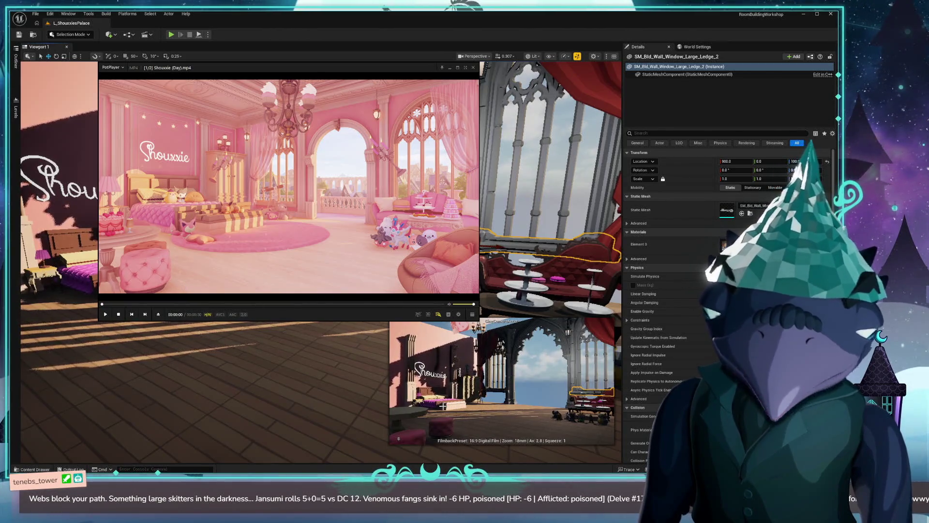
mouse_move(307, 220)
left_mouse_down()
mouse_move(337, 221)
mouse_move(306, 222)
mouse_move(330, 218)
left_mouse_up()
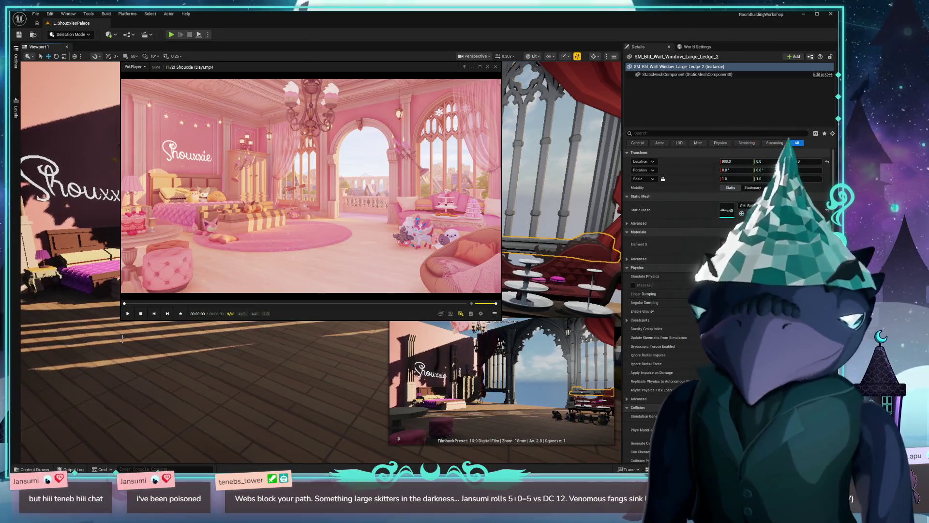
left_click(167, 368)
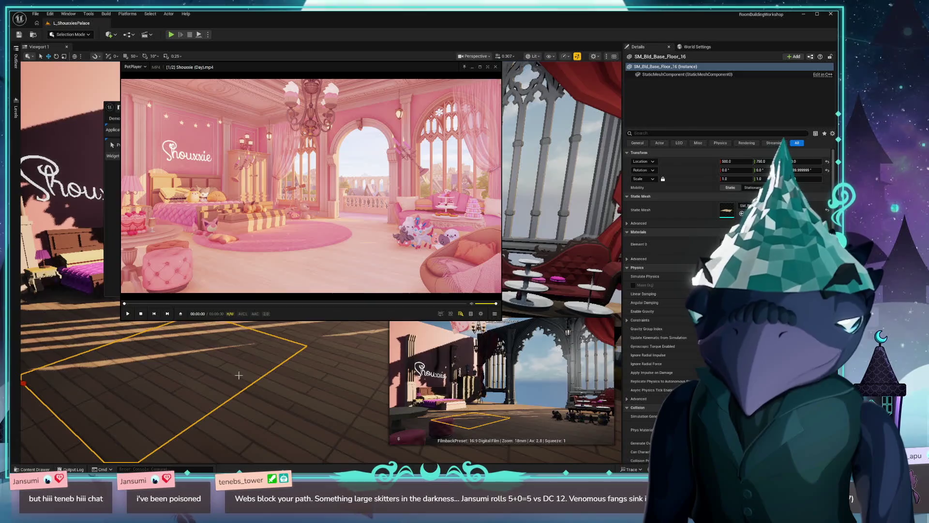
mouse_move(264, 75)
left_mouse_down()
mouse_move(476, 111)
mouse_move(259, 173)
left_mouse_up()
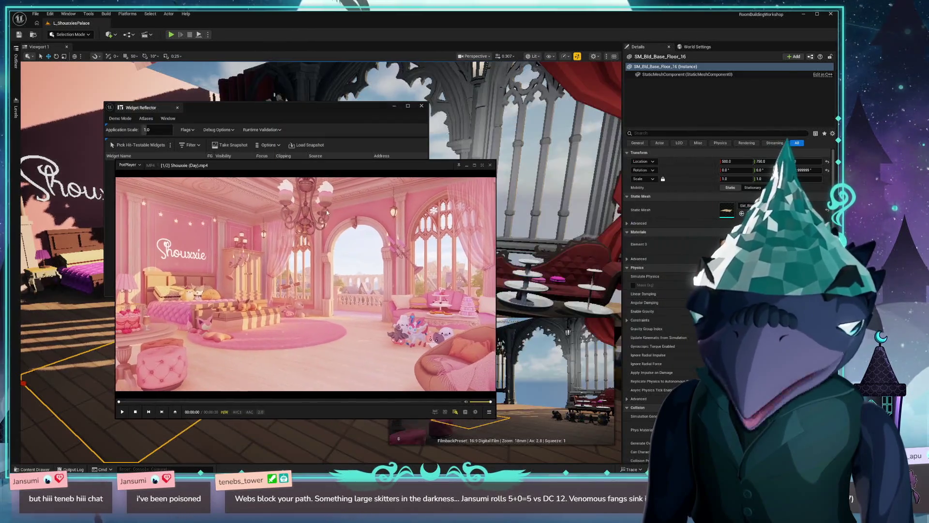
Step: Close the stray Widget Reflector window and move the reference video up over the level
left_click(422, 108)
mouse_move(330, 276)
left_mouse_down()
mouse_move(315, 192)
mouse_move(343, 196)
left_mouse_up()
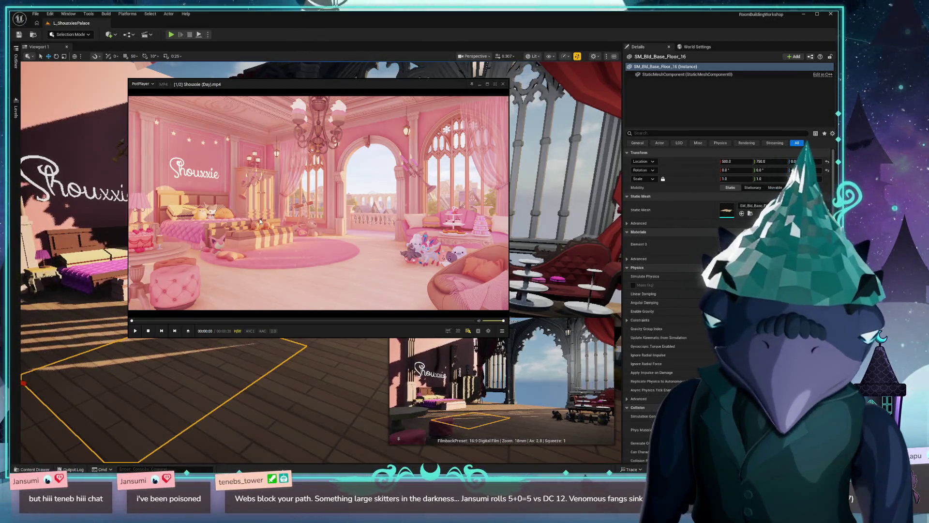
mouse_move(334, 207)
left_mouse_down()
mouse_move(350, 208)
mouse_move(529, 459)
mouse_move(692, 329)
left_mouse_up()
key("s")
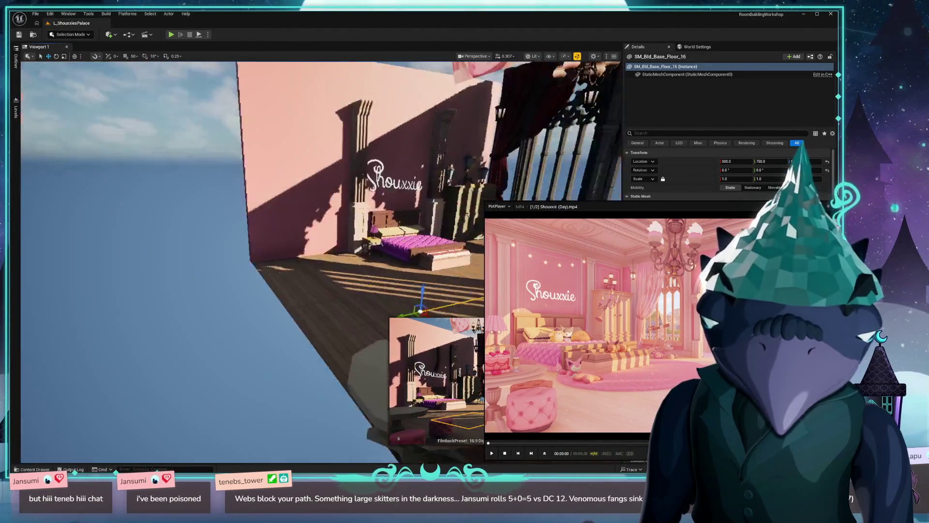
key("w")
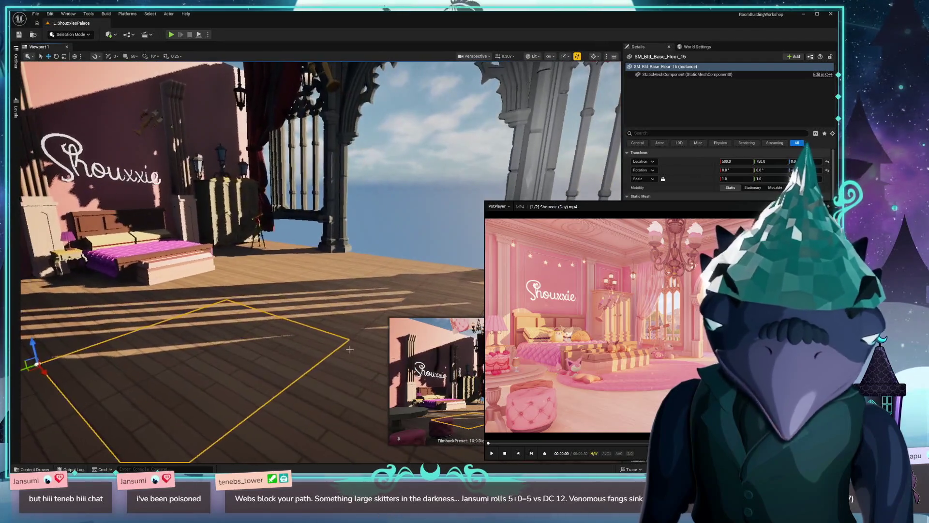
Step: Park the reference video at lower left and select shouxxie_pillar_mid plus the lower pillar section
left_click_drag(594, 364, 216, 212)
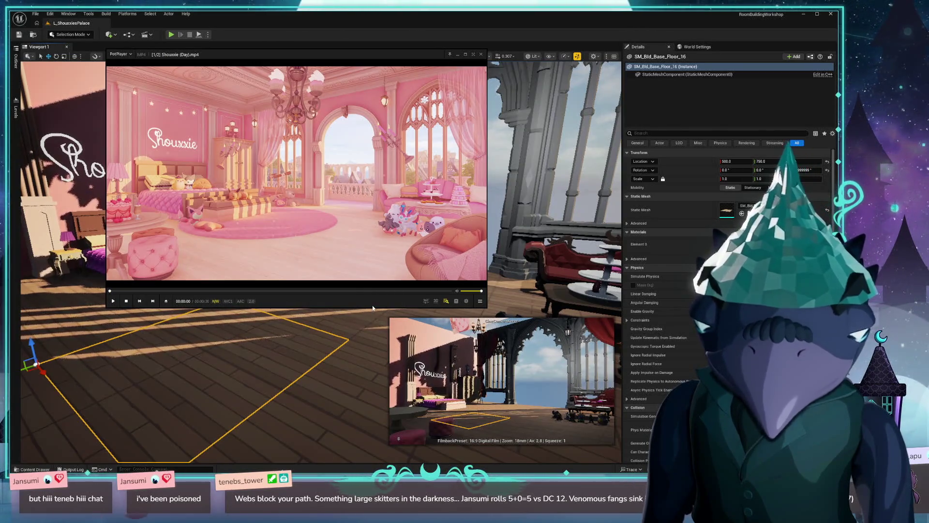
mouse_move(303, 320)
left_mouse_down()
mouse_move(276, 278)
mouse_move(254, 266)
mouse_move(391, 198)
left_mouse_up()
key("alt+Tab")
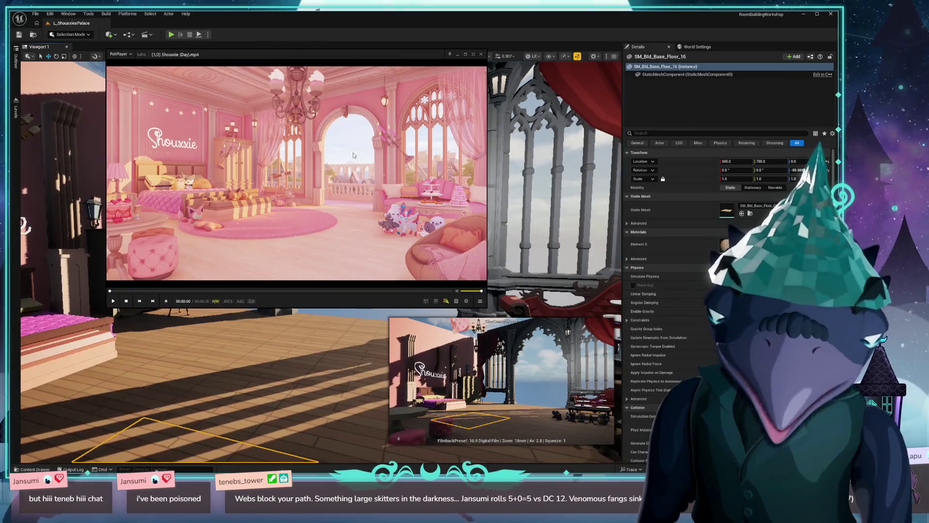
mouse_move(384, 131)
left_mouse_down()
mouse_move(323, 210)
mouse_move(323, 274)
mouse_move(287, 287)
mouse_move(281, 275)
left_mouse_up()
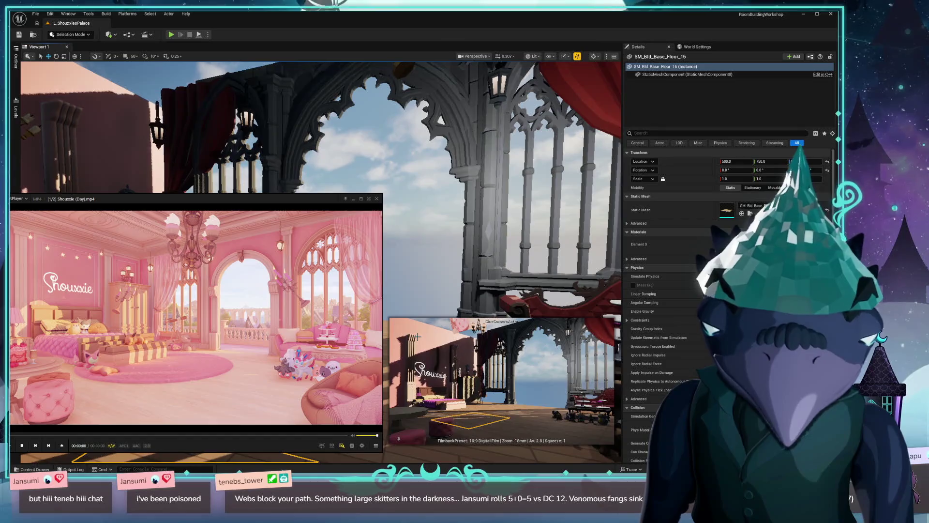
left_click(443, 200)
left_click(445, 229, "ctrl")
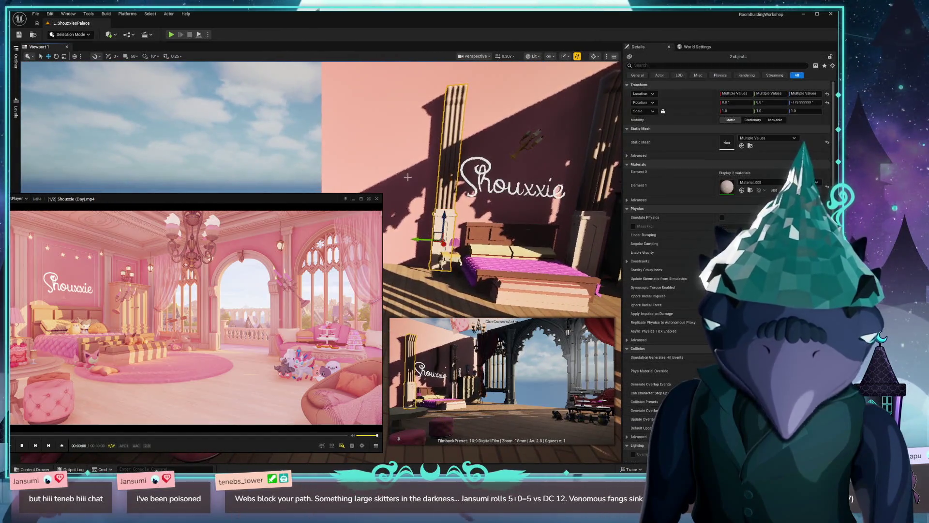
Step: Turn the two selected pillar pieces 90° around Z, with scale snapping enabled
left_click(350, 199)
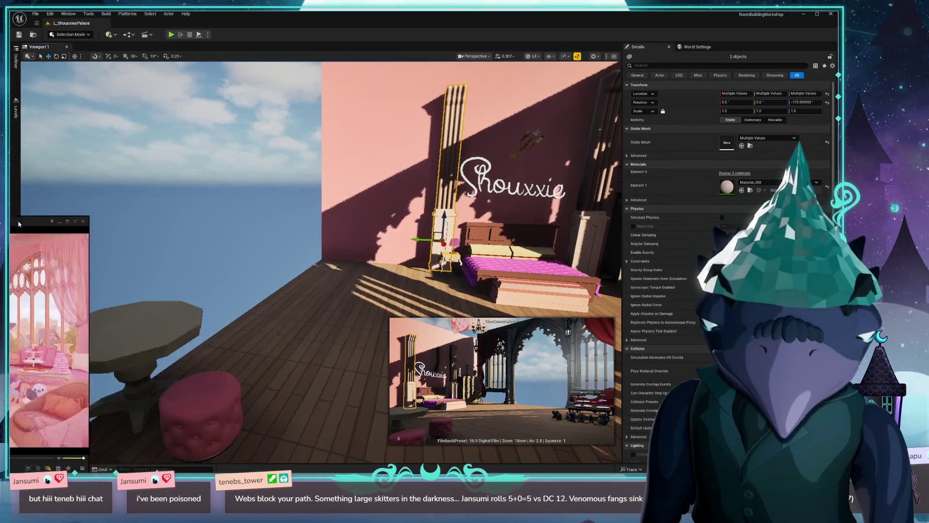
mouse_move(351, 199)
left_mouse_down()
mouse_move(143, 252)
mouse_move(332, 276)
mouse_move(311, 246)
mouse_move(353, 252)
mouse_move(326, 257)
left_mouse_up()
key("e")
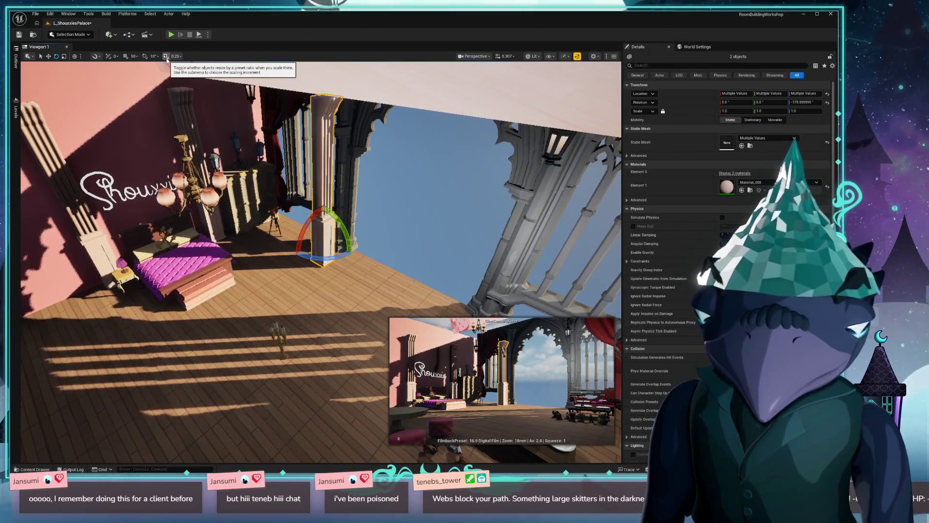
left_click(165, 56)
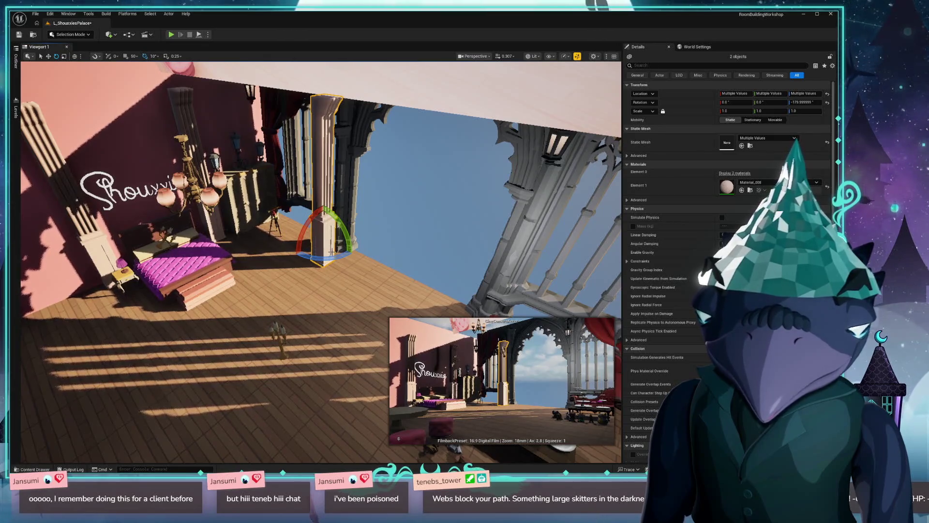
left_click_drag(332, 252, 311, 253)
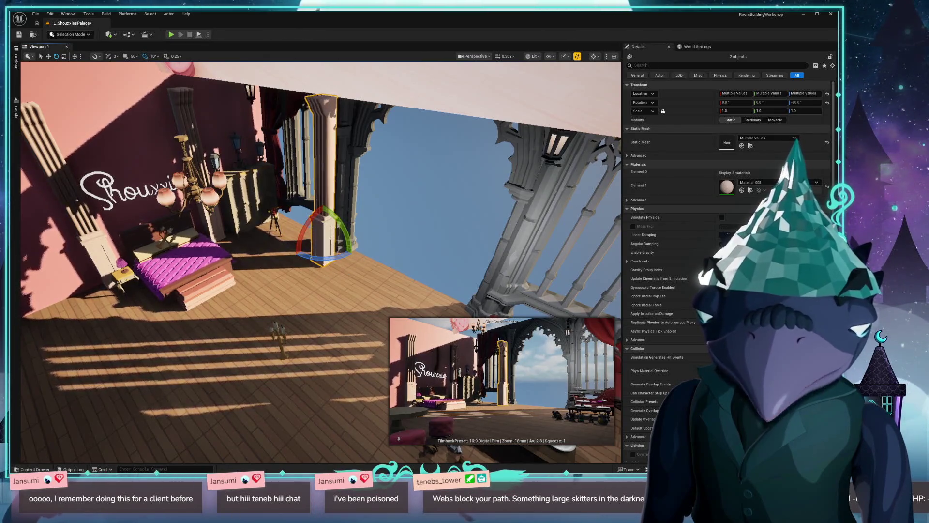
Step: Move the pillars along X out to stand beside the balcony arch opening
key("w")
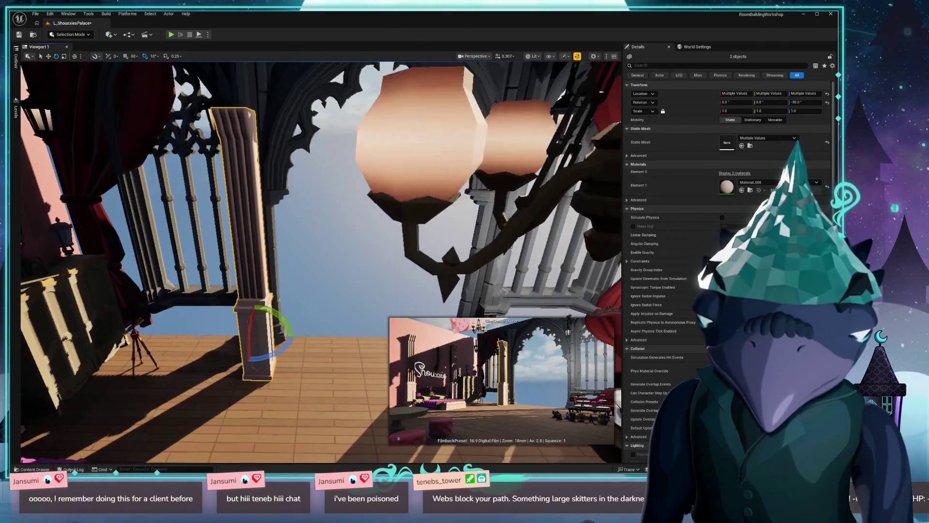
key("w")
mouse_move(280, 342)
left_mouse_down()
mouse_move(285, 317)
mouse_move(288, 327)
left_mouse_up()
scroll(414, 103, "down", 3)
left_click_drag(414, 103, 339, 104)
left_click_drag(262, 311, 448, 311)
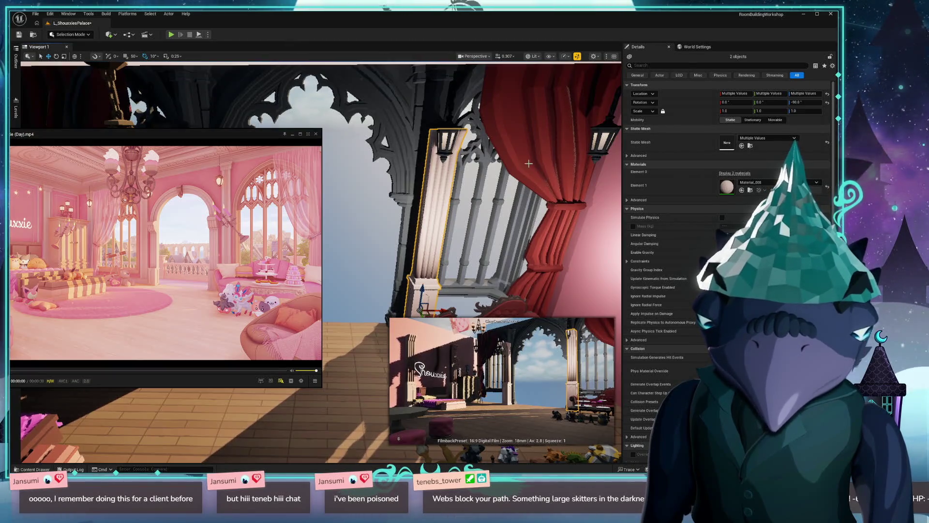
left_click(551, 181)
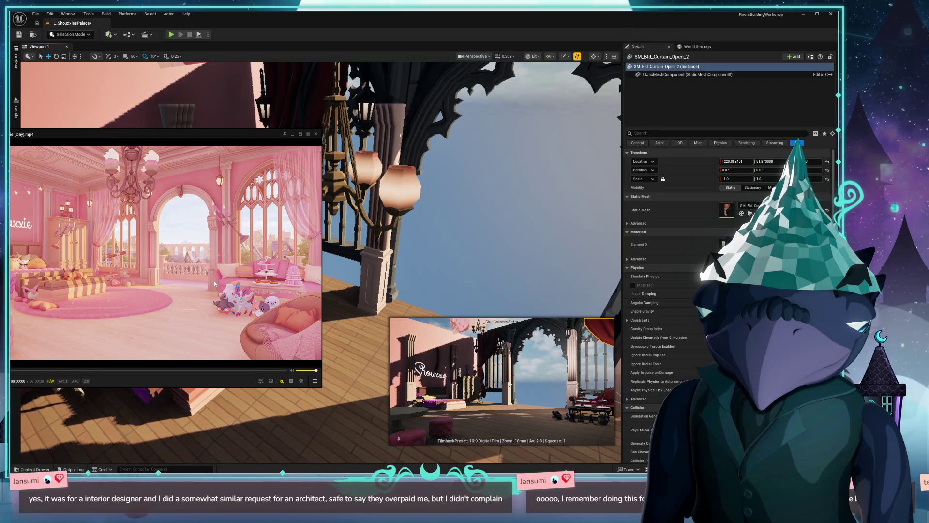
Step: Move the reference video to the centre and bring the bedroom level to the front
left_click_drag(171, 212, 405, 187)
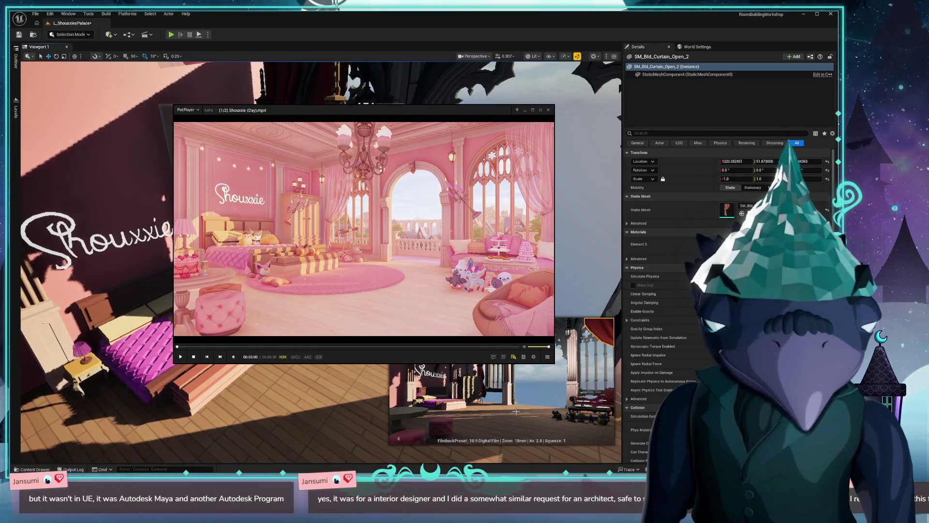
left_click(581, 455)
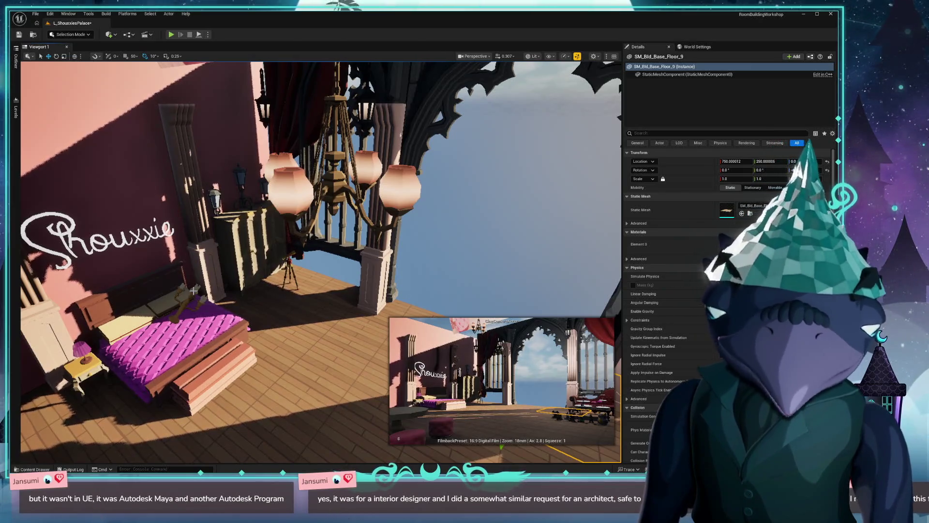
left_click_drag(368, 247, 339, 240)
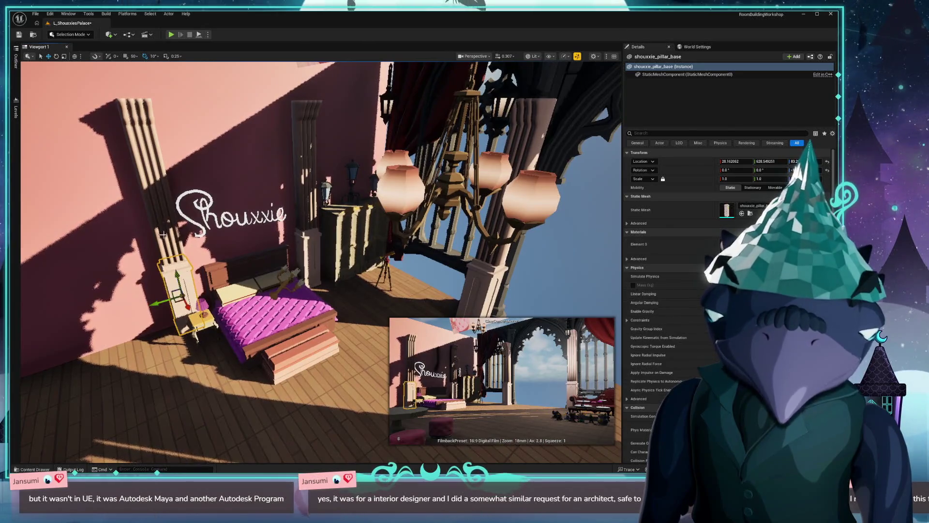
Step: Slide the selected pillar pieces along the wall beside the bed
left_click(166, 265, "ctrl")
left_click_drag(139, 232, 131, 233)
left_click(306, 243)
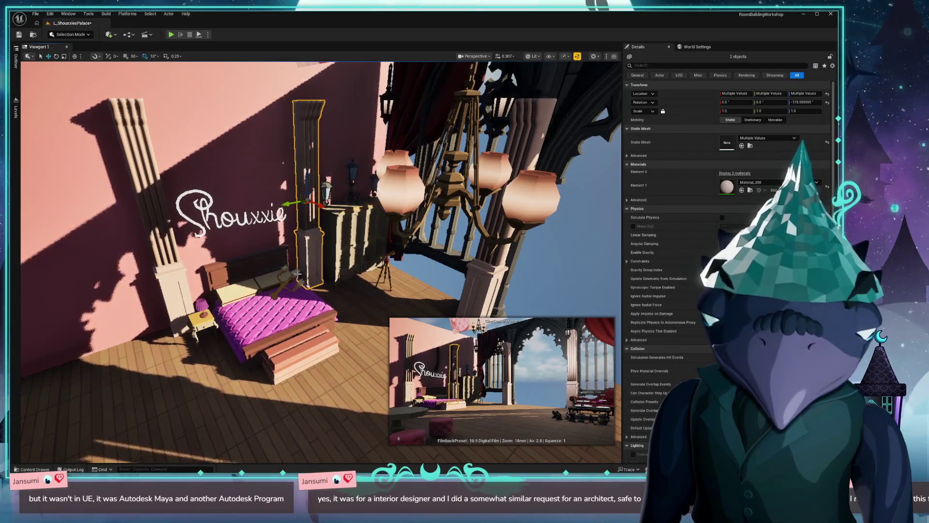
left_click(370, 285)
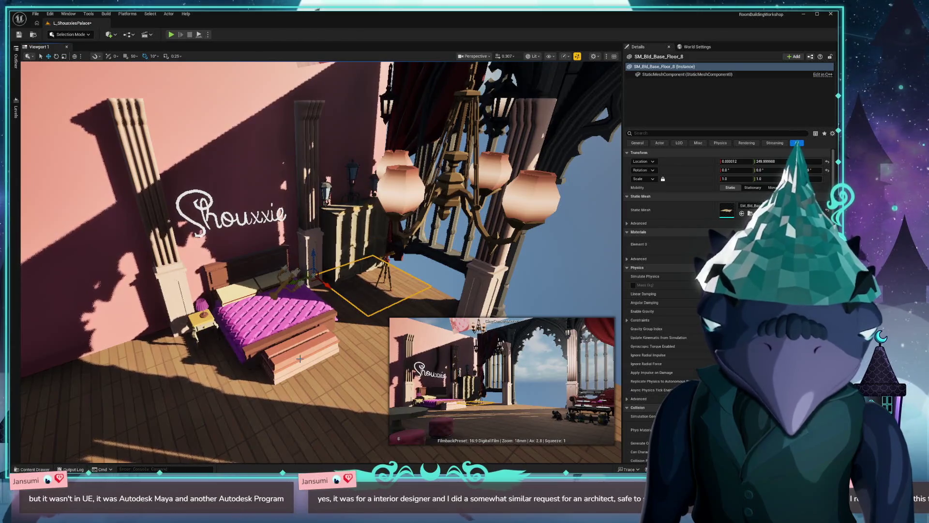
Step: Preview the room unlit (Alt+3), restore the lit view (Alt+4), and bring up the Content Drawer
key("alt+3")
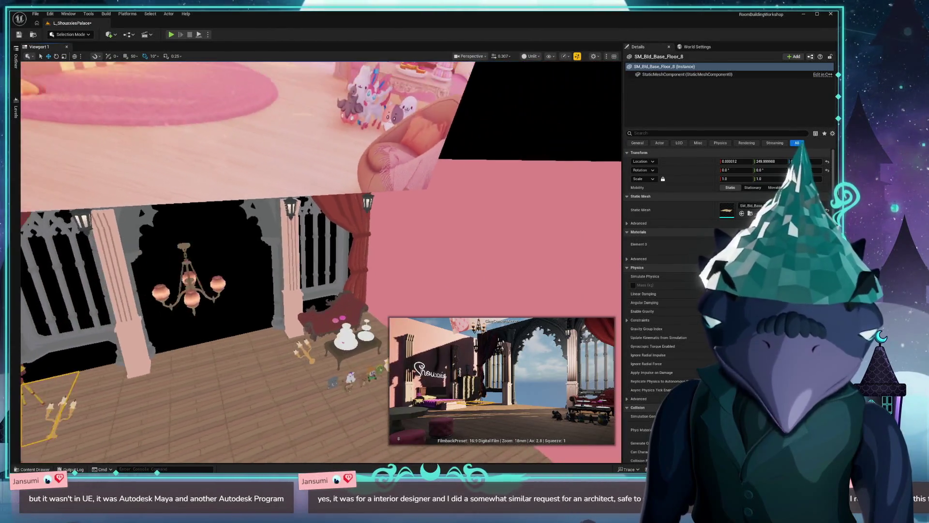
key("alt+4")
left_click_drag(259, 292, 261, 297)
key("ctrl+space")
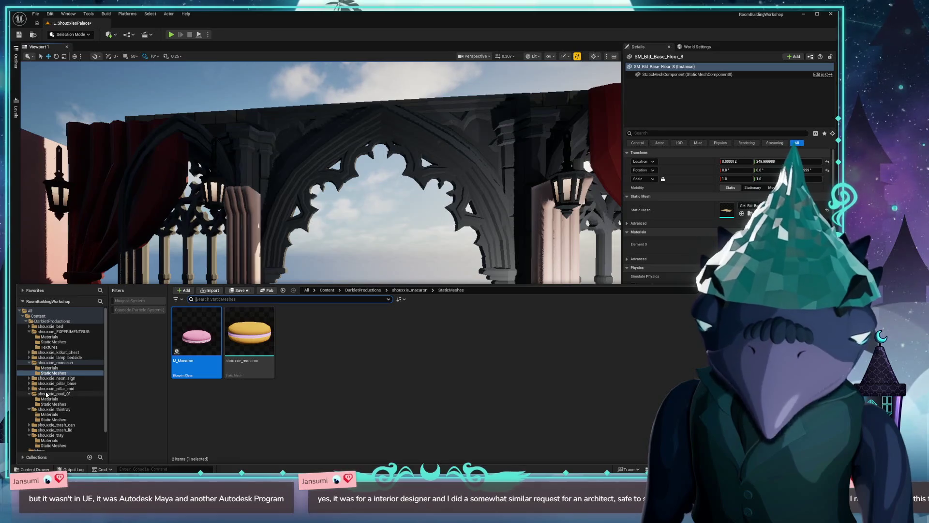
left_click(26, 321)
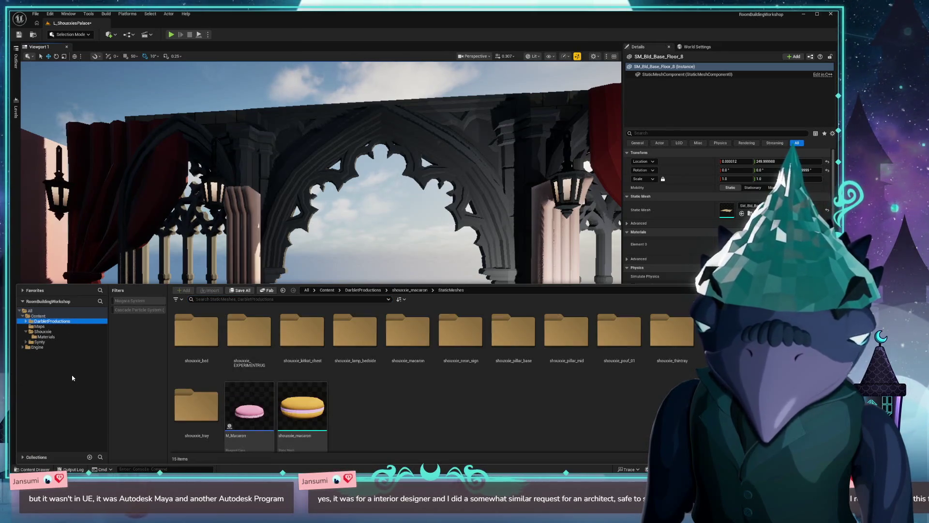
left_click_drag(261, 193, 261, 194)
key("ctrl+space")
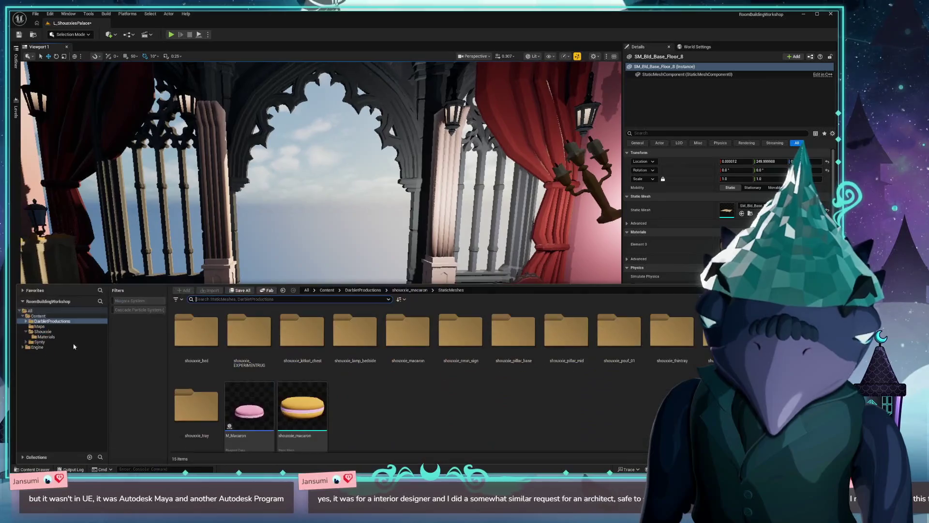
left_click(40, 341)
left_click(237, 299)
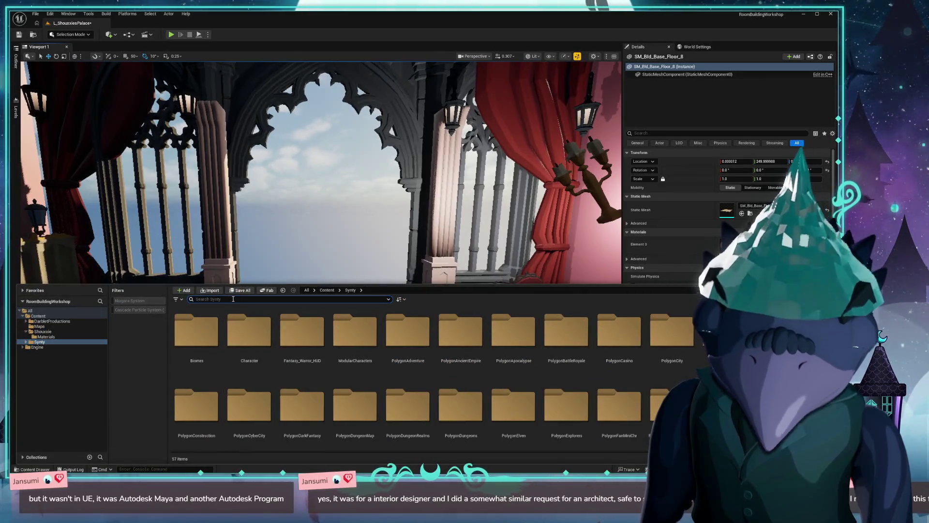
type("baclony")
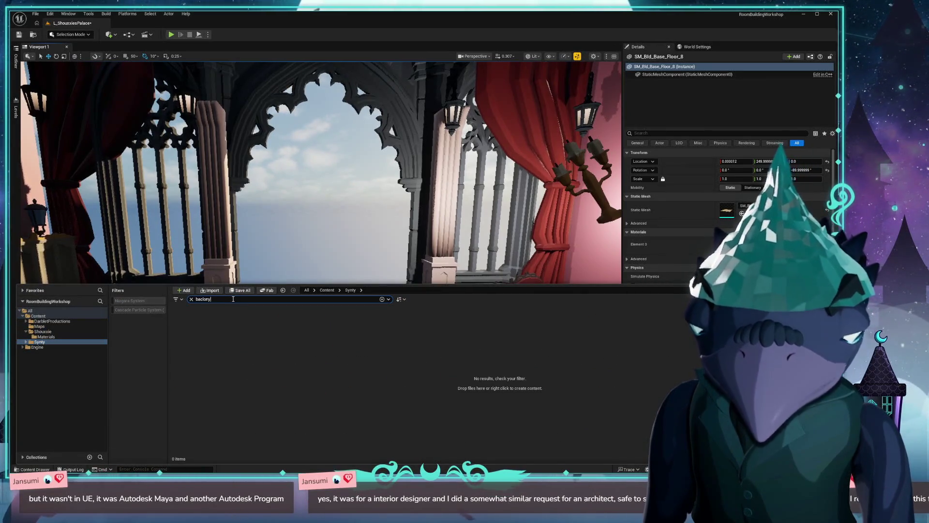
key("BackSpace")
key("BackSpace")
key("BackSpace")
type("lcony")
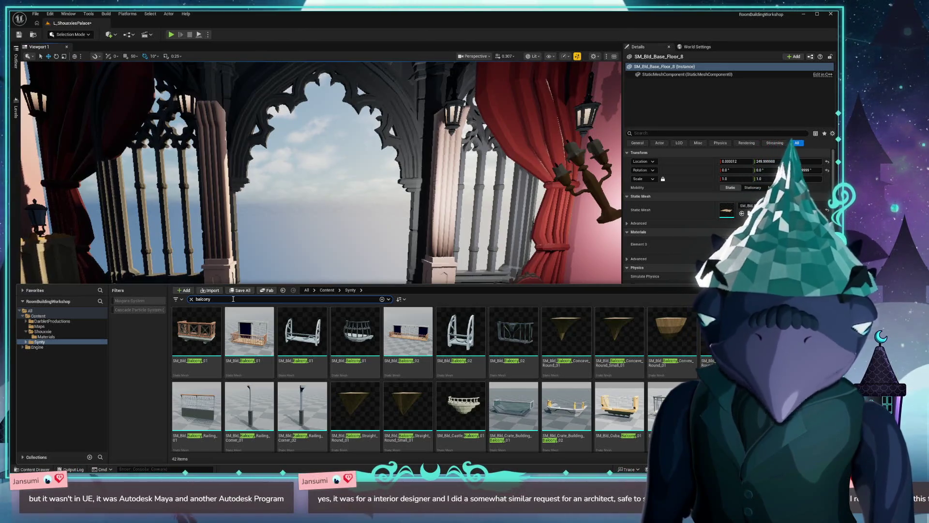
scroll(462, 387, "down", 2)
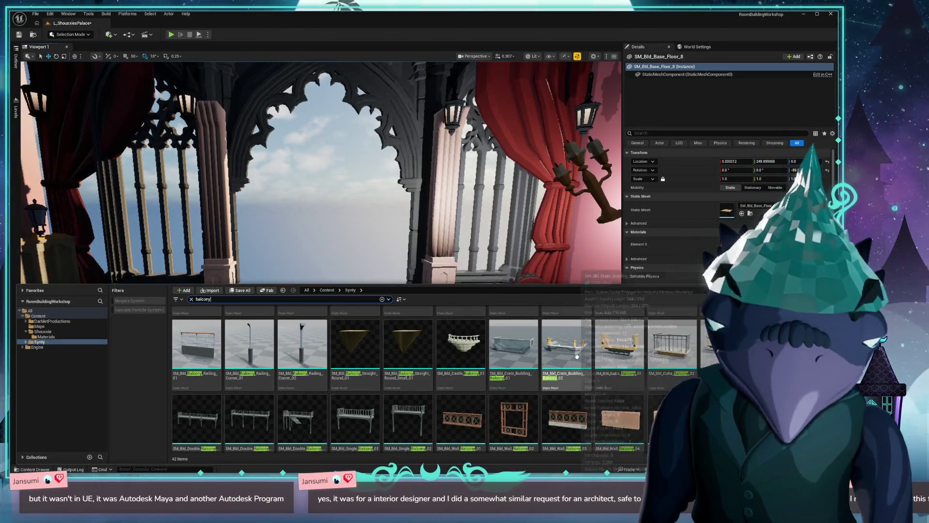
scroll(576, 356, "down", 2)
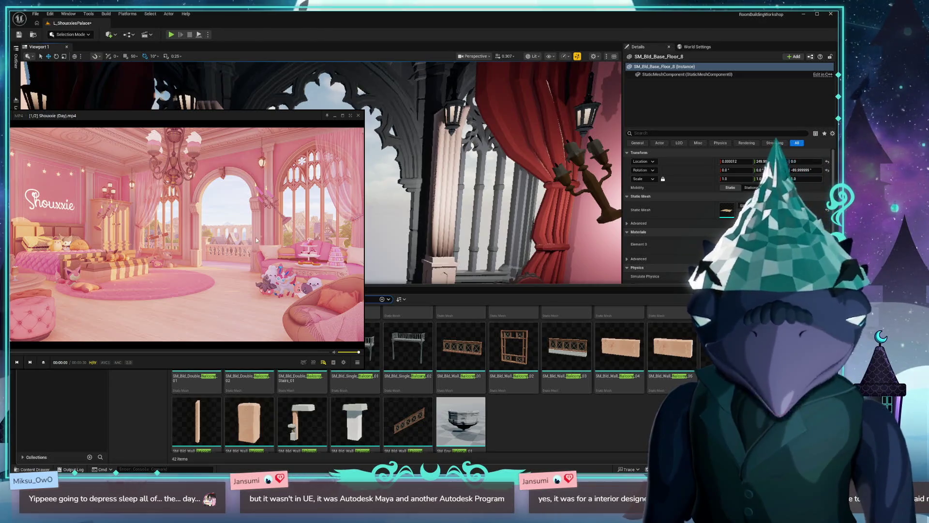
key("alt+F4")
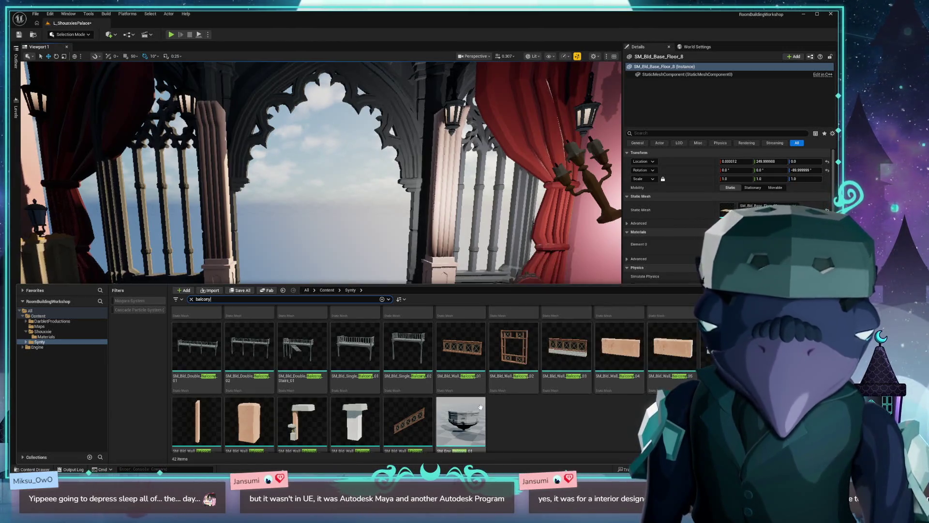
scroll(406, 403, "up", 2)
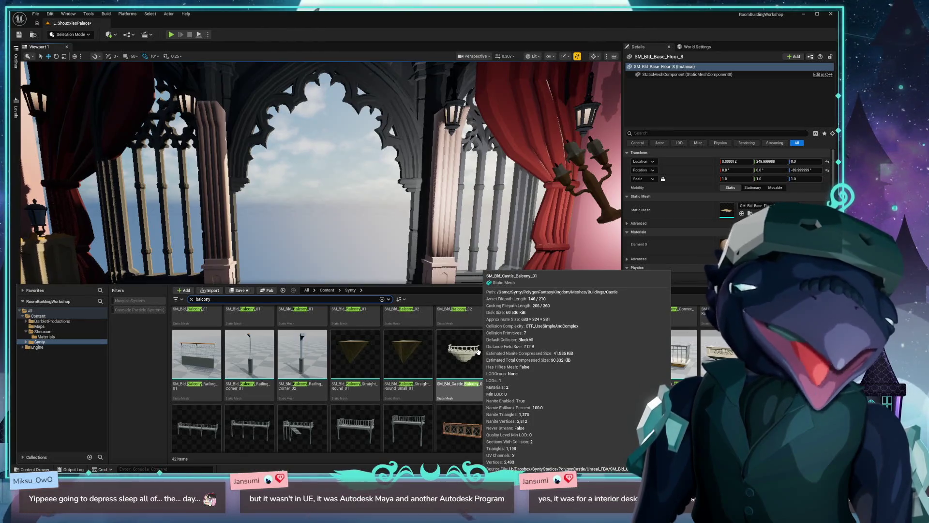
scroll(541, 357, "up", 1)
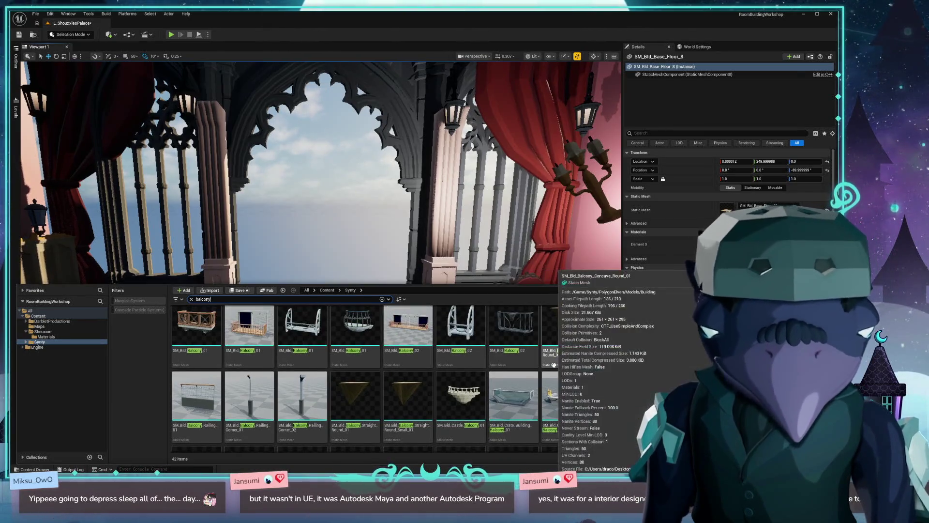
scroll(571, 339, "up", 1)
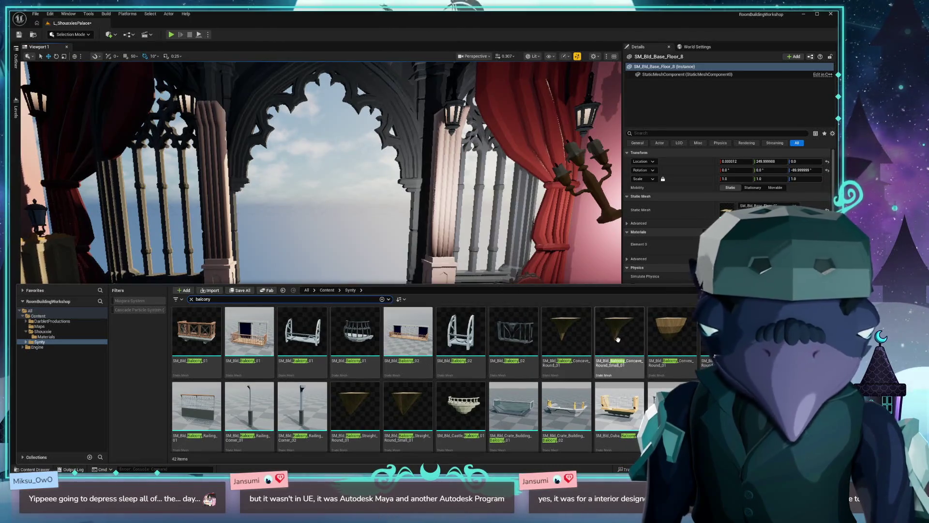
scroll(447, 354, "down", 5)
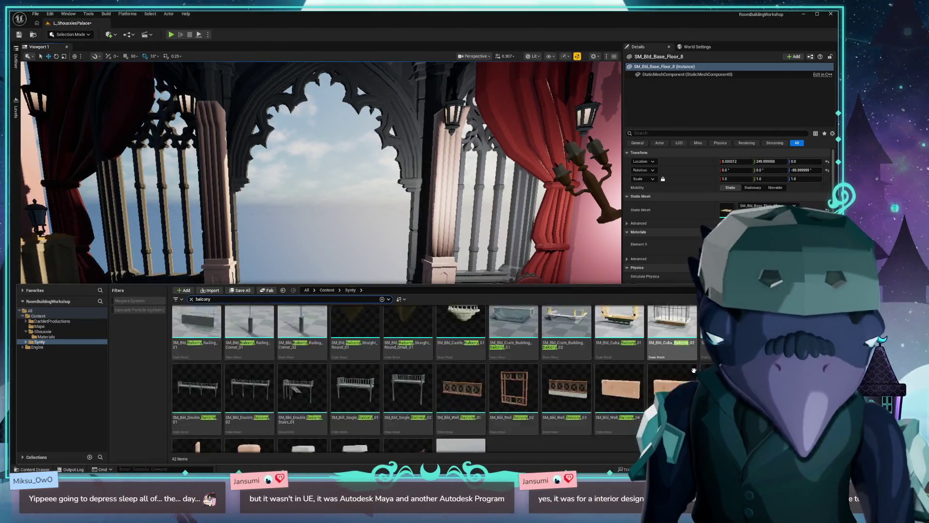
scroll(455, 372, "up", 2)
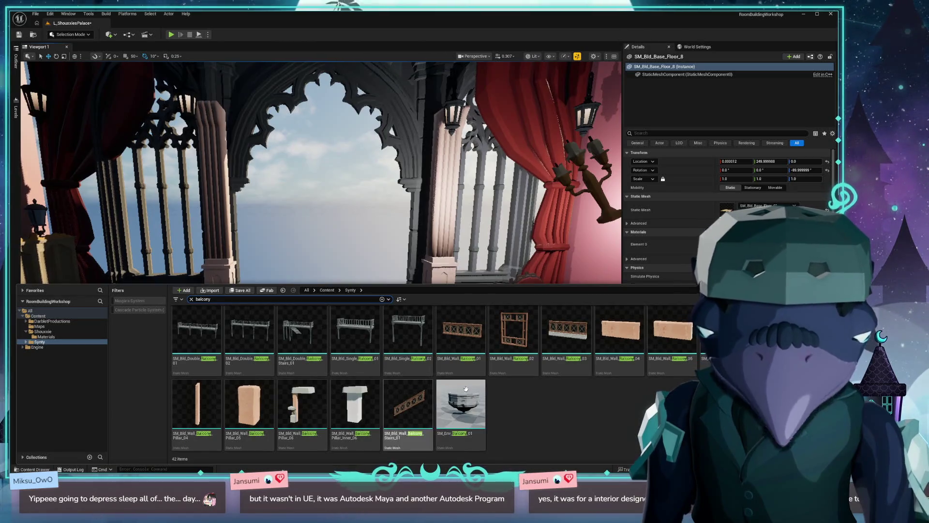
mouse_move(460, 329)
left_mouse_down()
mouse_move(450, 276)
mouse_move(314, 279)
mouse_move(297, 355)
mouse_move(283, 319)
mouse_move(315, 285)
left_mouse_up()
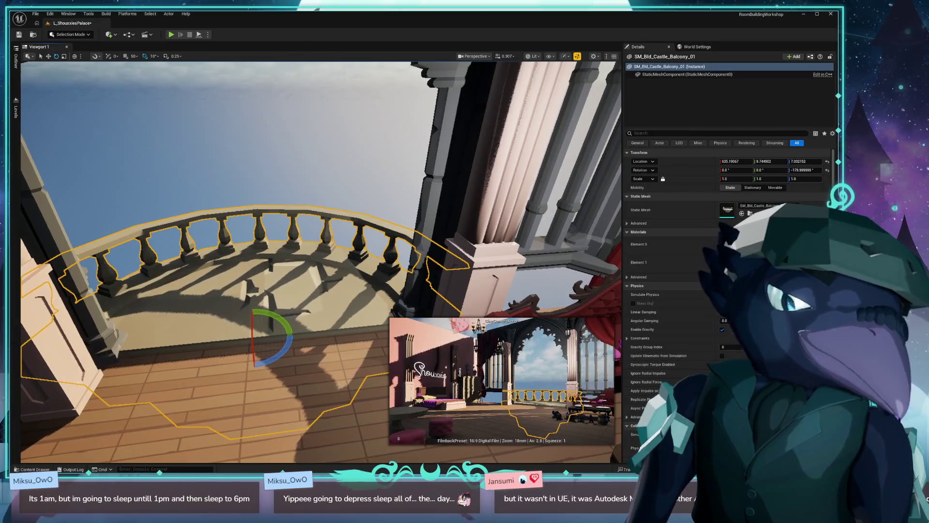
Step: Orbit the view around the new SM_Bld_Castle_Balcony_01 to inspect its railing and floor
mouse_move(141, 374)
left_mouse_down()
mouse_move(137, 409)
mouse_move(111, 389)
mouse_move(248, 347)
left_mouse_up()
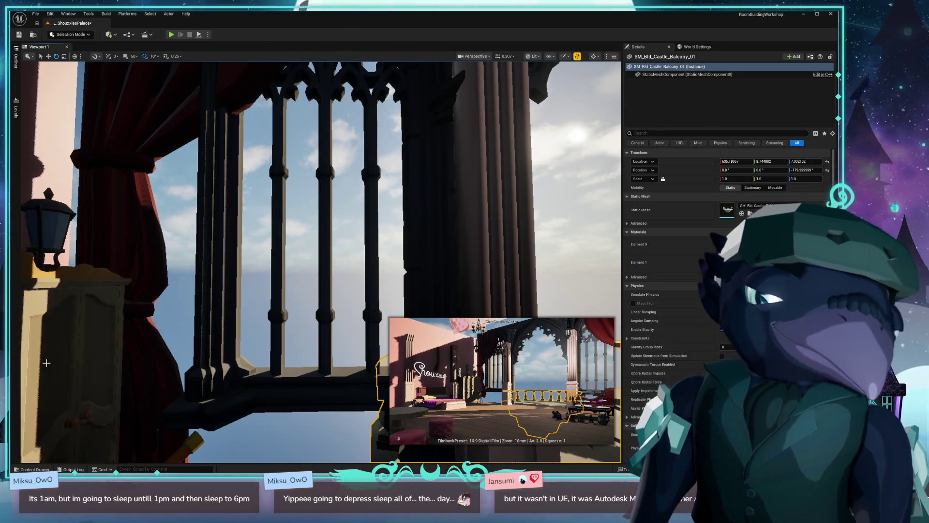
mouse_move(47, 362)
left_mouse_down()
mouse_move(268, 273)
mouse_move(145, 266)
mouse_move(232, 267)
mouse_move(189, 266)
mouse_move(206, 257)
left_mouse_up()
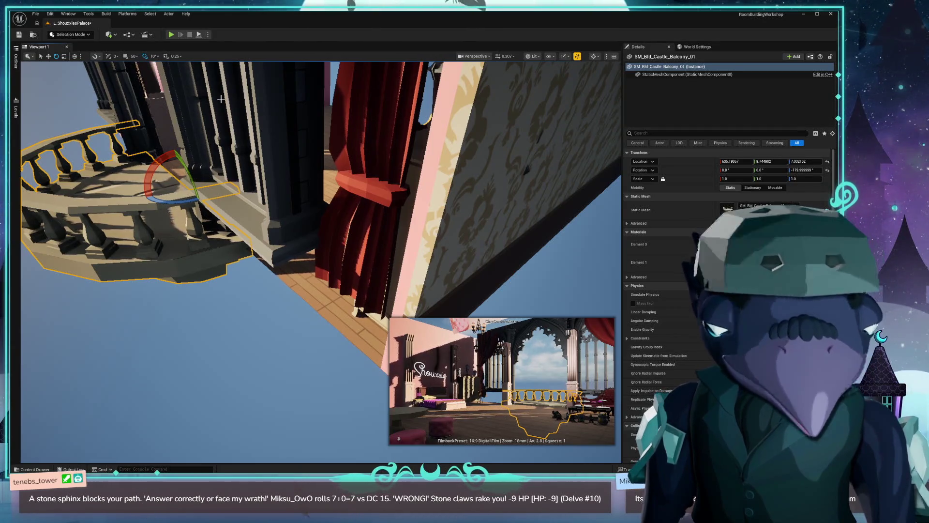
Step: Add a Cube from Quickly Add > Shapes and raise it up to the balustrade
left_click(111, 35)
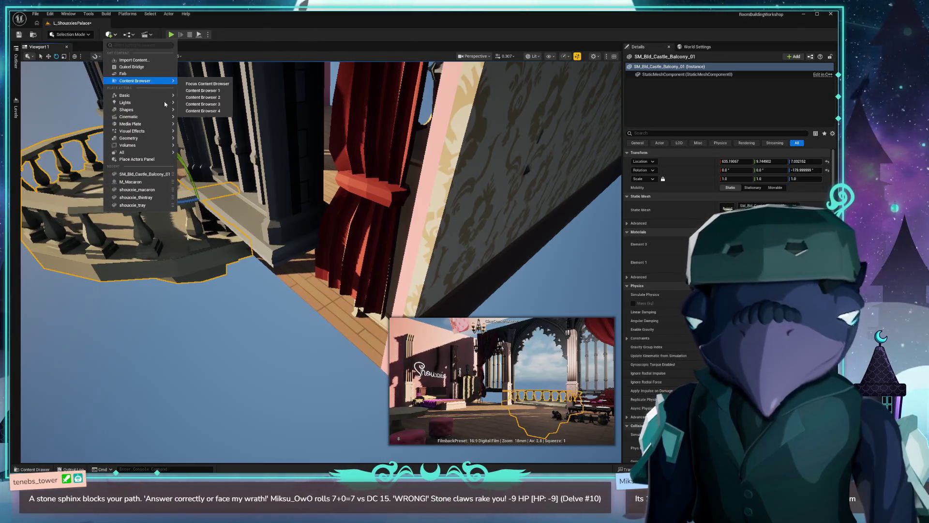
mouse_move(140, 102)
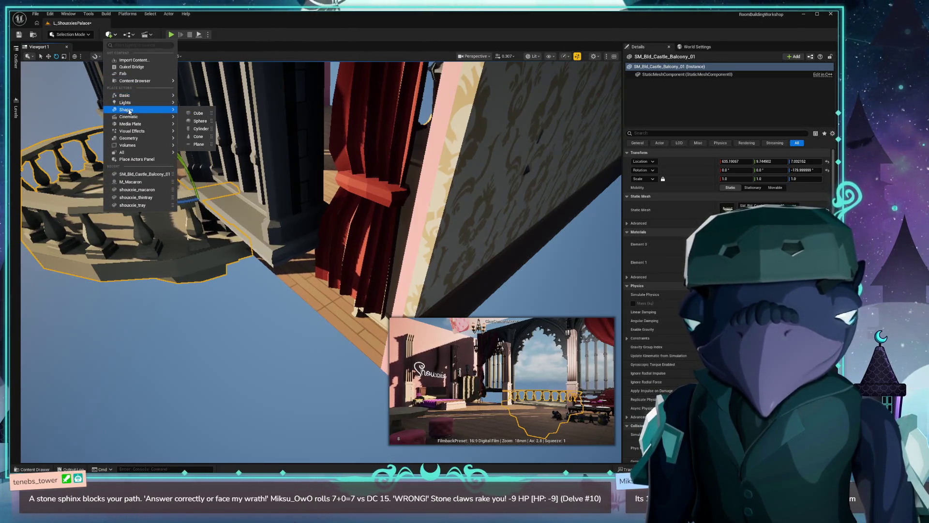
left_click(194, 112)
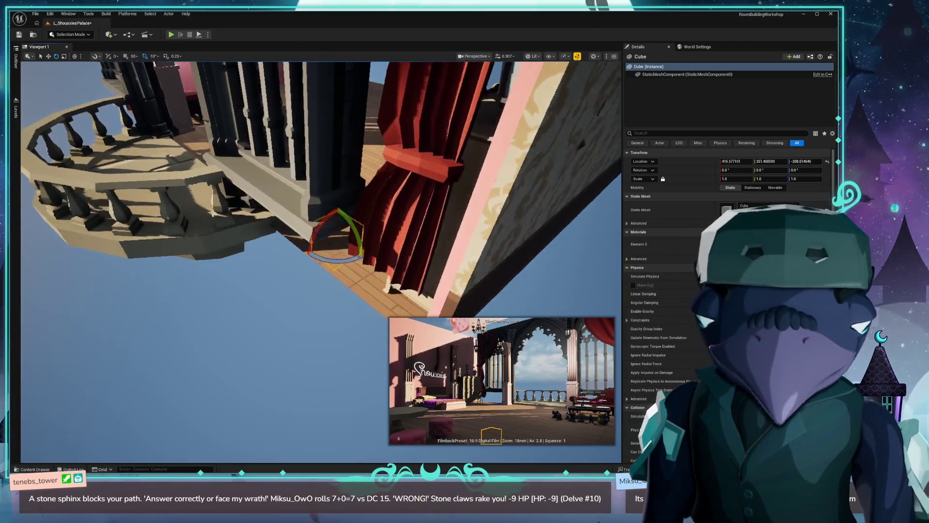
key("w")
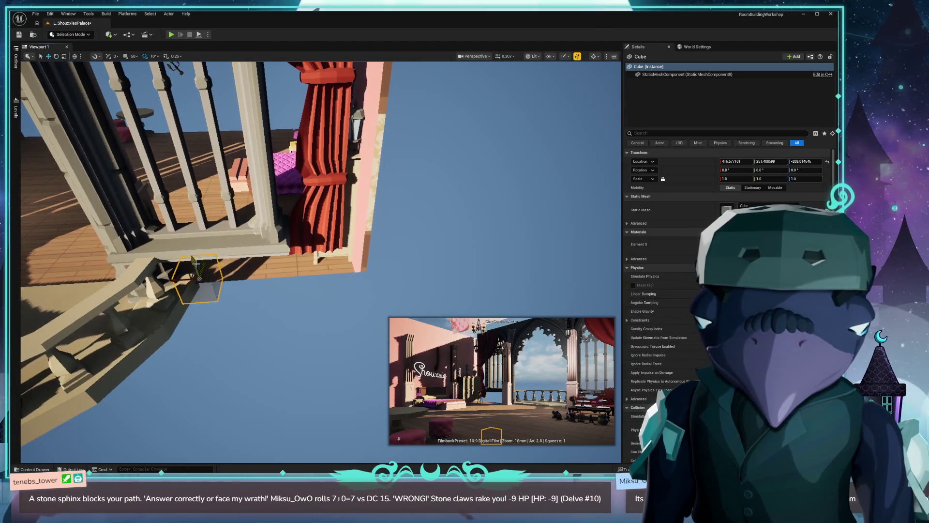
mouse_move(193, 263)
left_mouse_down()
mouse_move(184, 186)
mouse_move(137, 265)
mouse_move(204, 272)
left_mouse_up()
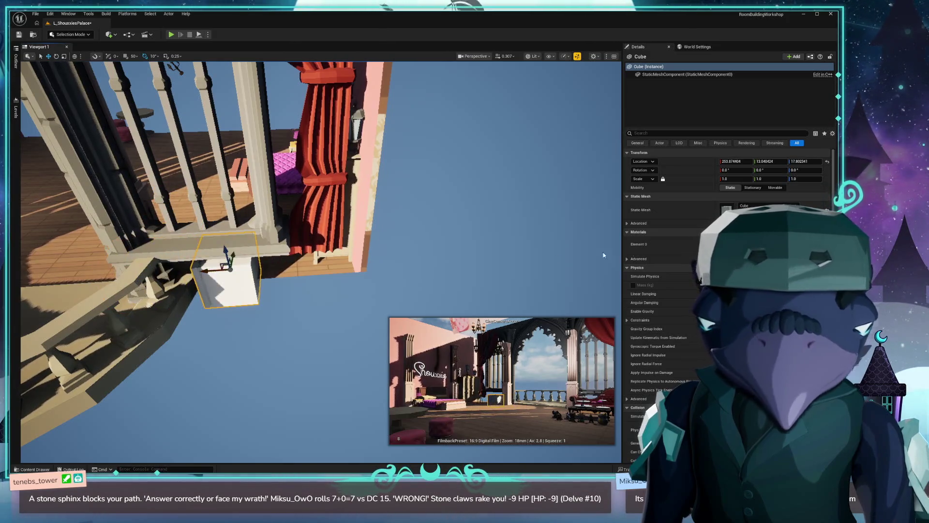
left_click(811, 197)
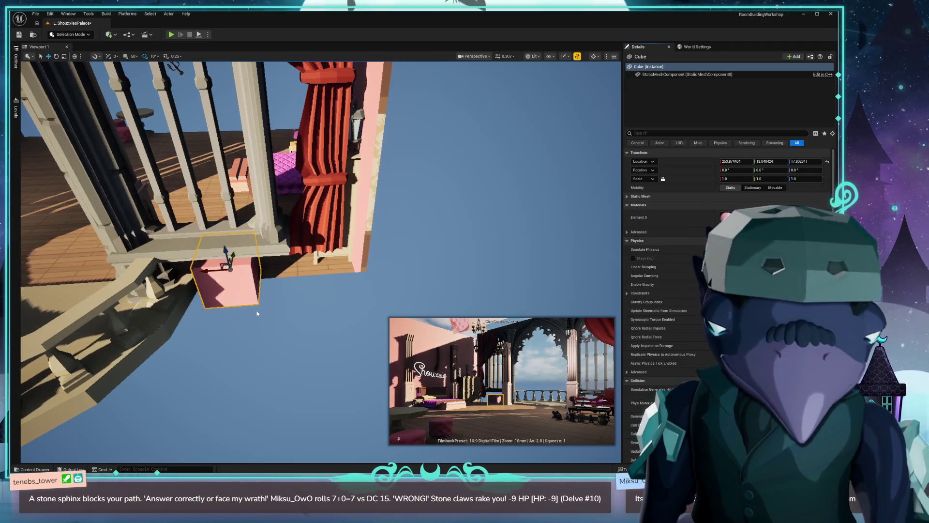
left_click_drag(225, 250, 224, 241)
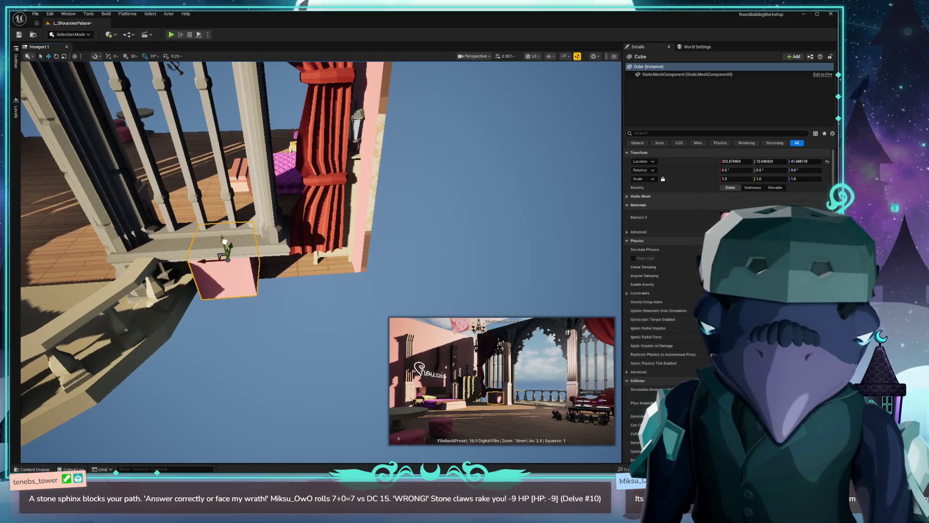
Step: Slide the cube back along Y and stretch it to about 3.68 along X
key("f")
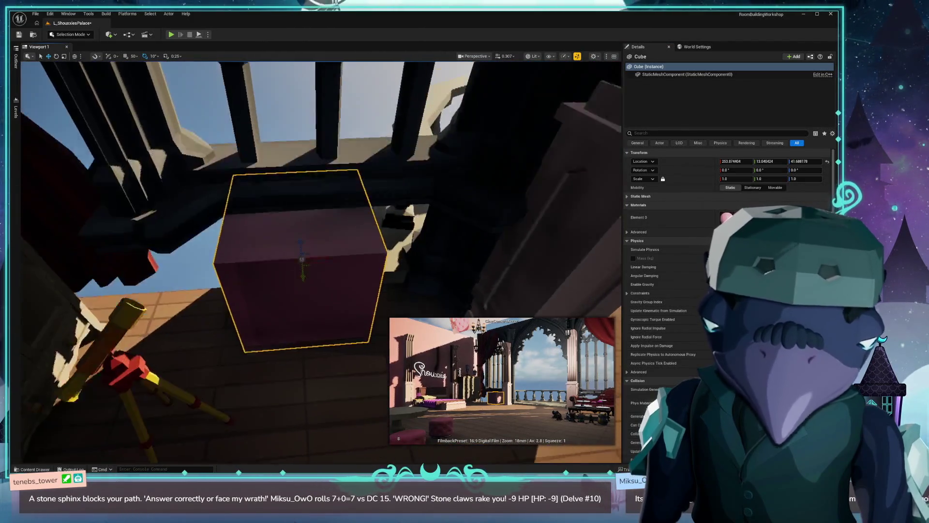
left_click_drag(306, 248, 303, 207)
key("e")
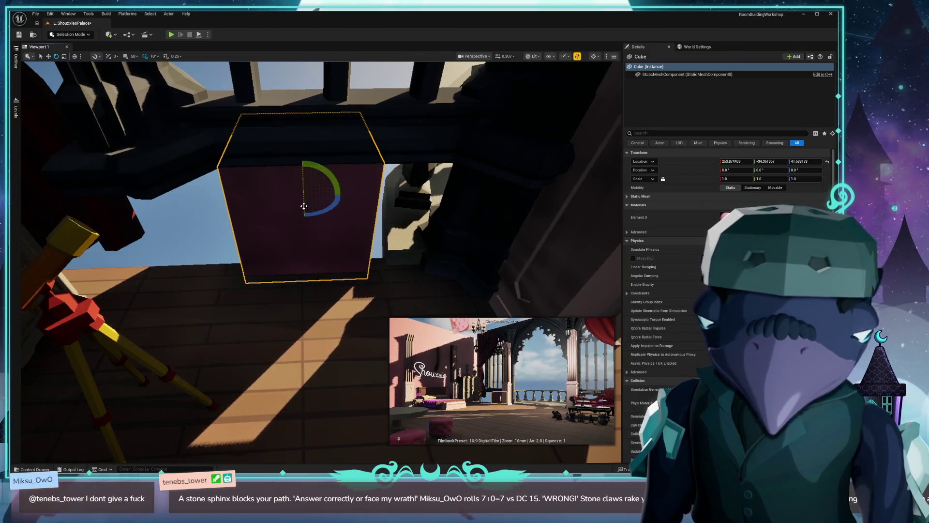
key("r")
mouse_move(330, 195)
left_mouse_down()
mouse_move(354, 196)
mouse_move(233, 193)
mouse_move(266, 198)
left_mouse_up()
key("e")
key("e")
key("r")
scroll(298, 277, "down", 5)
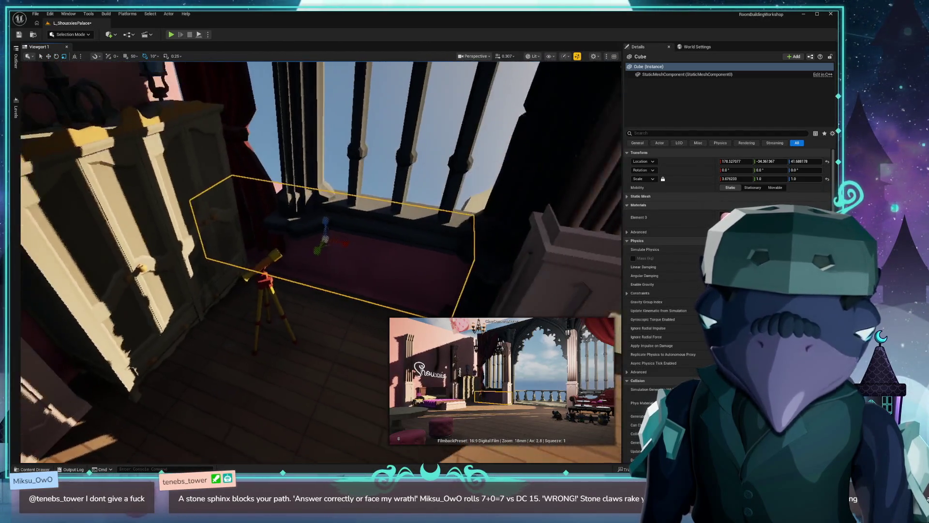
Step: Alt-duplicate the pink cube as Cube2 and slide it behind the red couch
left_click(298, 277)
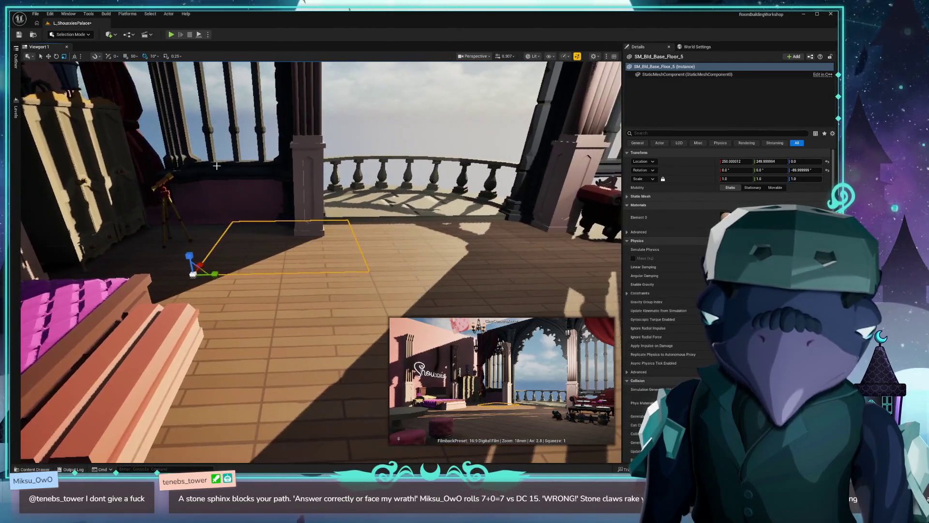
left_click(216, 184)
key("e")
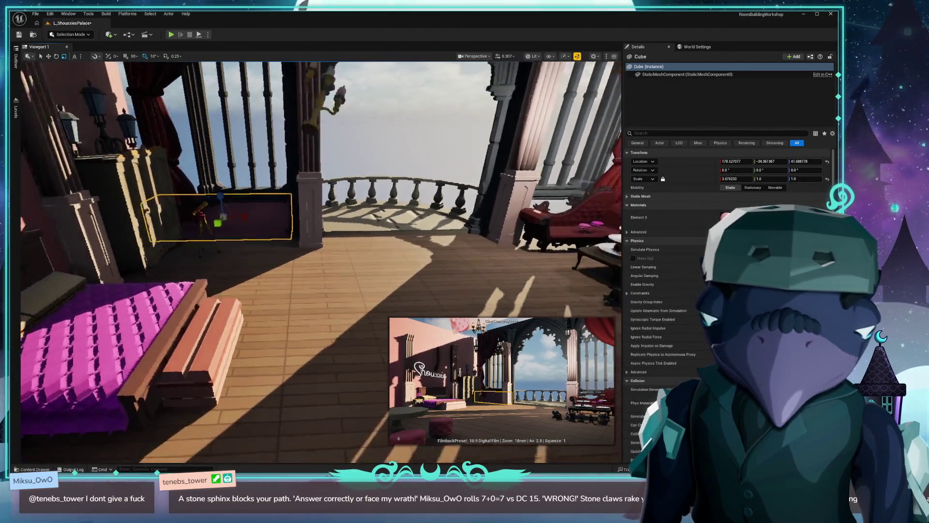
key("w")
mouse_move(271, 200)
left_mouse_down()
mouse_move(588, 209)
mouse_move(565, 210)
left_mouse_up()
key("f")
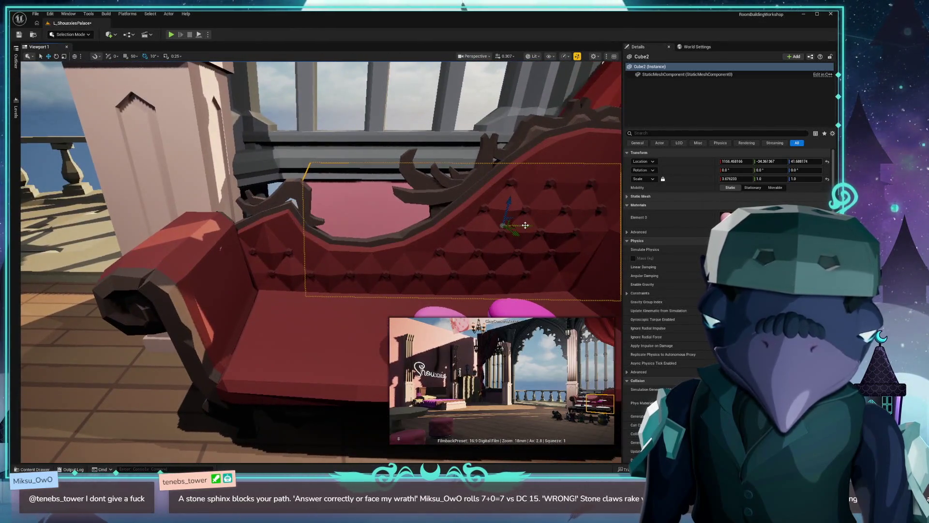
left_click_drag(524, 225, 486, 226)
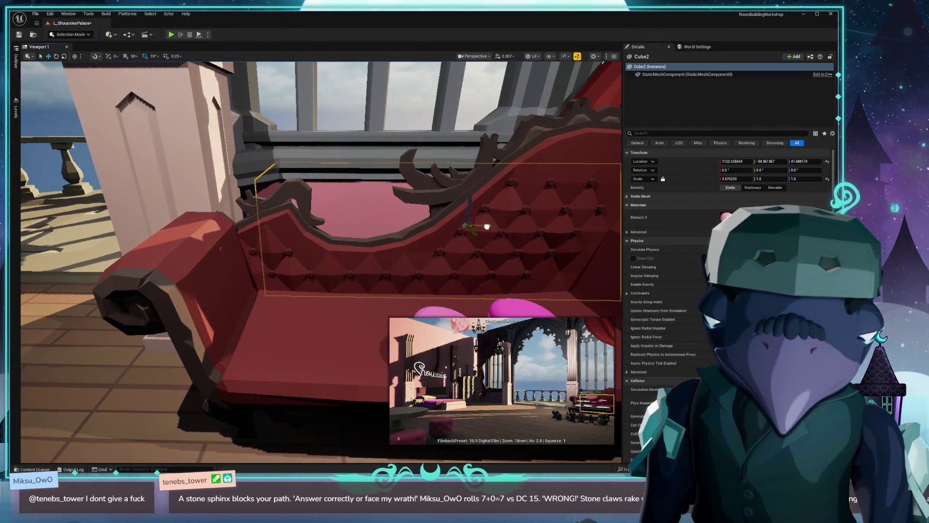
Step: Deselect the copy, fly out to the balustrade, and bring up the balcony-filtered Content Drawer
left_click_drag(331, 254, 341, 215)
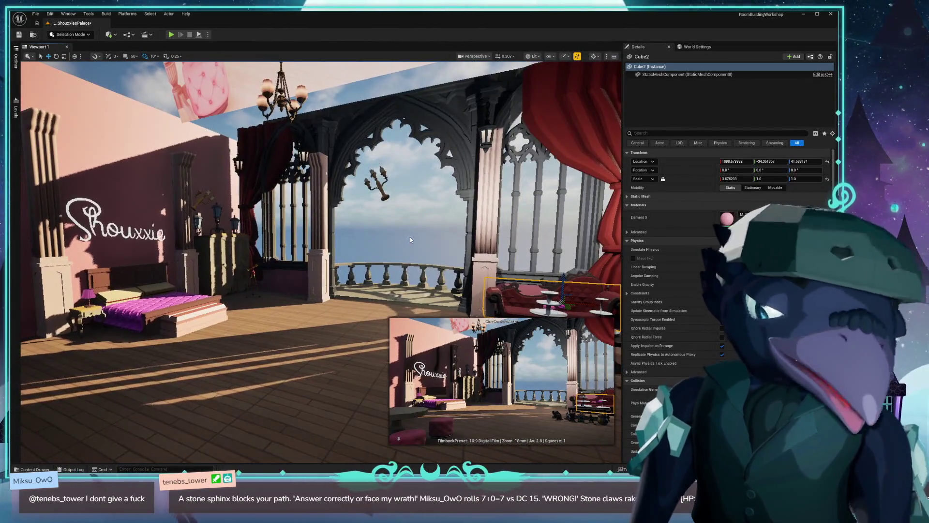
left_click(434, 216)
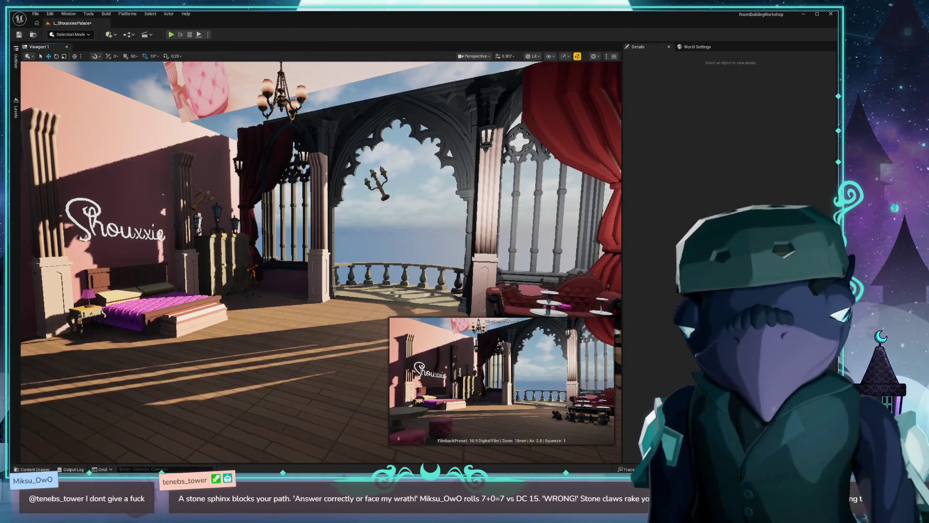
left_click_drag(337, 365, 377, 334)
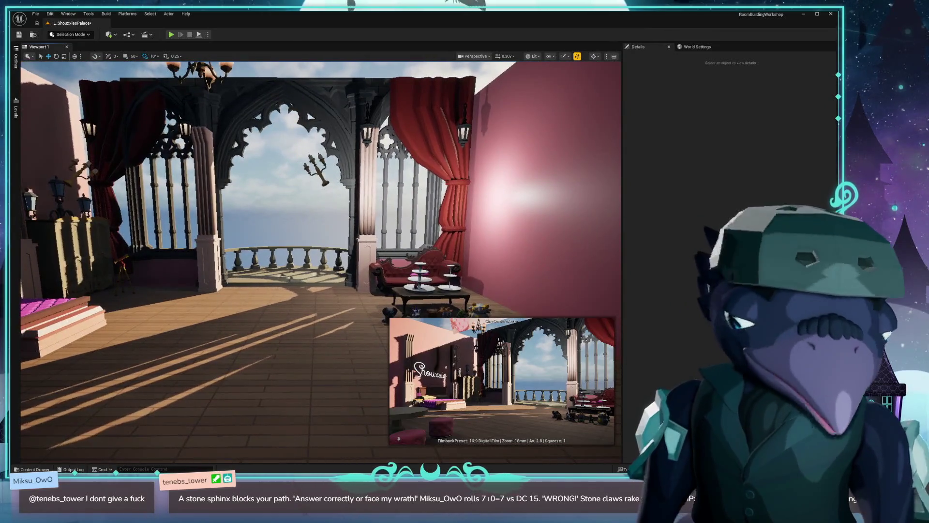
left_click_drag(377, 334, 387, 305)
left_click_drag(334, 382, 334, 355)
key("ctrl+space")
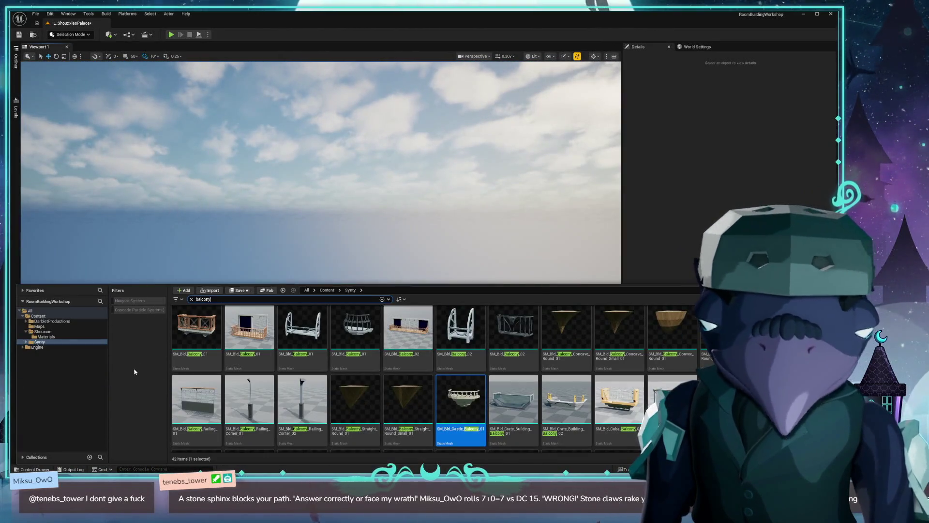
Step: Expand Synty > PolygonFantasyKingdom > Meshes > Buildings in the Content Drawer folder tree
left_click(26, 342)
left_click(29, 373)
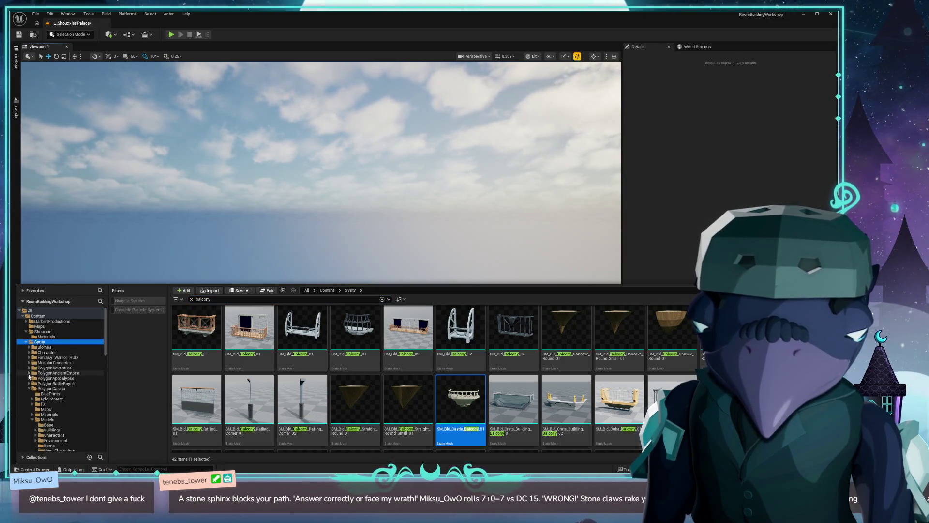
left_click(29, 388)
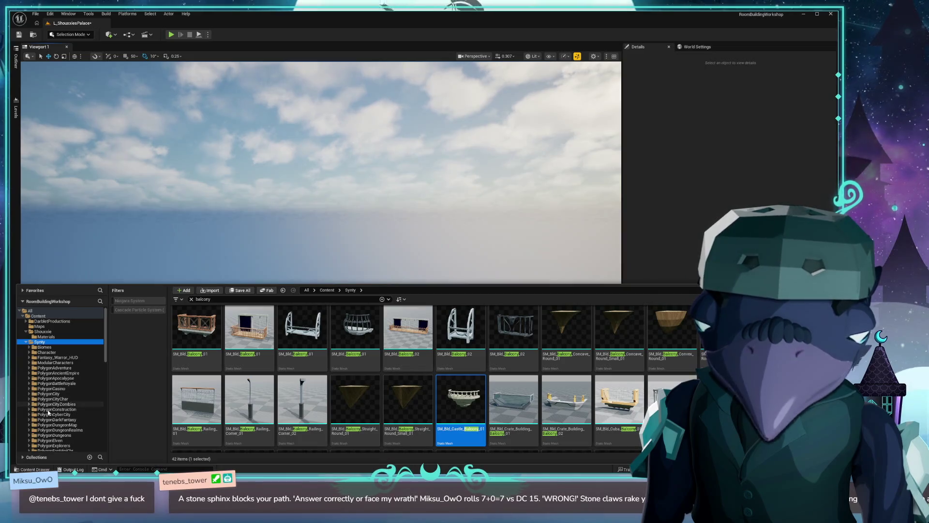
scroll(44, 426, "down", 3)
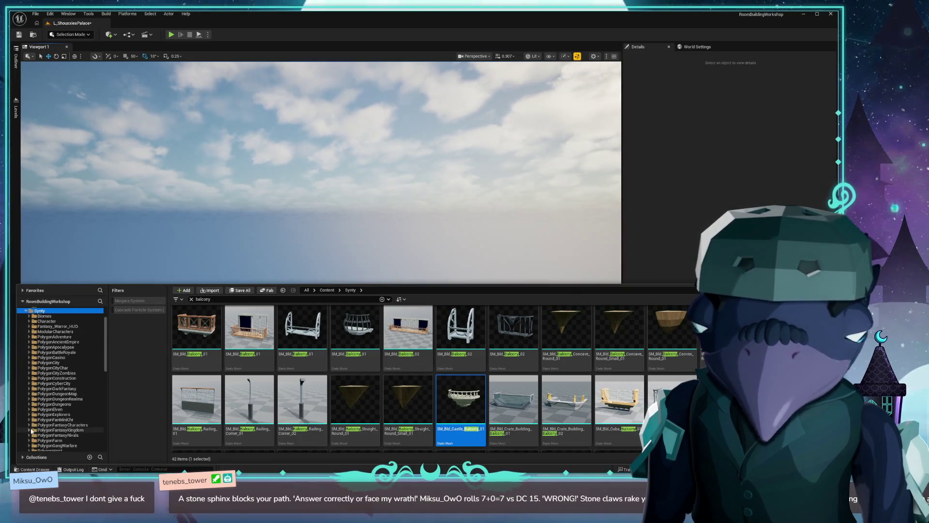
scroll(39, 421, "down", 5)
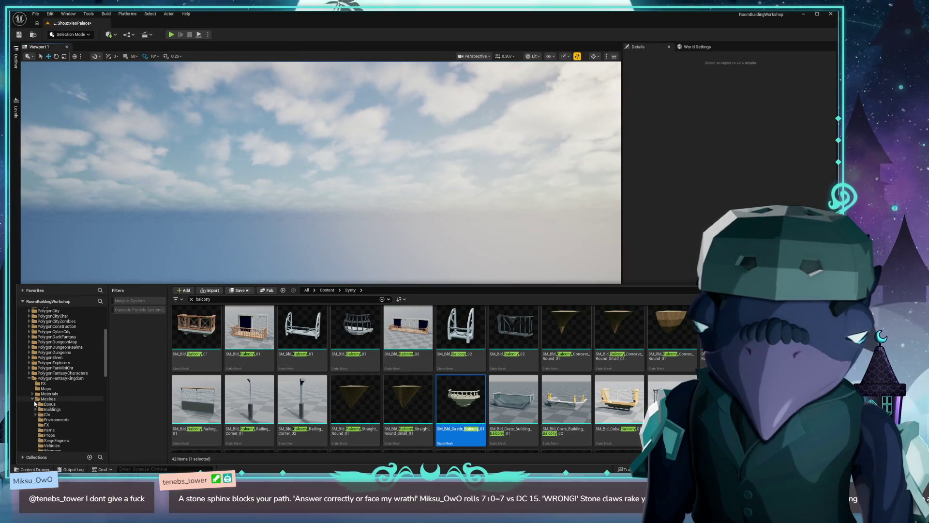
left_click(48, 399)
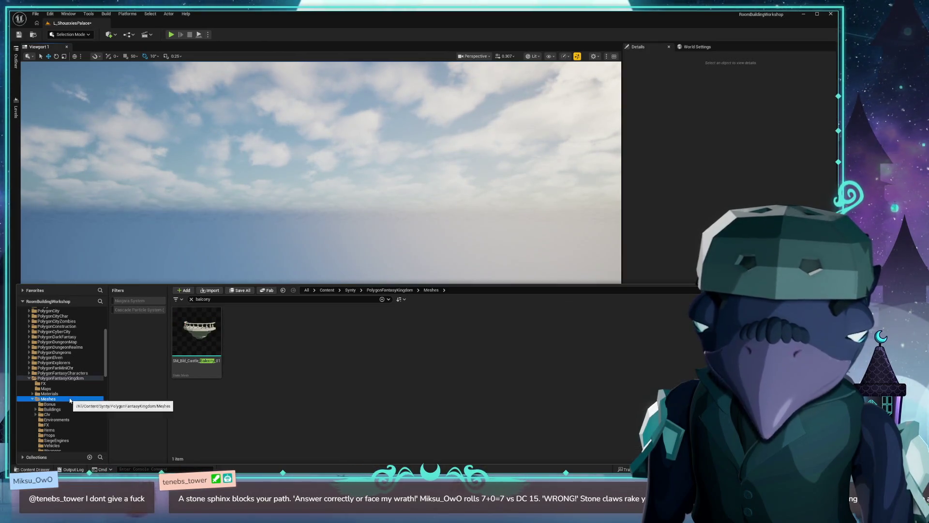
scroll(37, 397, "down", 2)
left_click(36, 388)
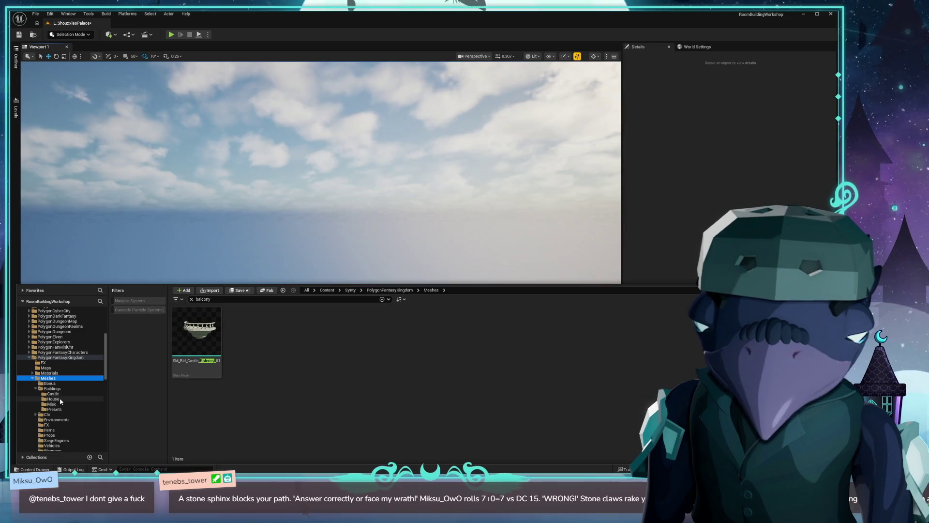
left_click(54, 400)
left_click(54, 409)
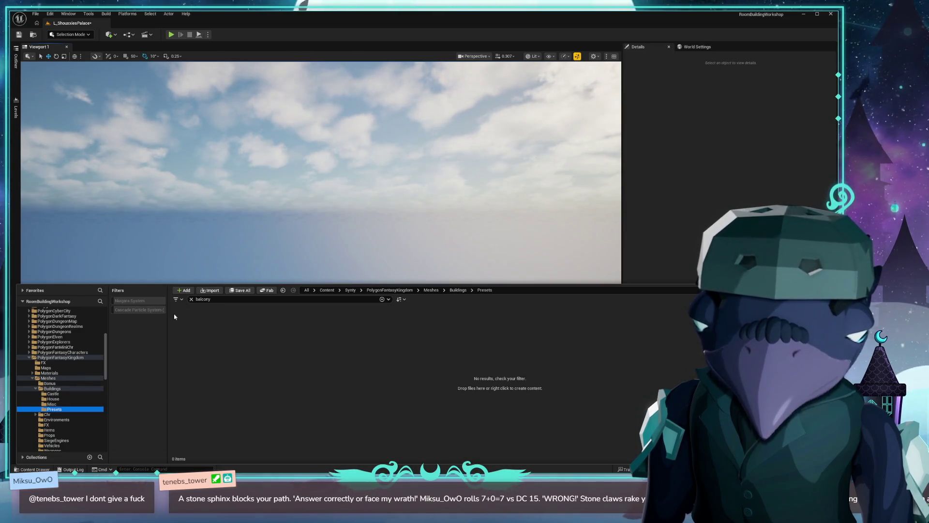
Step: Clear the 'balcony' search filter and look through the Misc and House building folders
left_click(191, 299)
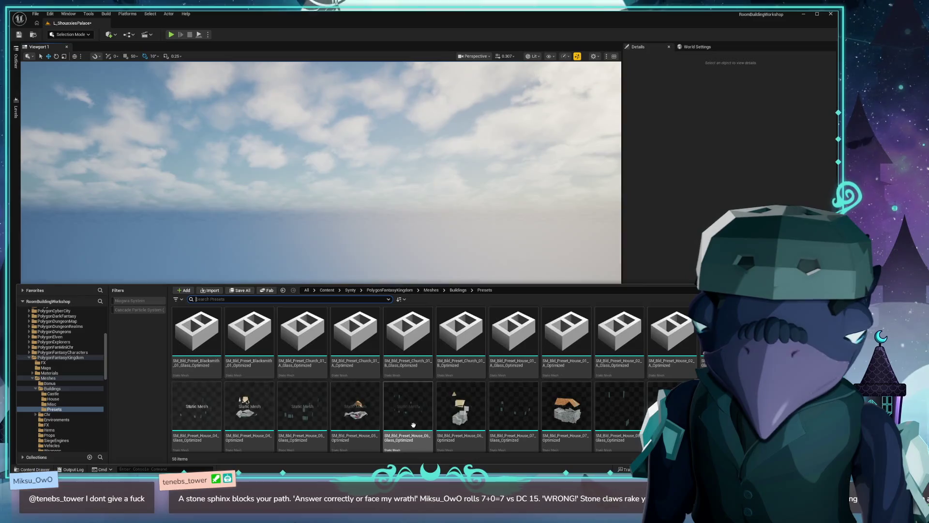
scroll(413, 419, "down", 5)
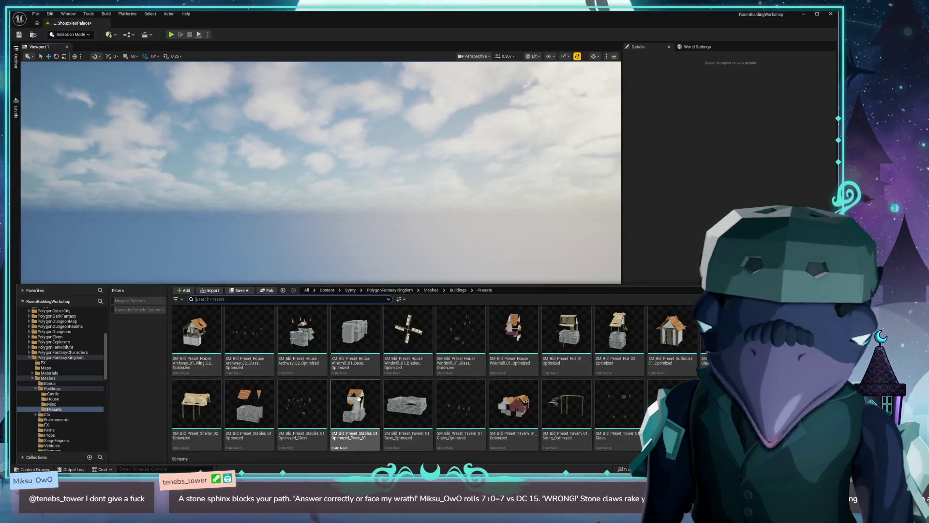
left_click(54, 404)
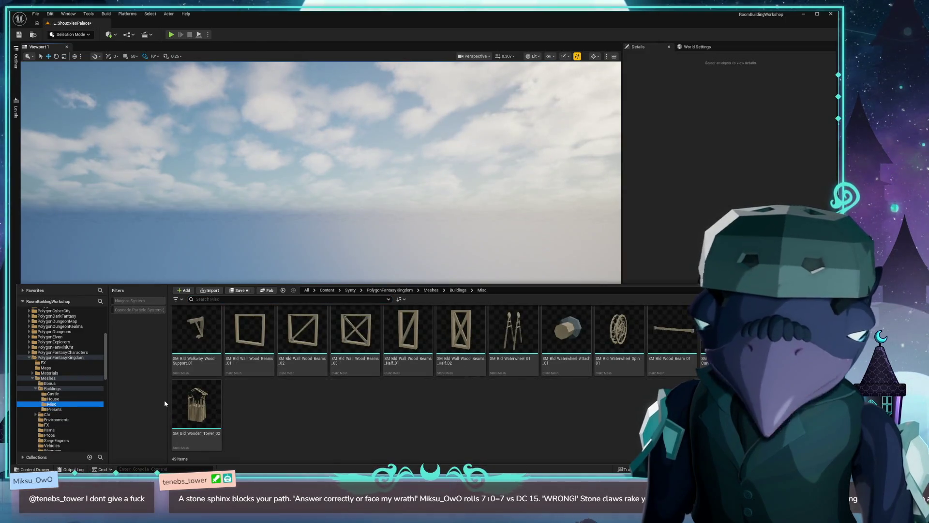
left_click(70, 399)
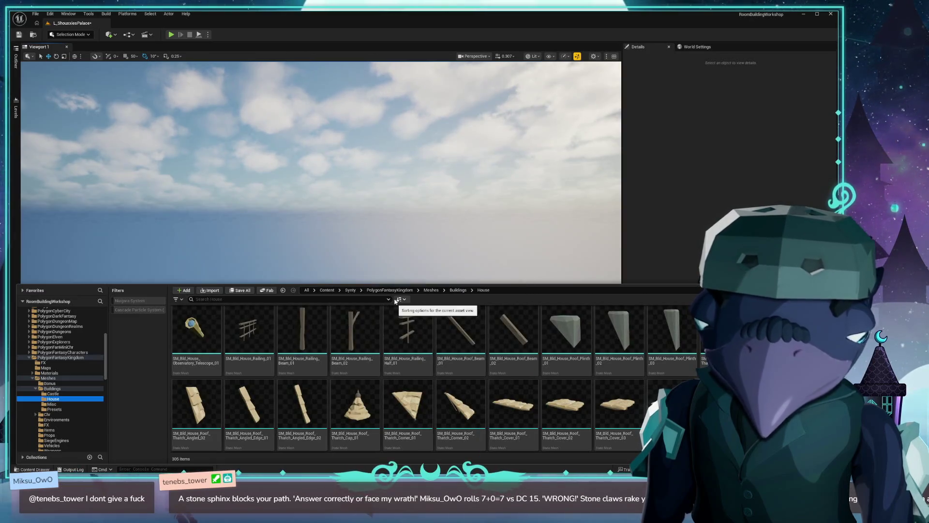
scroll(328, 367, "up", 1)
scroll(328, 367, "down", 10)
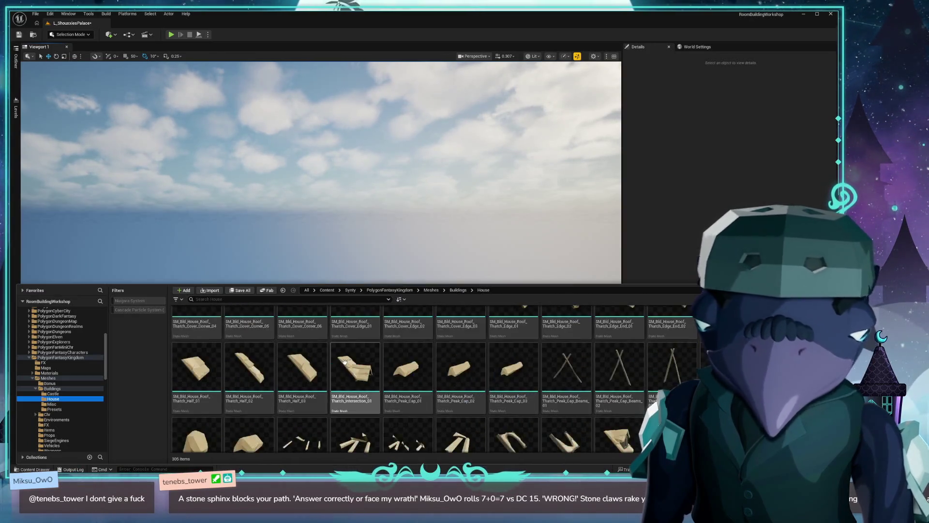
left_click(53, 388)
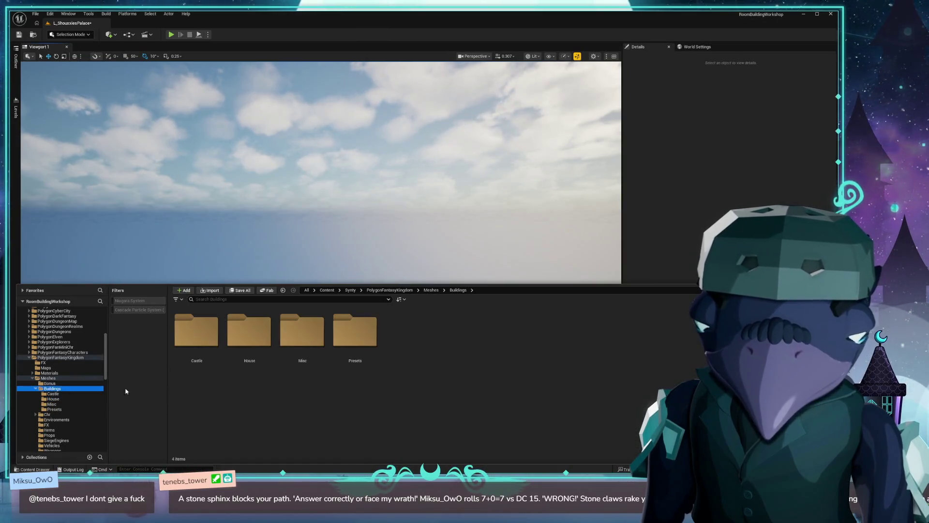
Step: Open the building Presets folder and drag SM_Bld_Preset_Tavern_01_Optimized into the level
left_click(65, 414)
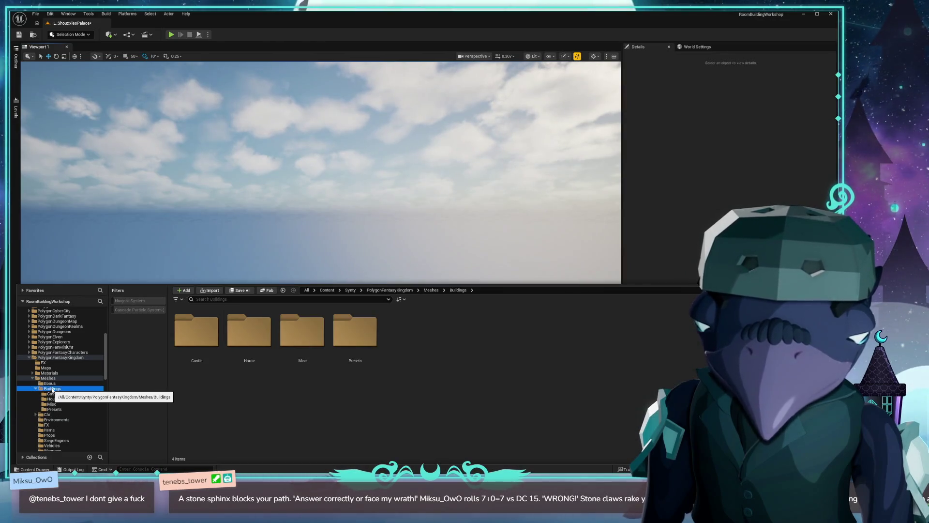
scroll(69, 401, "down", 3)
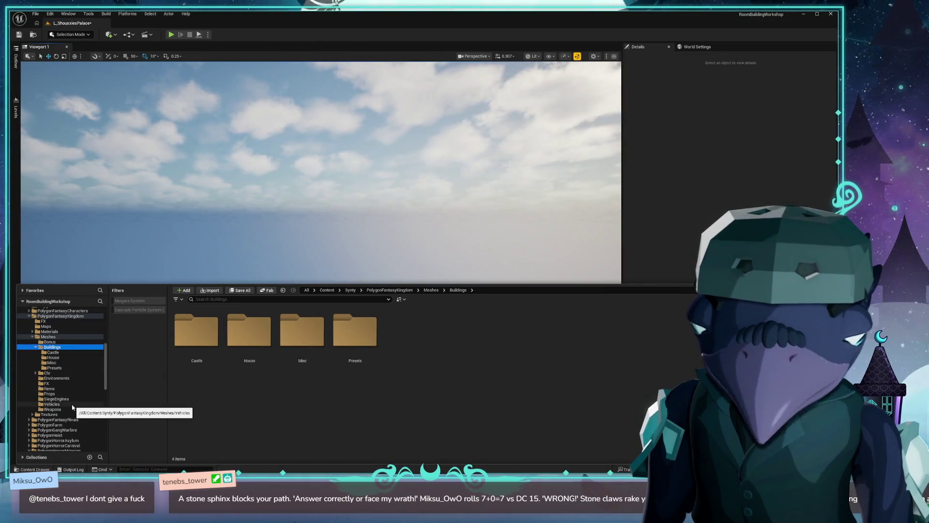
left_click(54, 368)
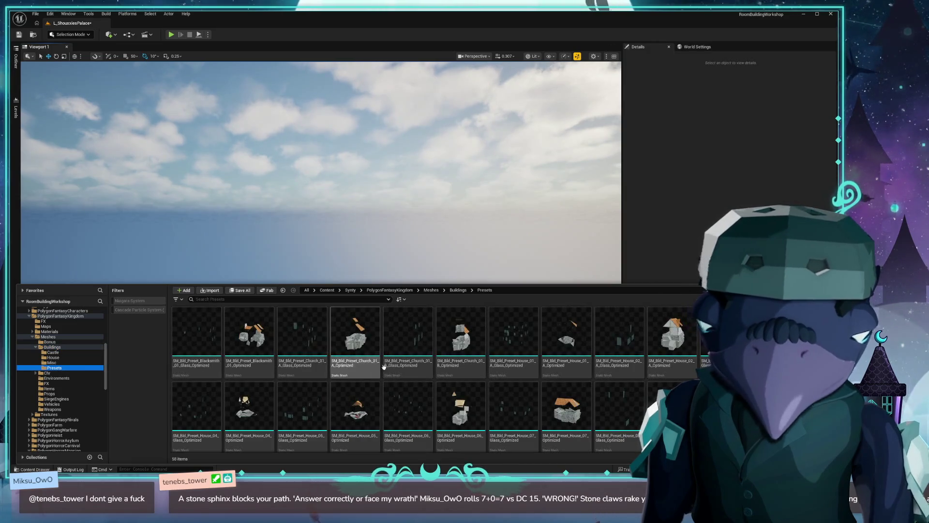
scroll(512, 377, "down", 2)
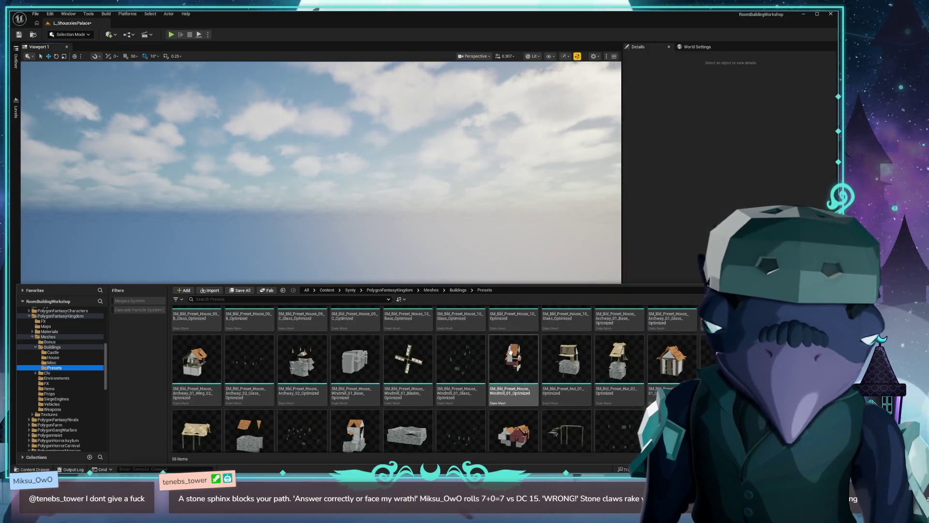
left_click(517, 397)
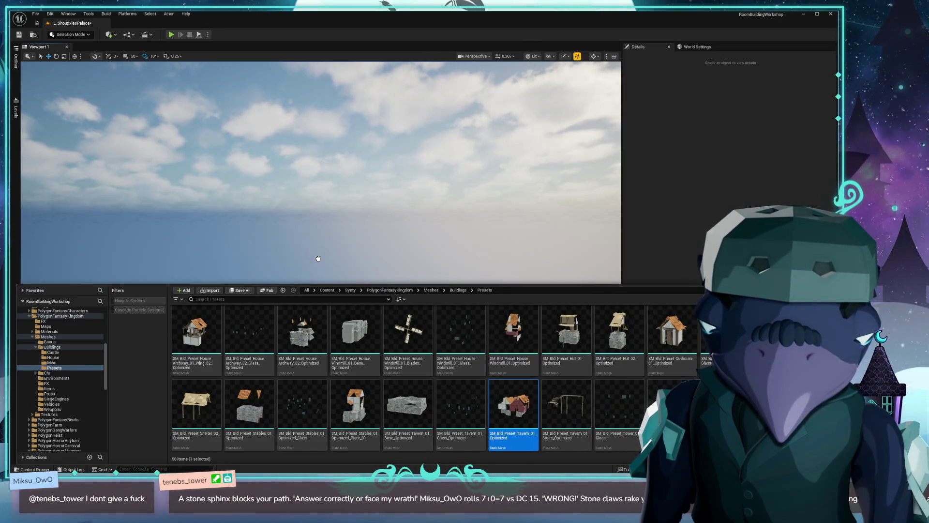
left_click_drag(319, 258, 319, 263)
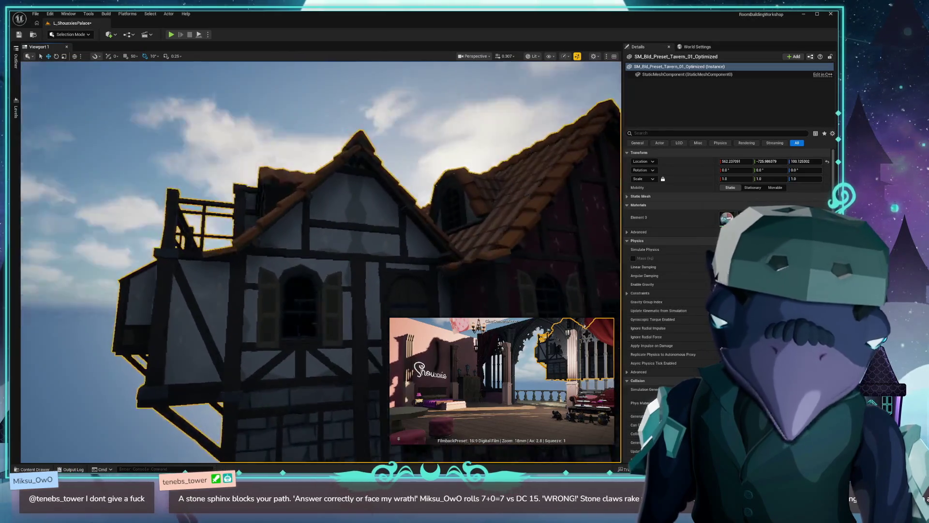
Step: Frame the tavern and shift it along Y away from the room and left along X
key("f")
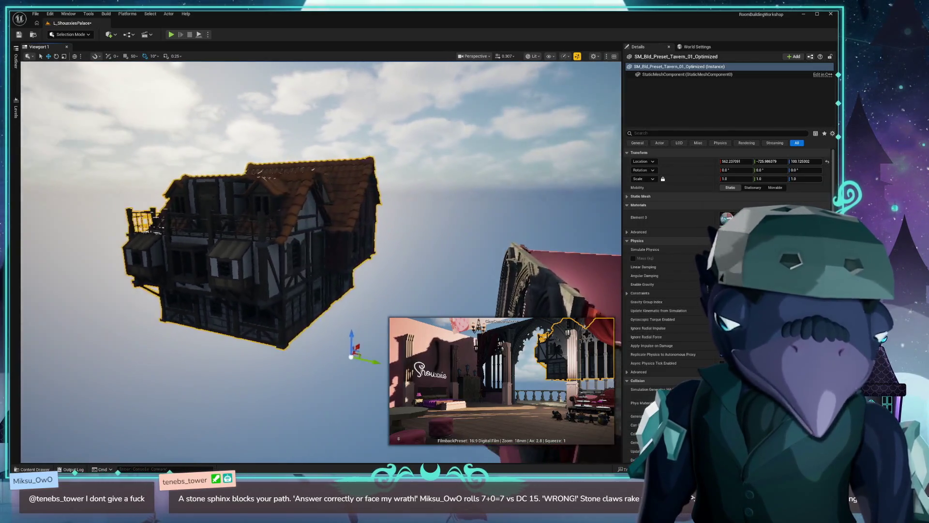
mouse_move(184, 295)
left_mouse_down()
mouse_move(155, 297)
mouse_move(184, 295)
left_mouse_up()
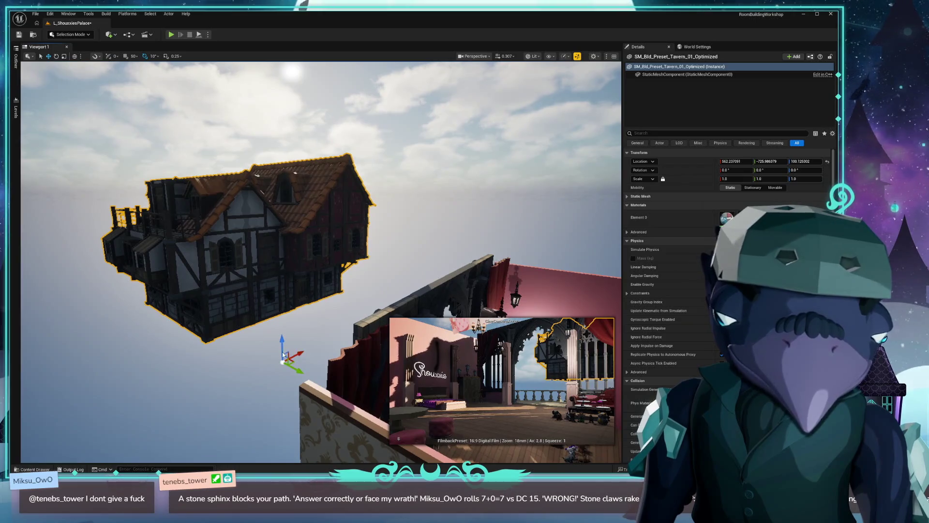
mouse_move(289, 353)
left_mouse_down()
mouse_move(216, 431)
mouse_move(196, 395)
mouse_move(234, 336)
mouse_move(232, 312)
mouse_move(227, 455)
left_mouse_up()
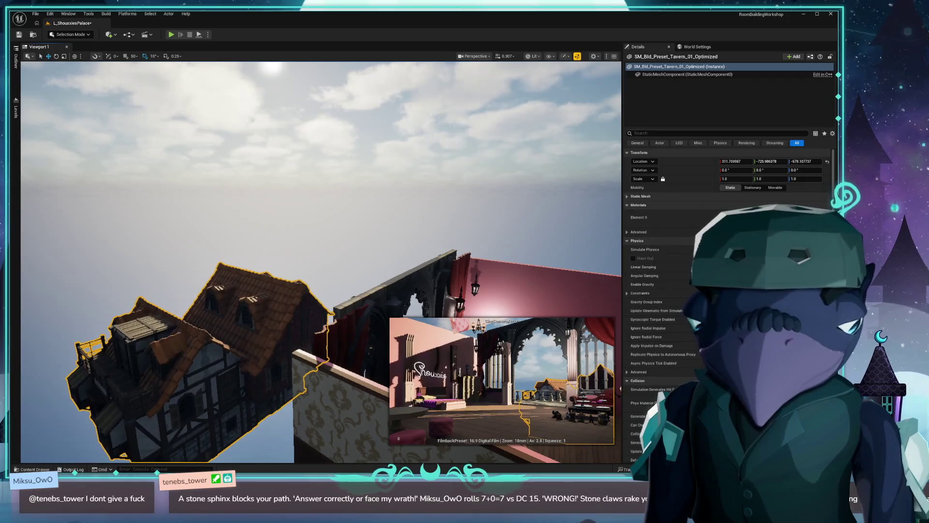
scroll(242, 421, "down", 3)
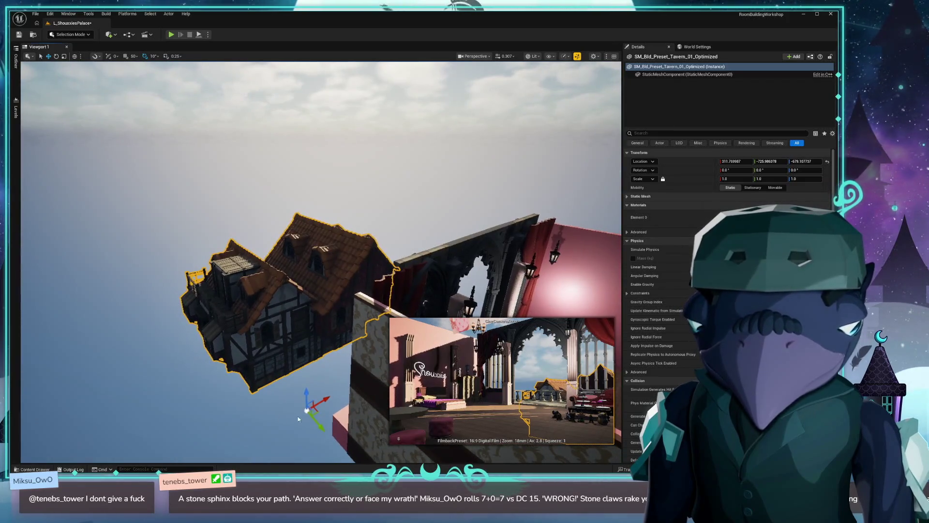
left_click_drag(316, 424, 295, 411)
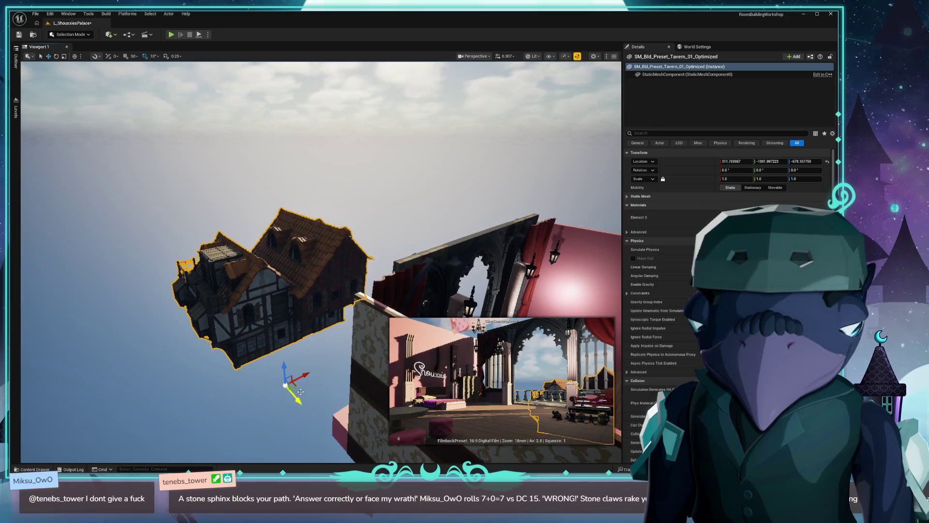
left_click_drag(306, 373, 225, 396)
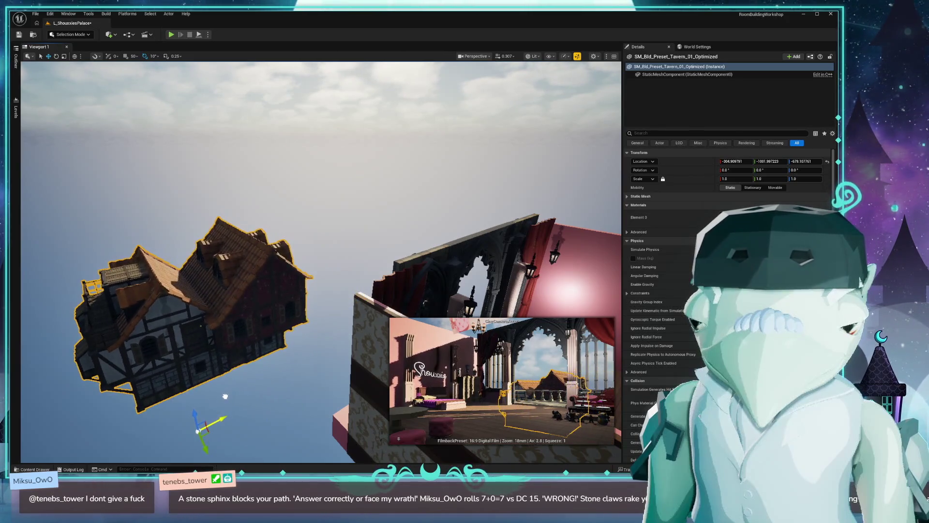
Step: Deselect the tavern, enlarge the reference video to check it, then close it
left_click(324, 187)
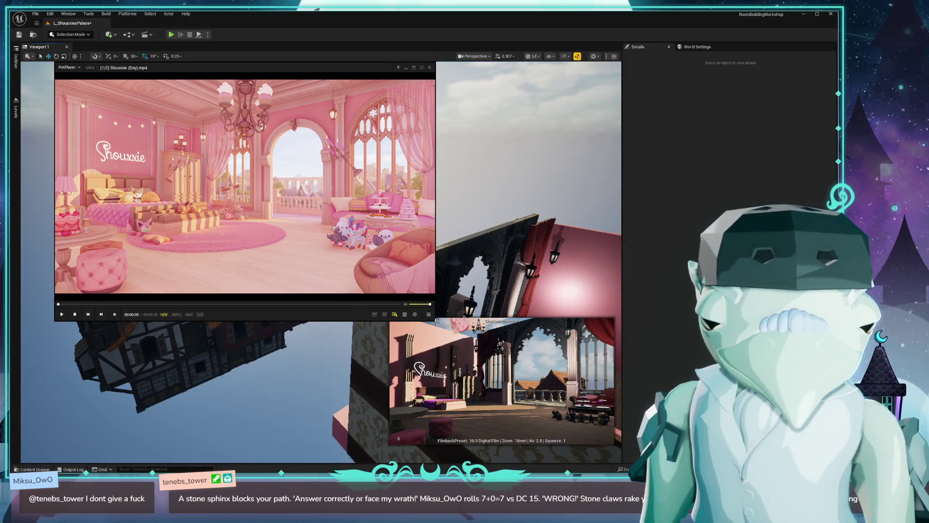
left_click_drag(433, 319, 726, 435)
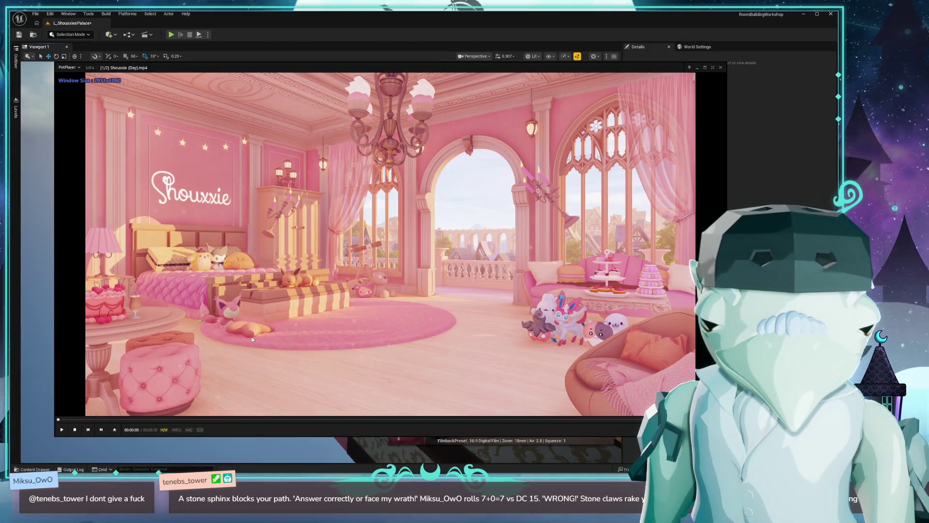
key("alt+F4")
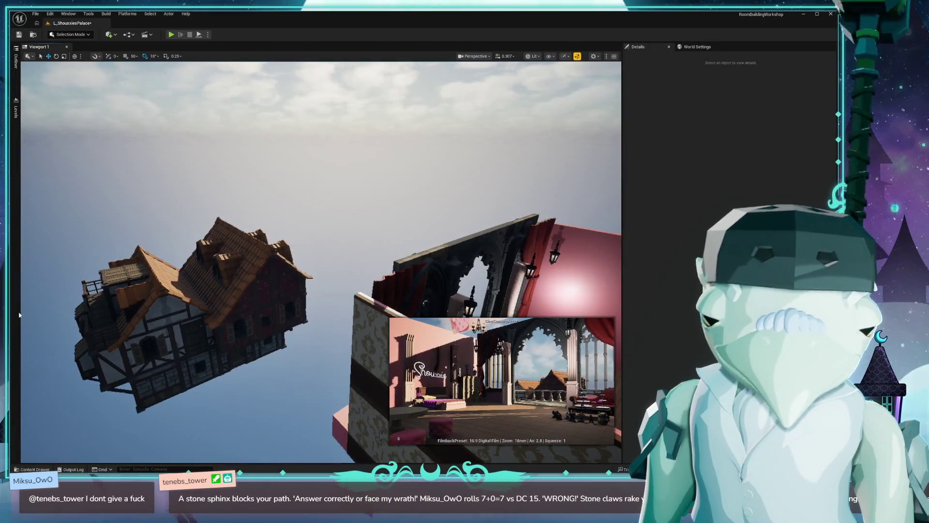
Step: Push the tavern further out along Y and left along X, then deselect it
left_click(234, 310)
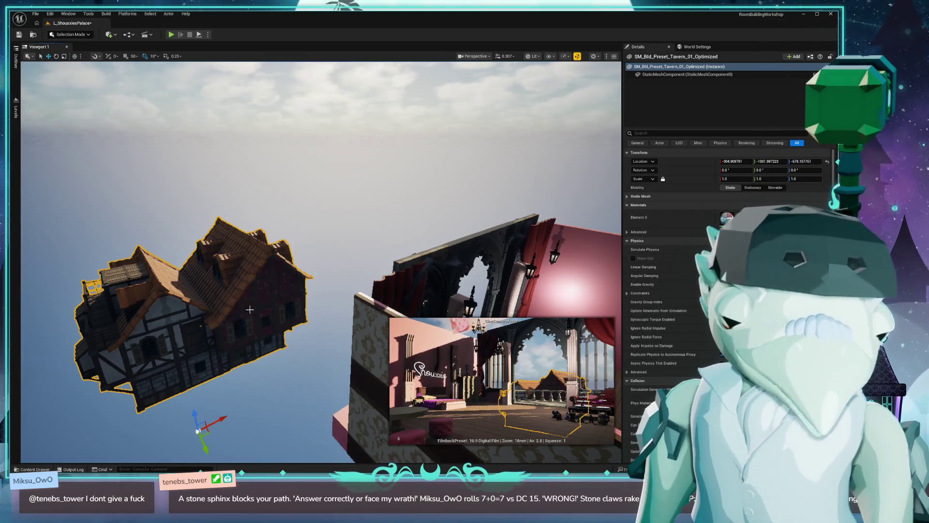
left_click_drag(203, 449, 167, 379)
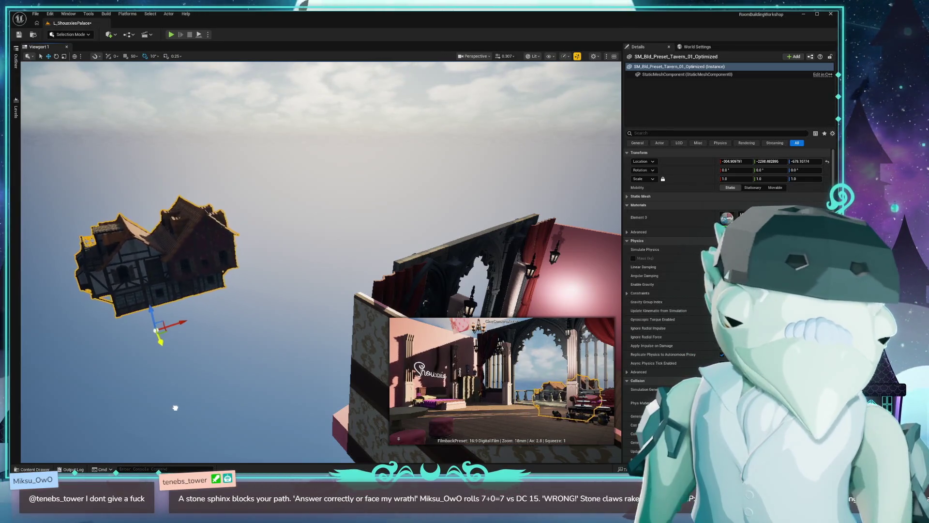
left_click_drag(183, 294, 106, 318)
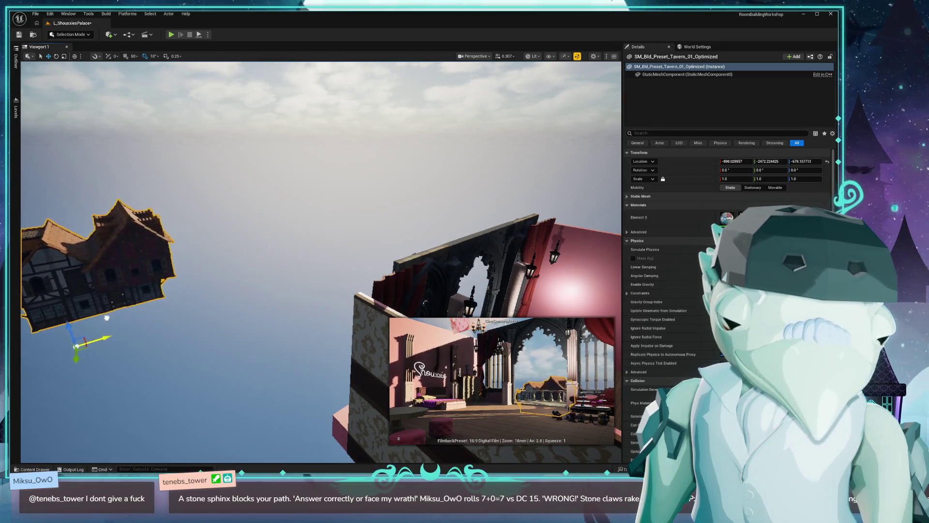
left_click(283, 189)
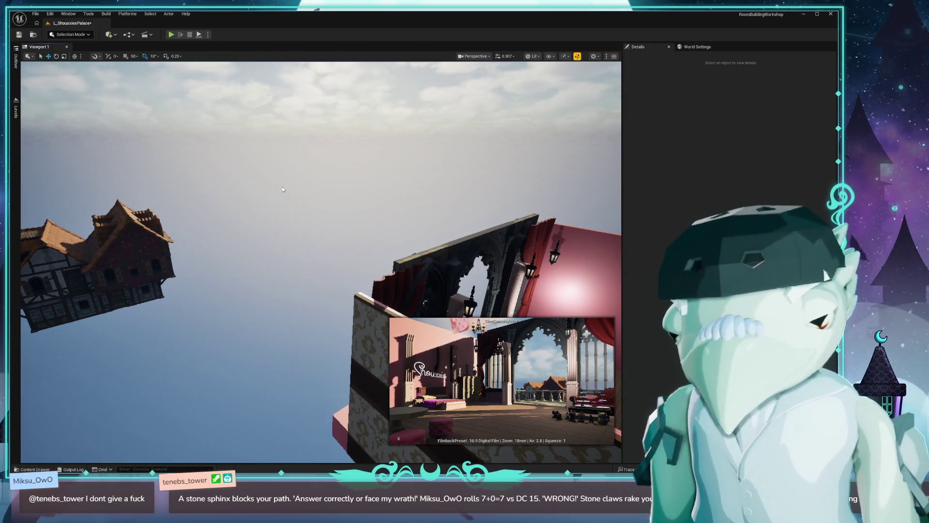
Step: Save the level and fly into the pink bedroom toward the balcony arches
key("ctrl+s")
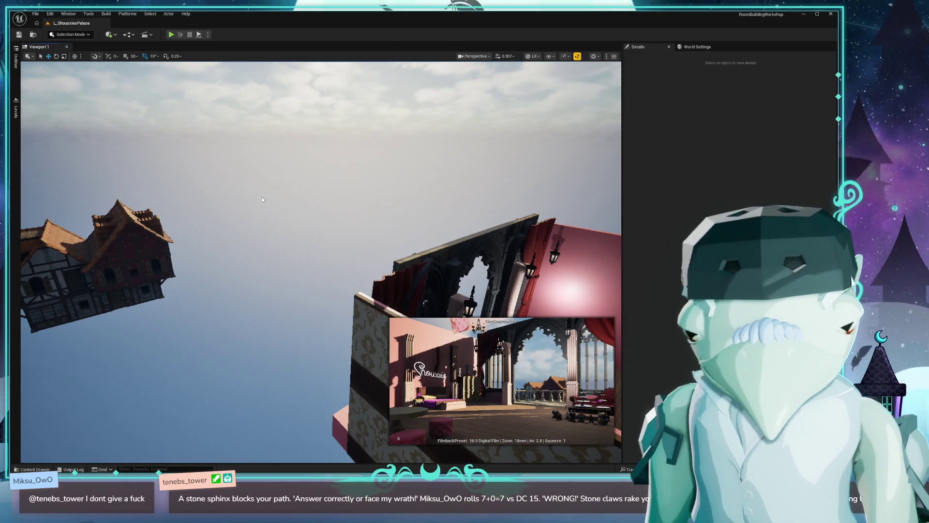
left_click_drag(204, 327, 190, 324)
key("ctrl+space")
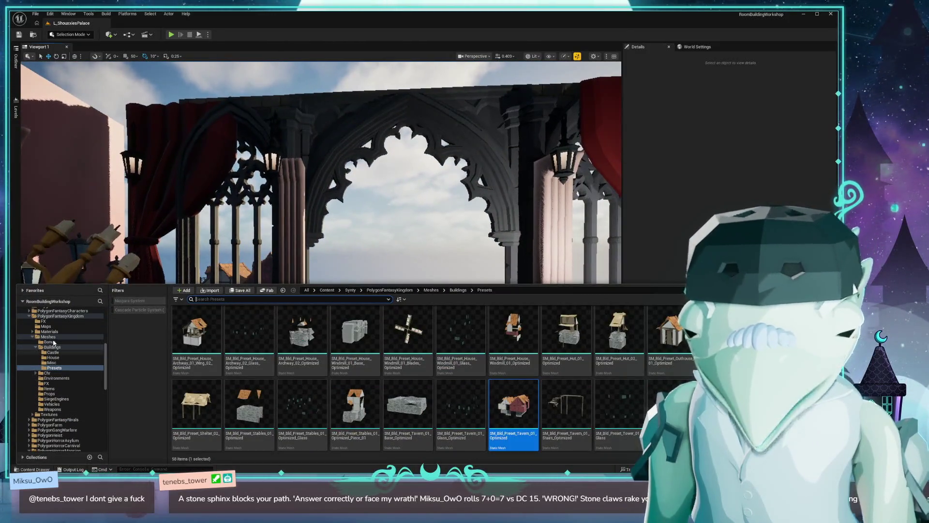
Step: Search the Synty asset folder for 'duct'
scroll(54, 342, "up", 10)
left_click(39, 341)
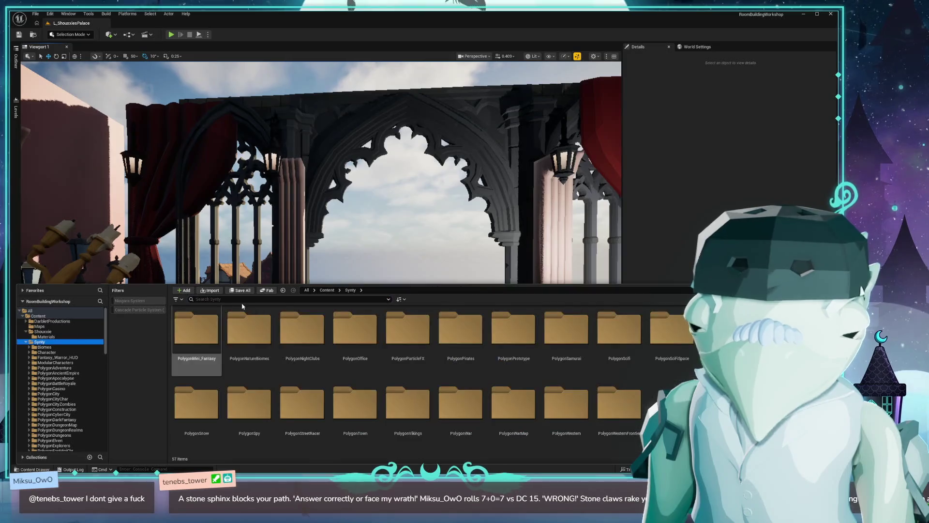
type("aque")
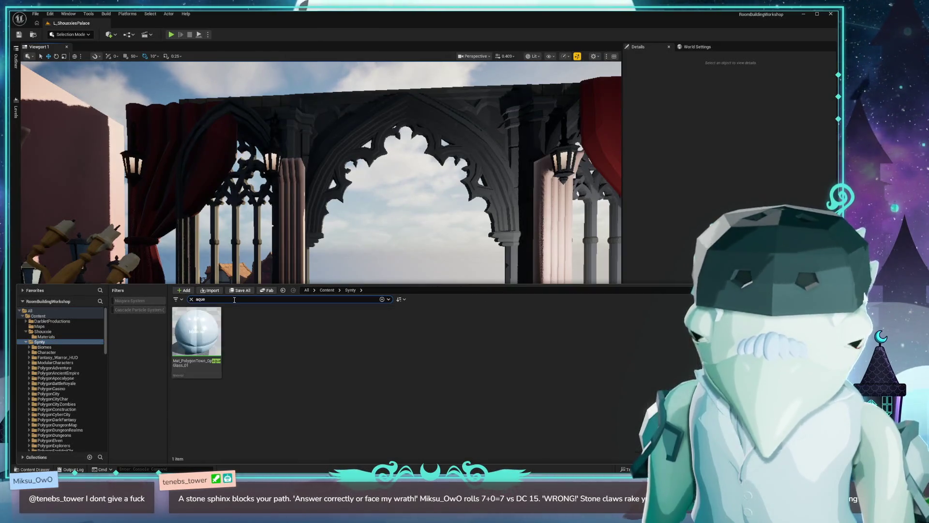
key("BackSpace")
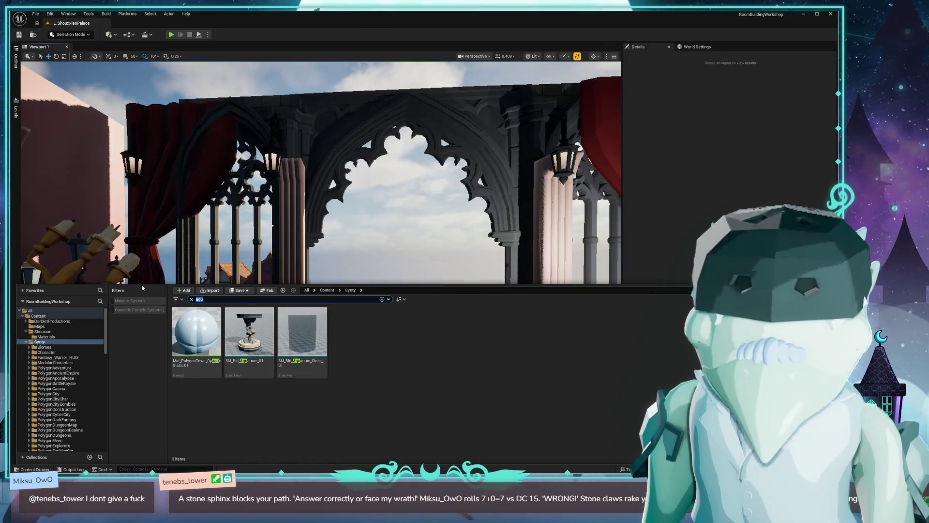
type("duct")
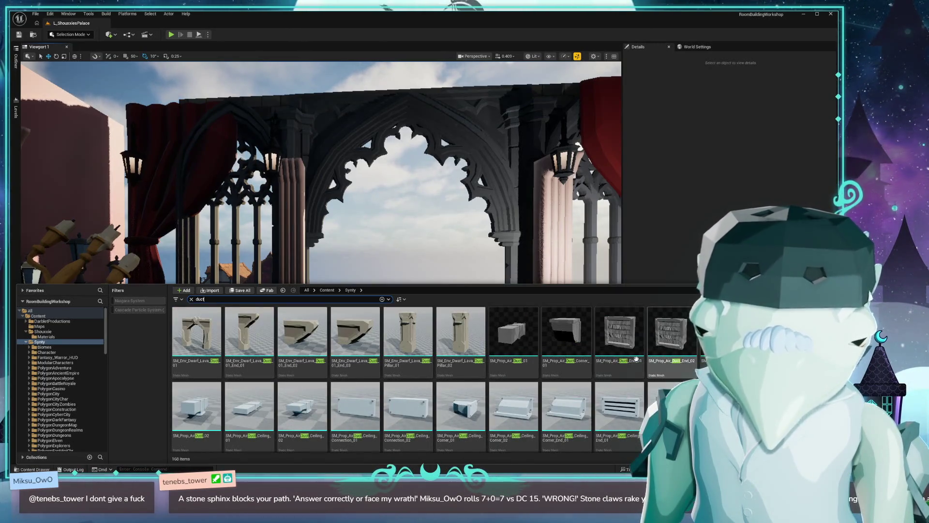
Step: Scroll through the duct-related Synty results, such as ducting and air-duct props
scroll(238, 320, "down", 5)
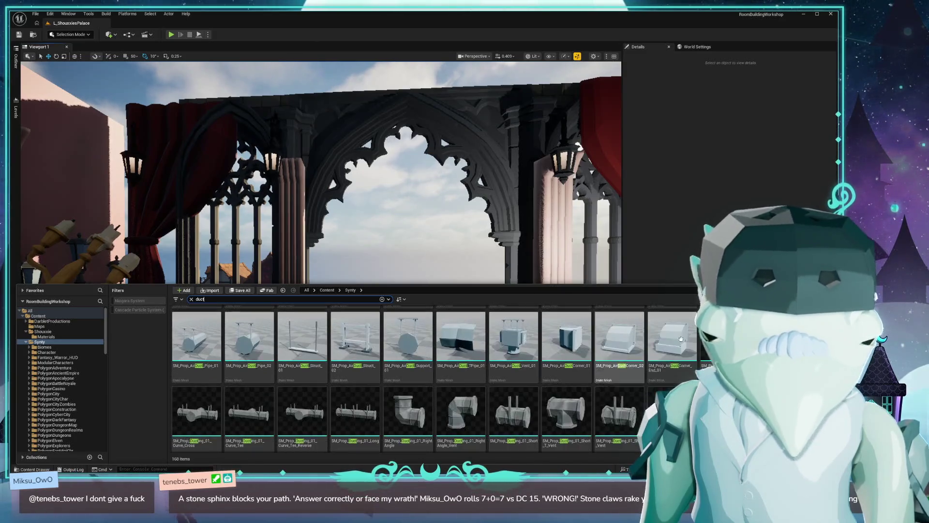
scroll(412, 378, "down", 10)
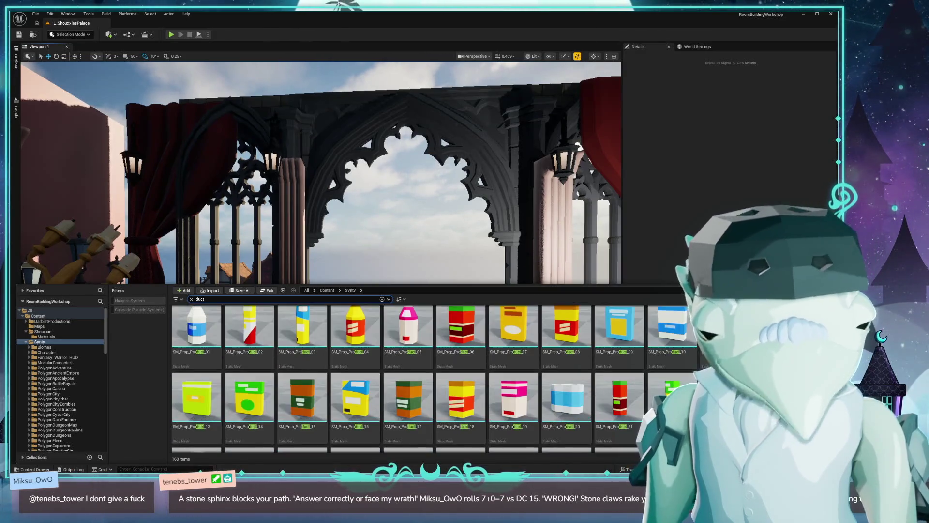
scroll(411, 377, "down", 10)
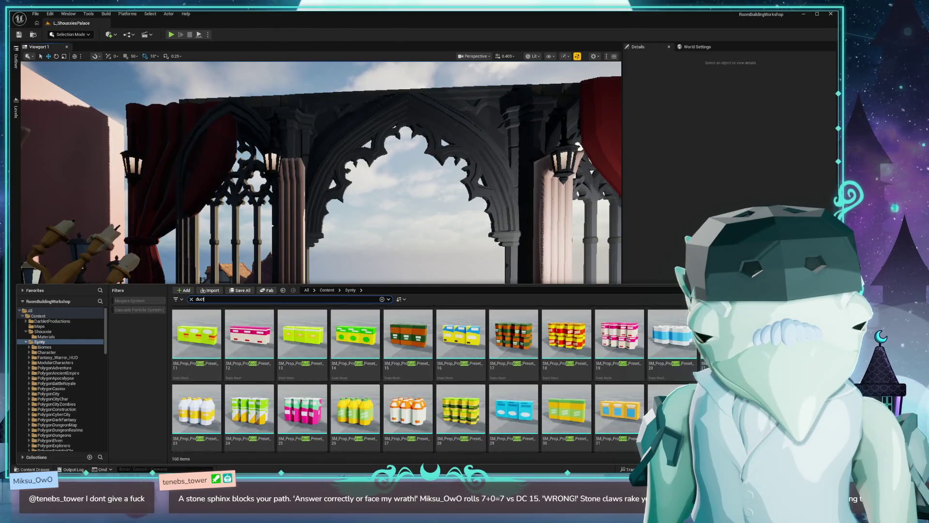
scroll(411, 377, "up", 10)
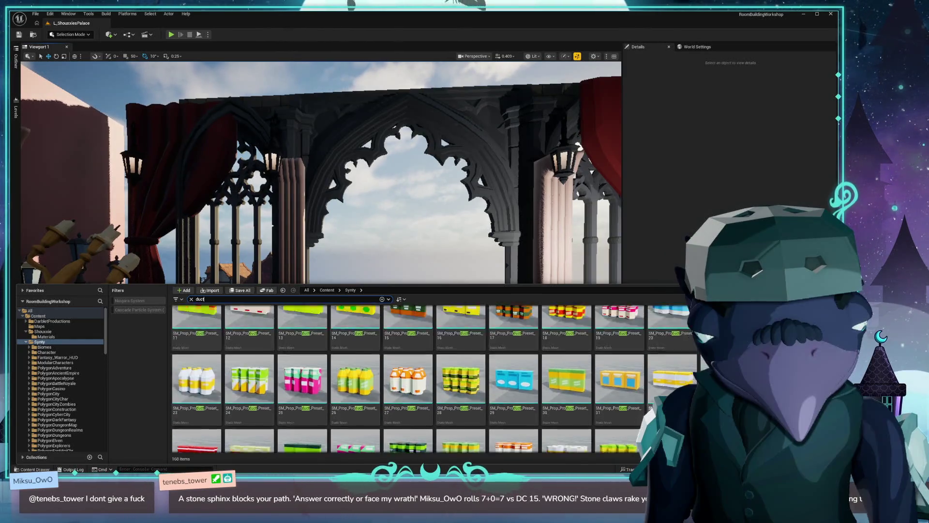
scroll(625, 393, "up", 15)
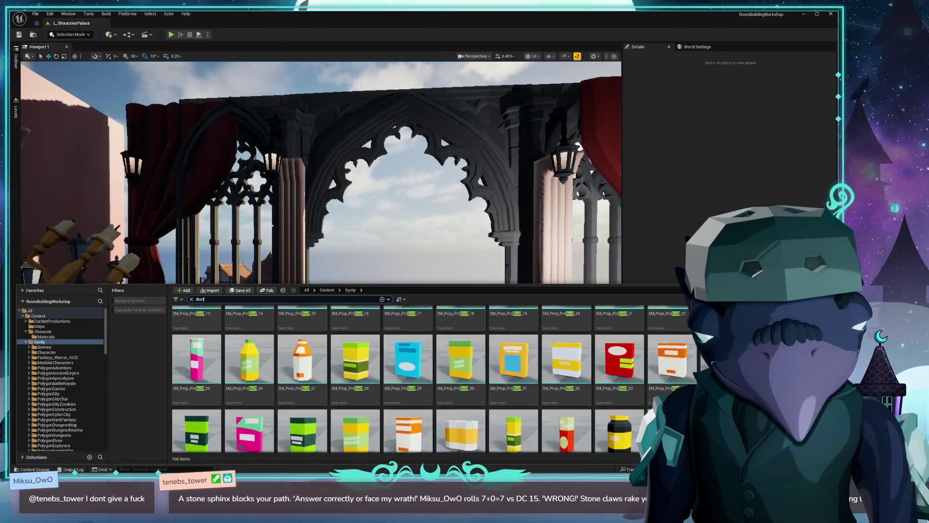
mouse_move(624, 394)
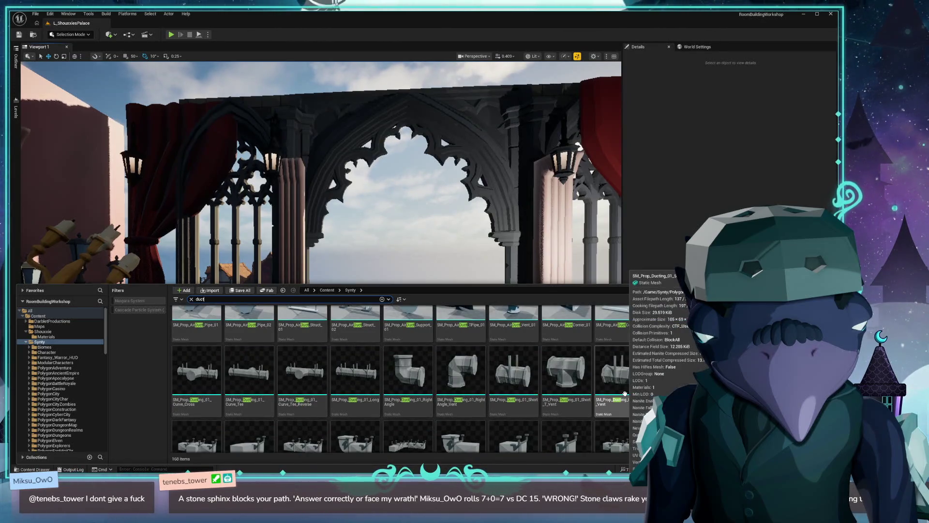
scroll(566, 421, "up", 2)
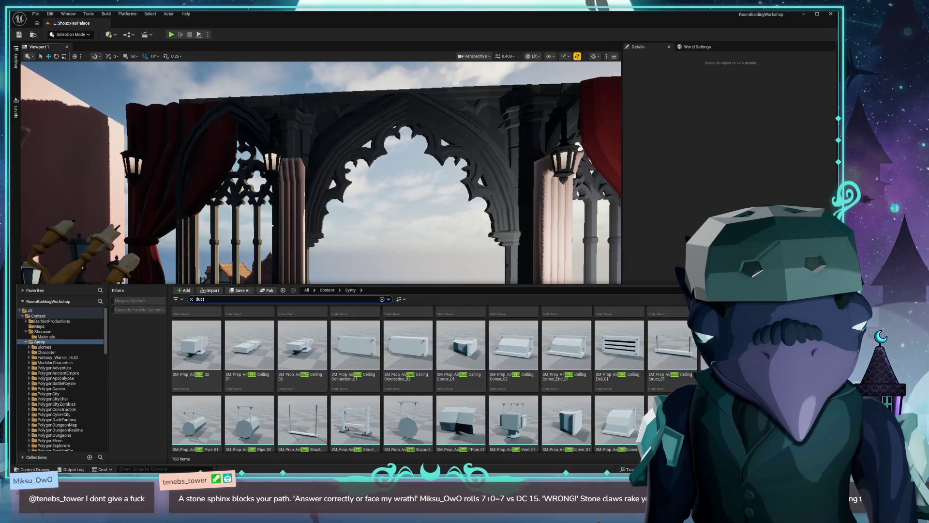
scroll(408, 421, "up", 2)
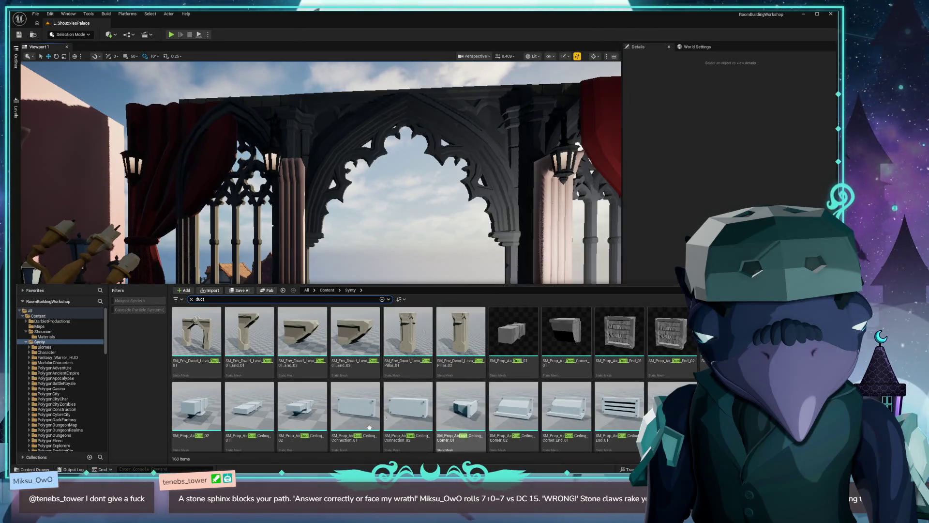
mouse_move(323, 446)
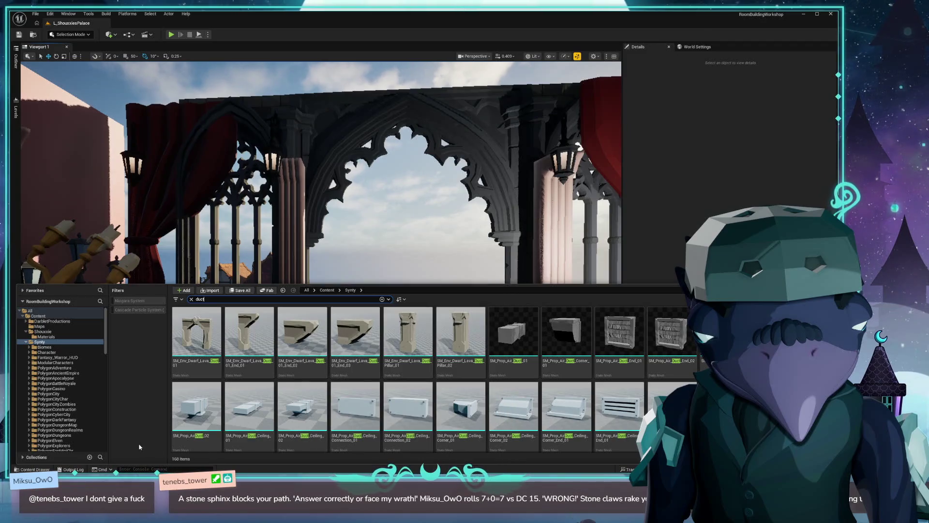
scroll(81, 436, "down", 1)
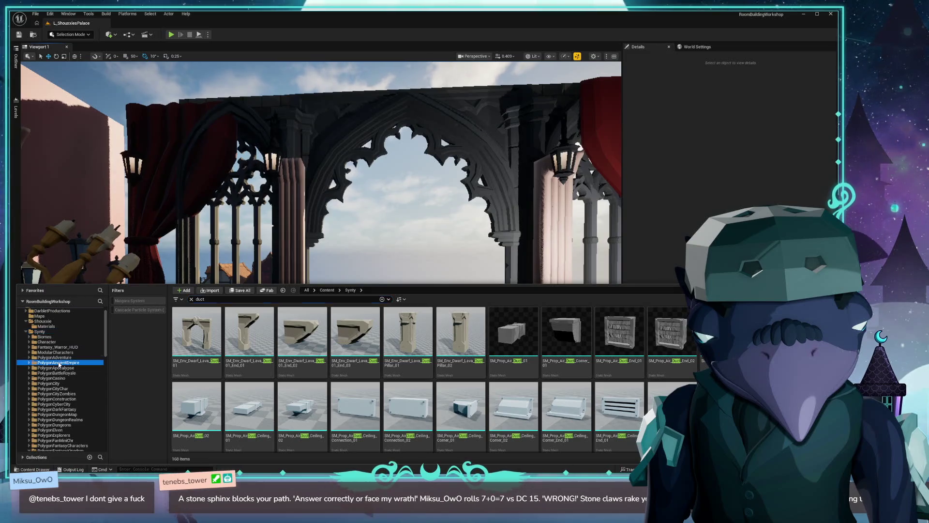
Step: Place SM_Bld_Base_Wall_Circle_01 from PolygonAncientEmpire Buildings in the balcony's central arch
left_click(58, 363)
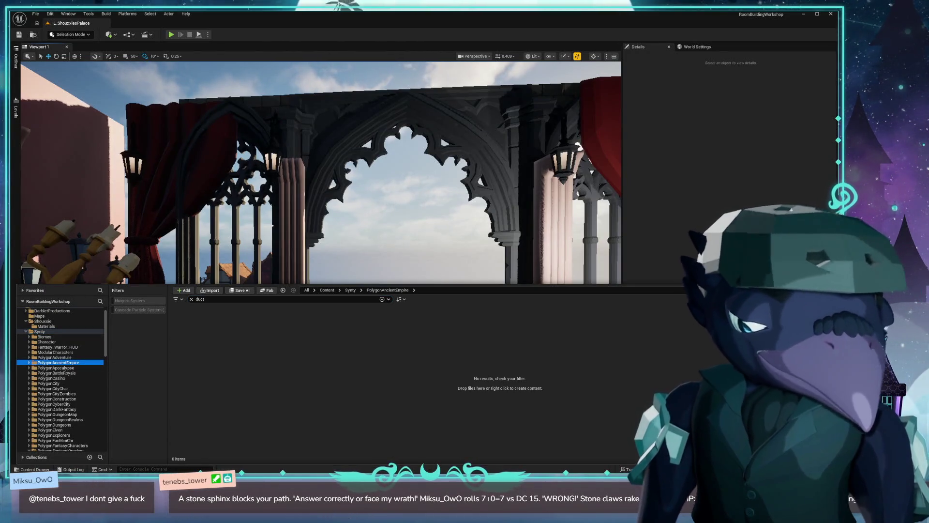
left_click(191, 299)
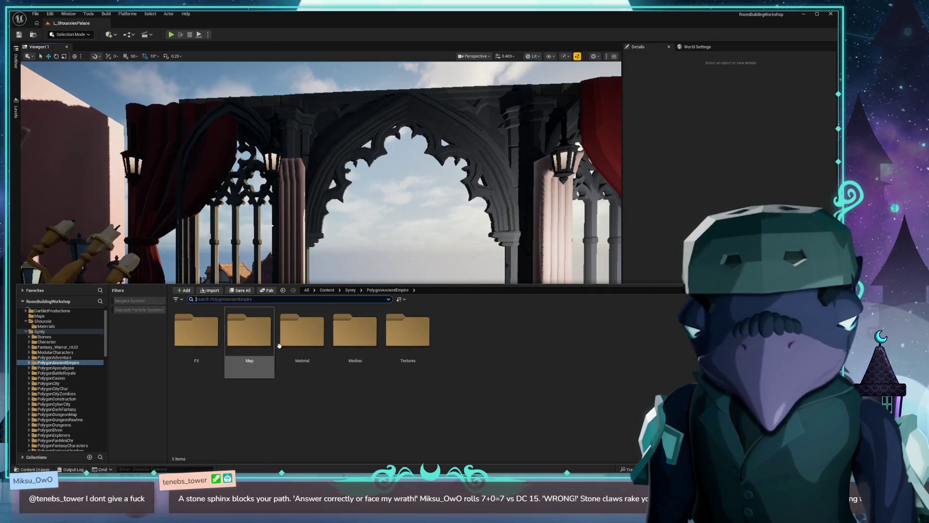
left_click(369, 331)
double_click(369, 330)
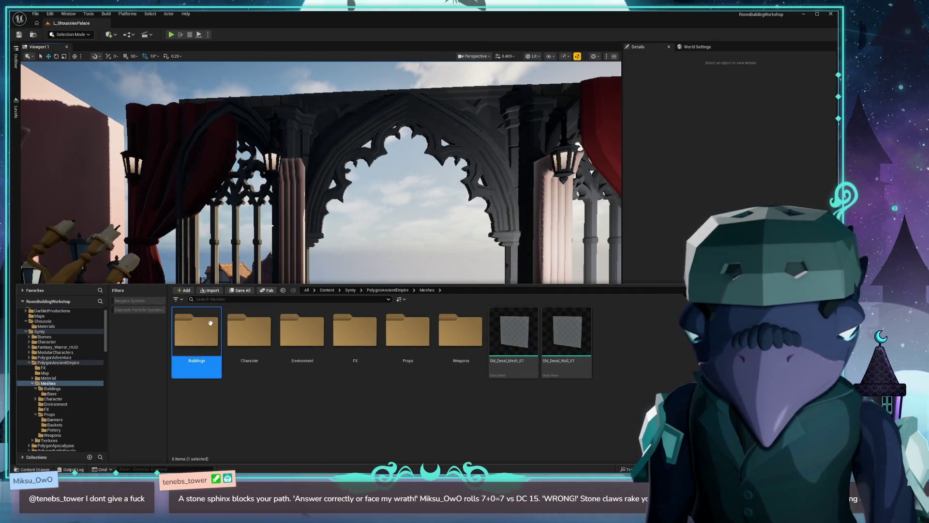
double_click(197, 329)
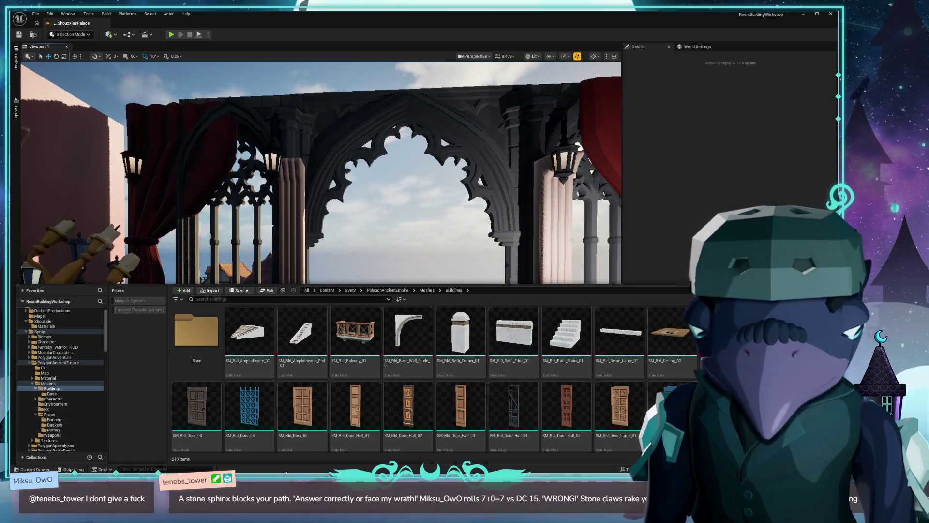
mouse_move(407, 334)
left_mouse_down()
mouse_move(382, 276)
mouse_move(341, 317)
left_mouse_up()
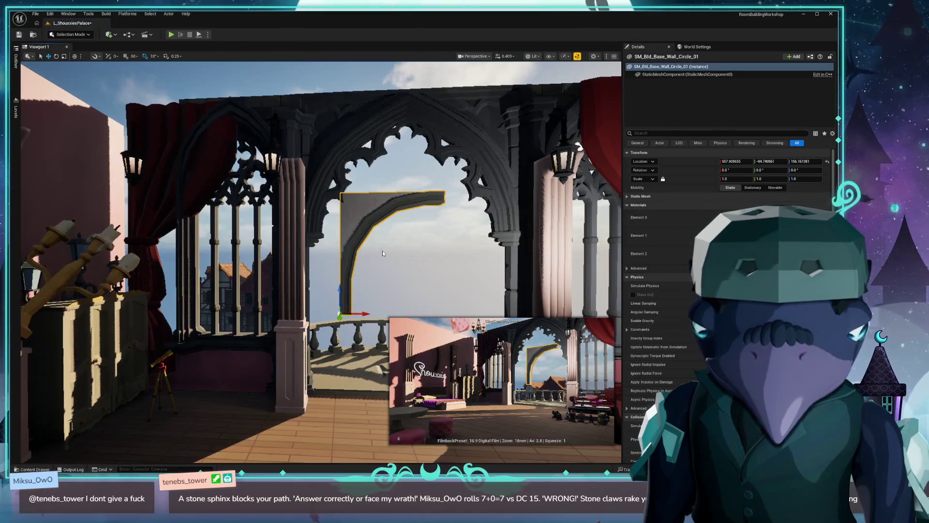
Step: Add the SM_Bld_Roof_End_Cap_Large_01 piece above the balustrade beside the arch
left_click(29, 470)
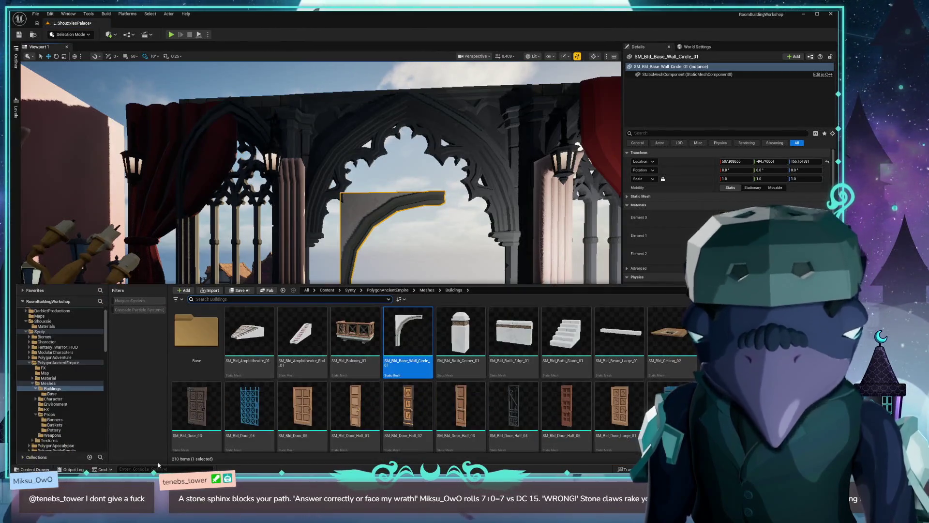
scroll(586, 366, "down", 5)
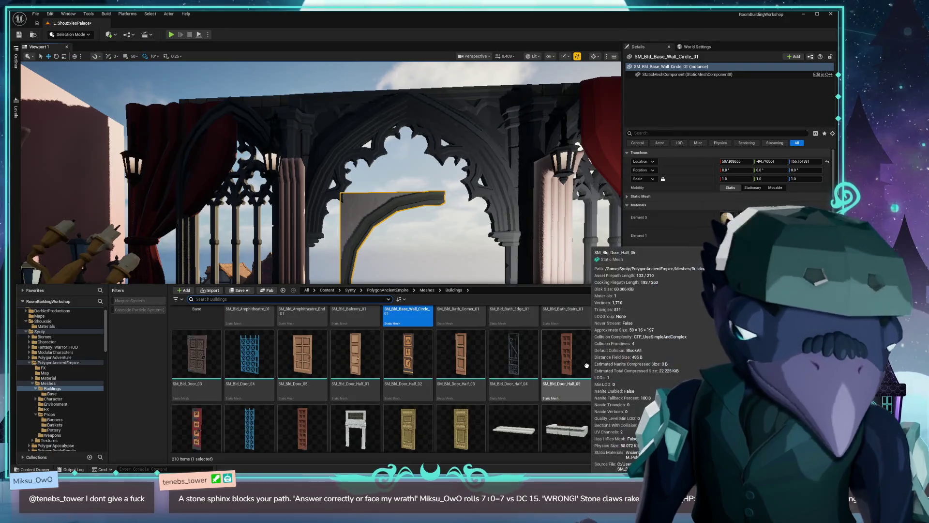
scroll(661, 380, "down", 5)
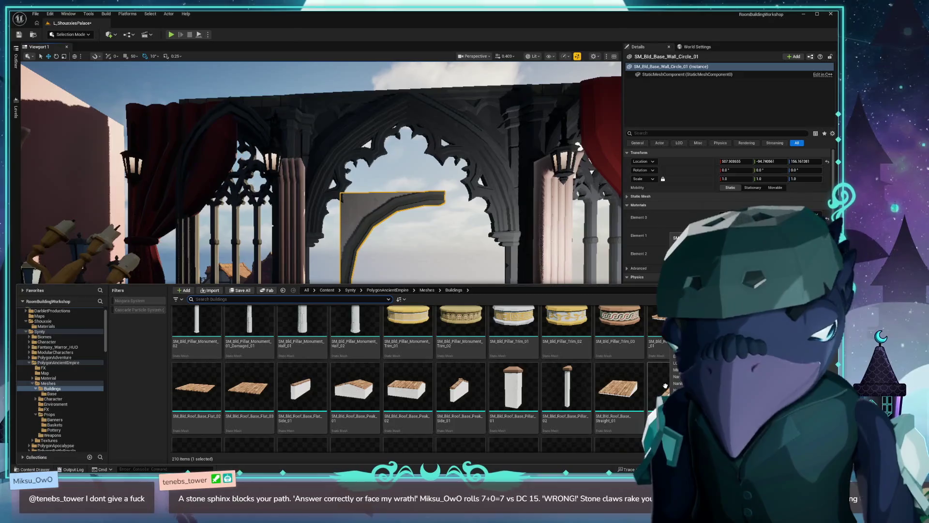
scroll(665, 386, "down", 5)
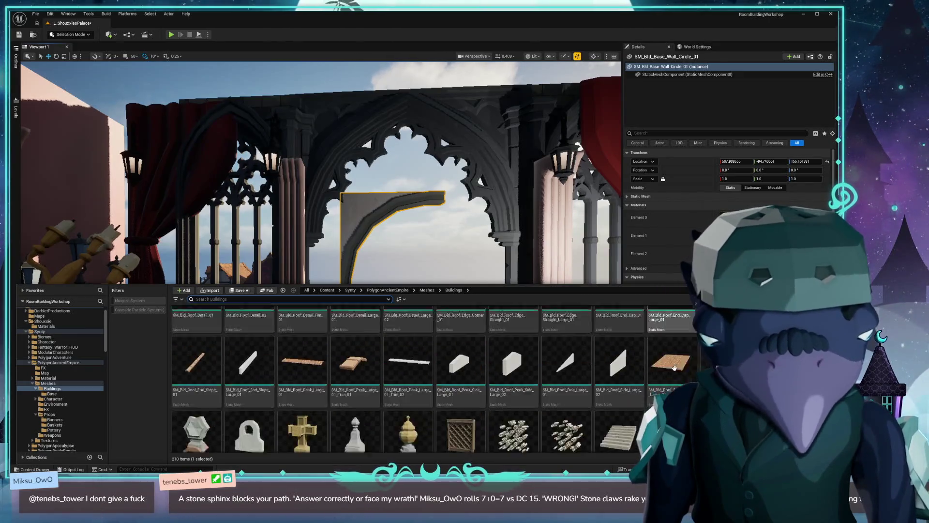
scroll(674, 369, "up", 1)
scroll(695, 375, "up", 1)
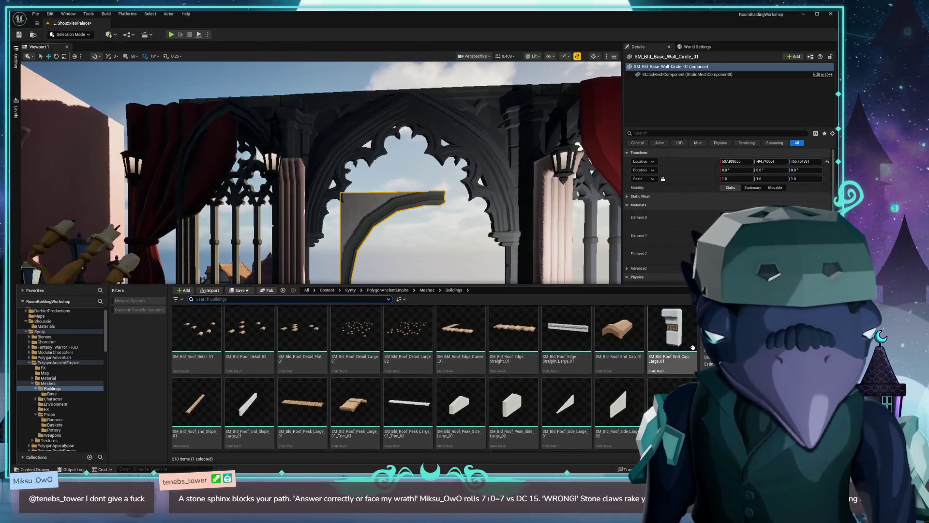
mouse_move(542, 303)
left_mouse_down()
mouse_move(256, 221)
mouse_move(312, 127)
mouse_move(382, 291)
mouse_move(413, 255)
left_mouse_up()
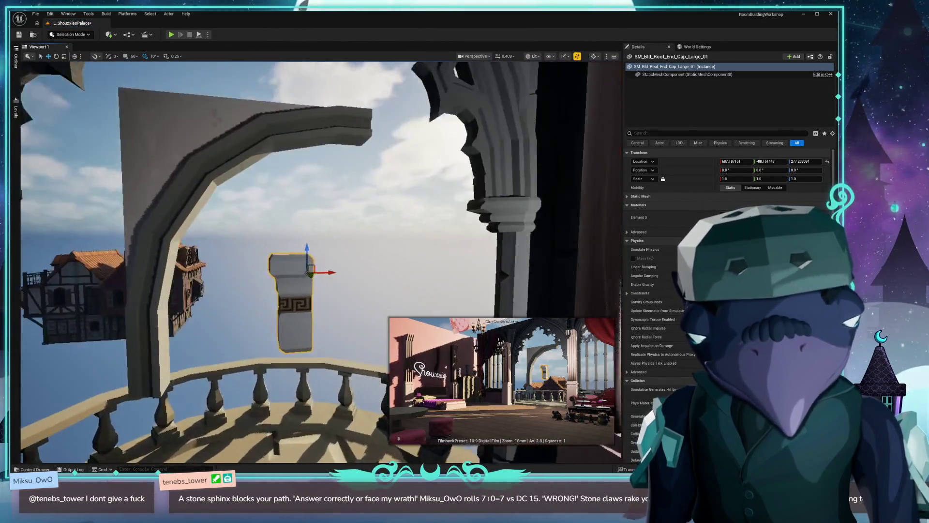
key("q")
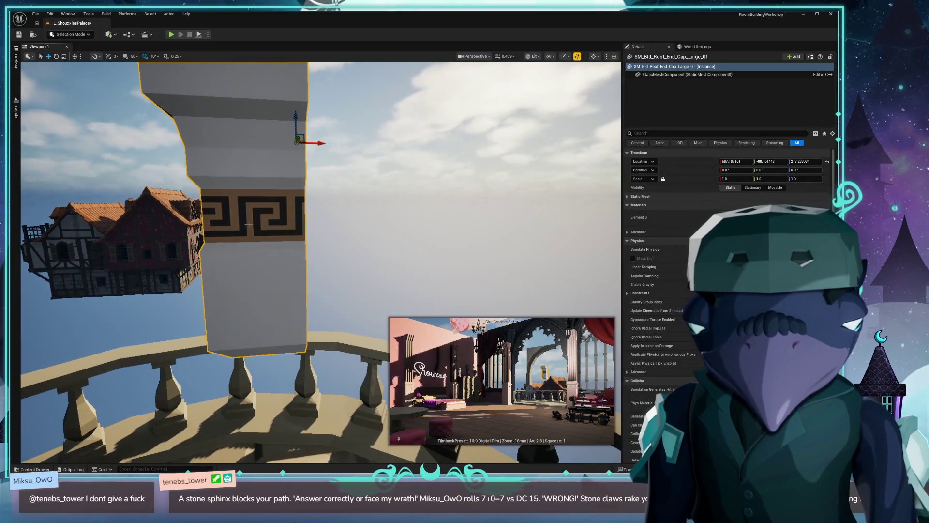
key("s")
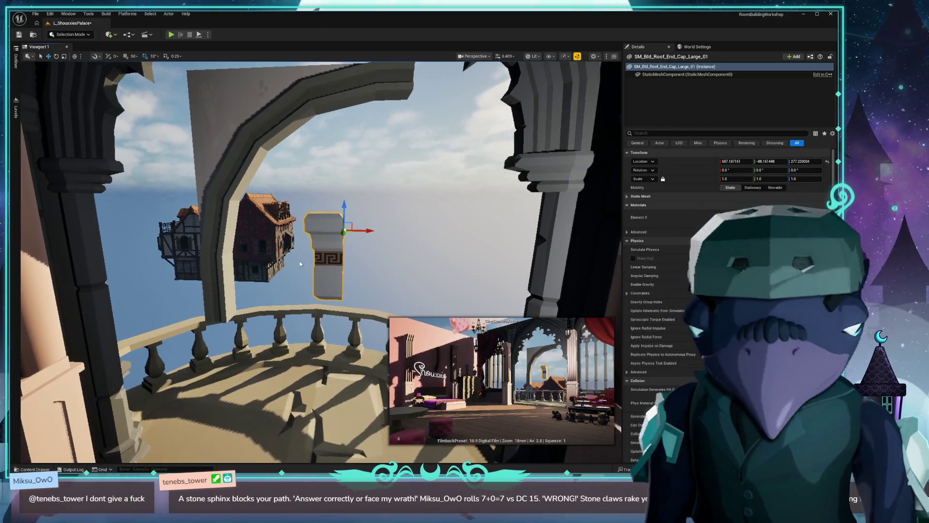
key("ctrl+space")
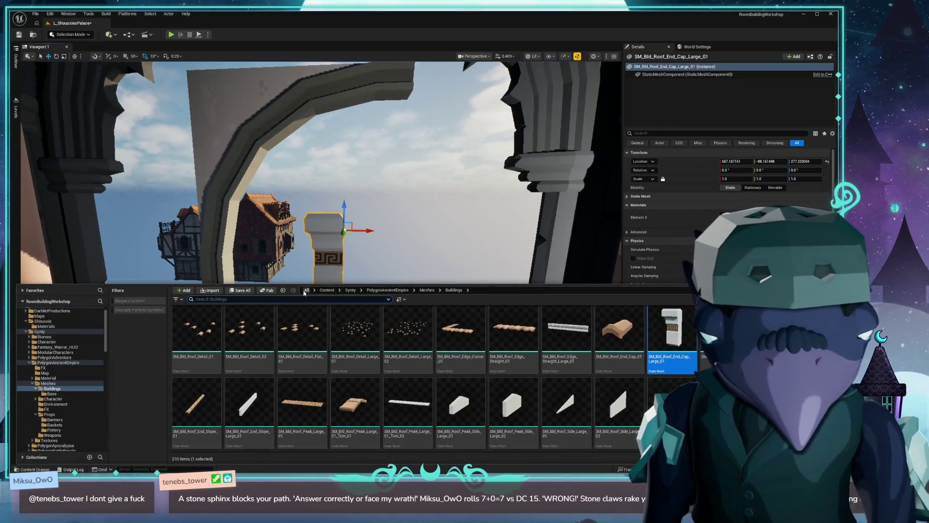
scroll(596, 357, "down", 5)
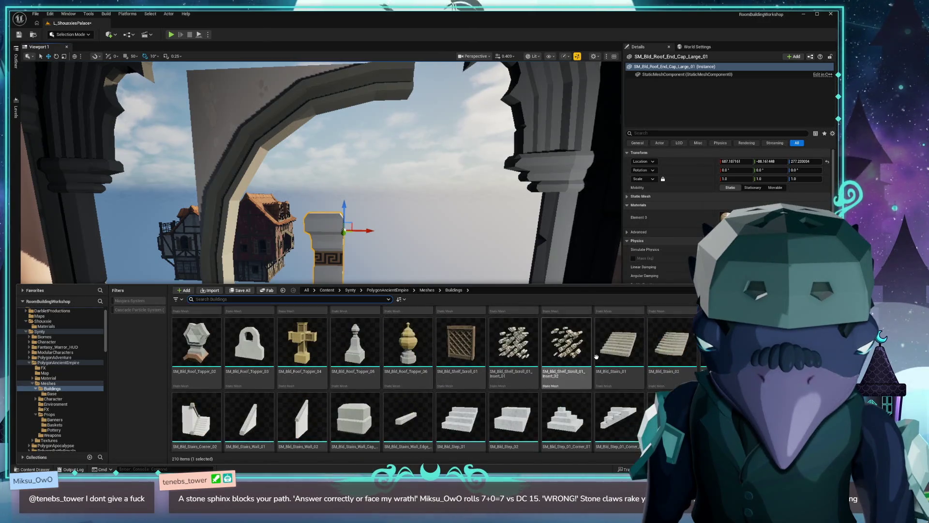
scroll(596, 357, "down", 1)
scroll(607, 351, "down", 2)
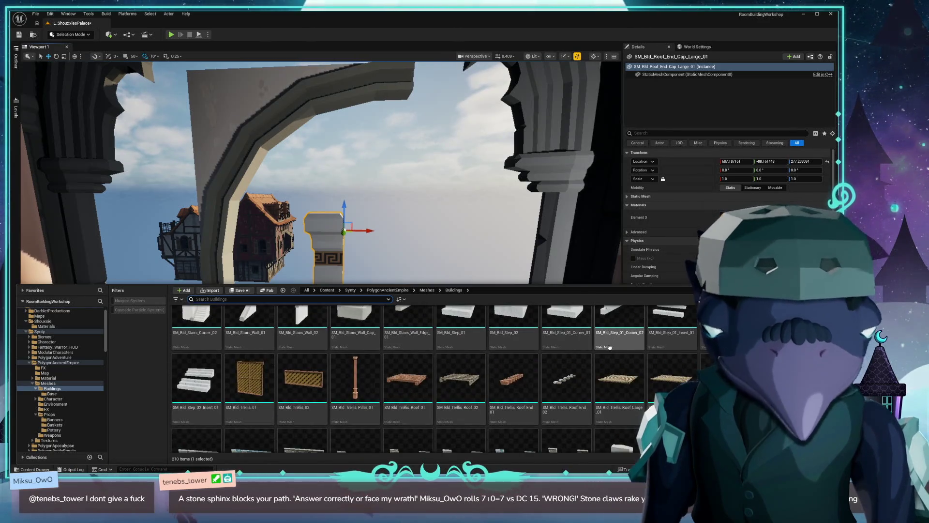
scroll(603, 348, "down", 1)
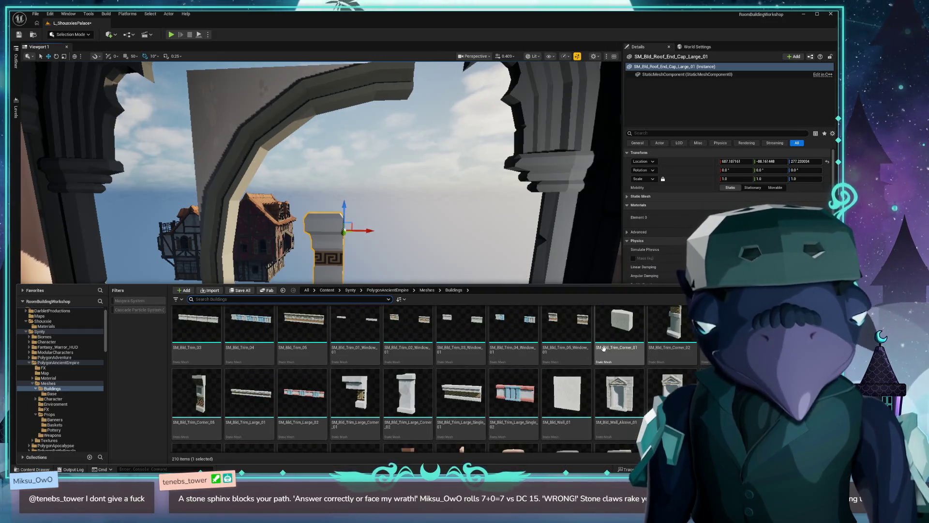
Step: Place SM_Bld_Trim_04 outside the balcony and raise it higher
mouse_move(249, 336)
left_mouse_down()
mouse_move(256, 305)
mouse_move(329, 263)
mouse_move(397, 285)
left_mouse_up()
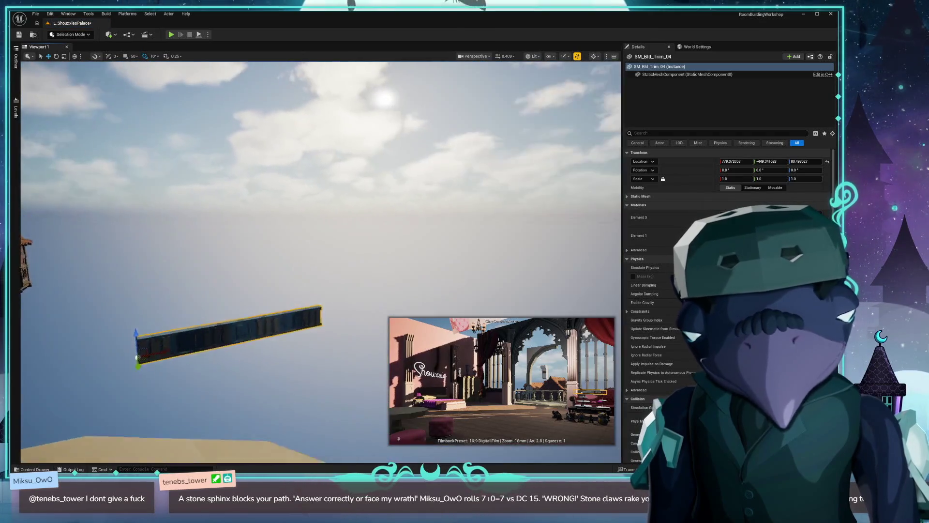
left_click_drag(36, 371, 59, 214)
left_click_drag(198, 260, 211, 270)
key("alt+3")
key("alt+4")
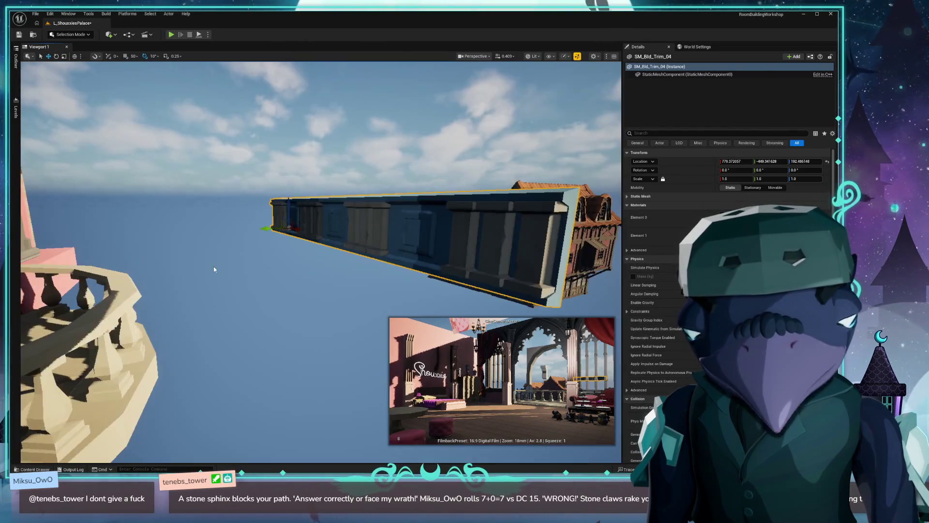
Step: Rotate the trim about -80° to face the room, then drop SM_Bld_Trim_05 into the level
key("e")
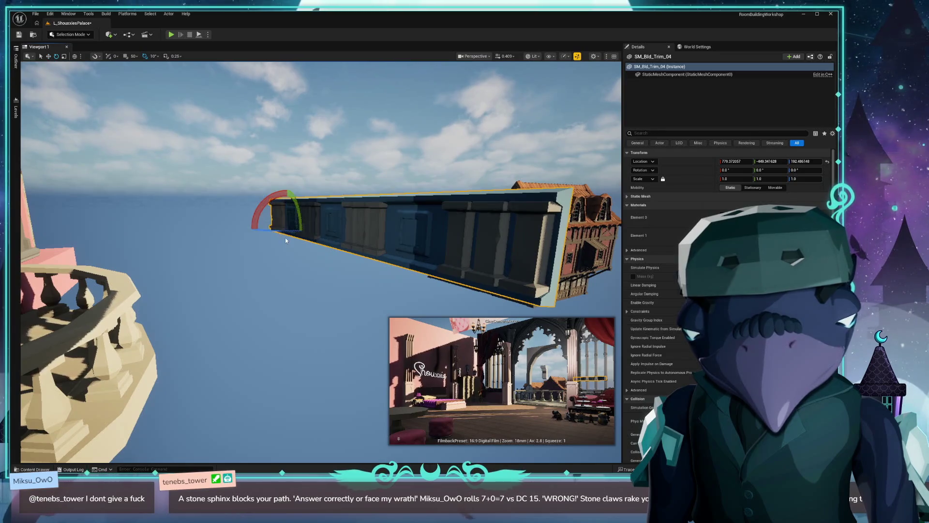
left_click_drag(303, 231, 330, 226)
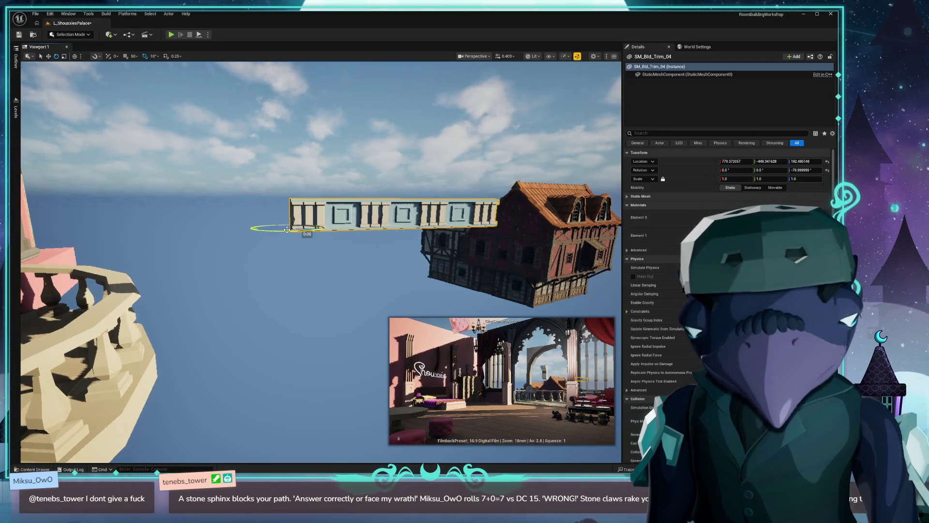
key("ctrl+b")
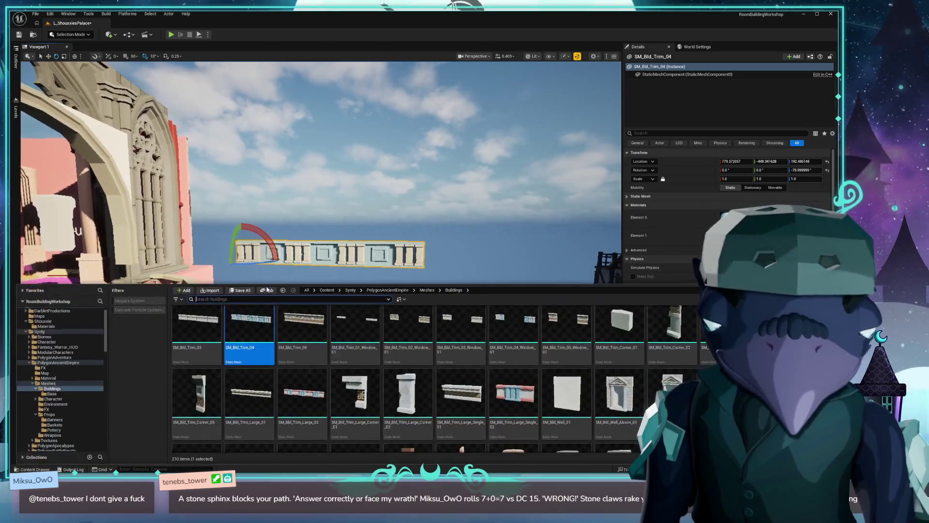
mouse_move(301, 319)
left_mouse_down()
mouse_move(332, 319)
mouse_move(304, 339)
left_mouse_up()
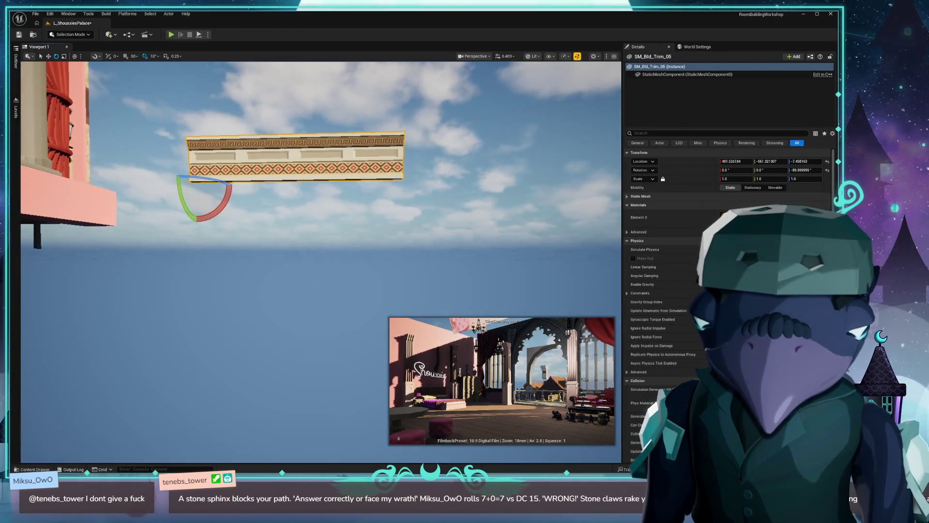
Step: Focus the view on the new SM_Bld_Trim_05 and select its asset in the Content Drawer
key("f")
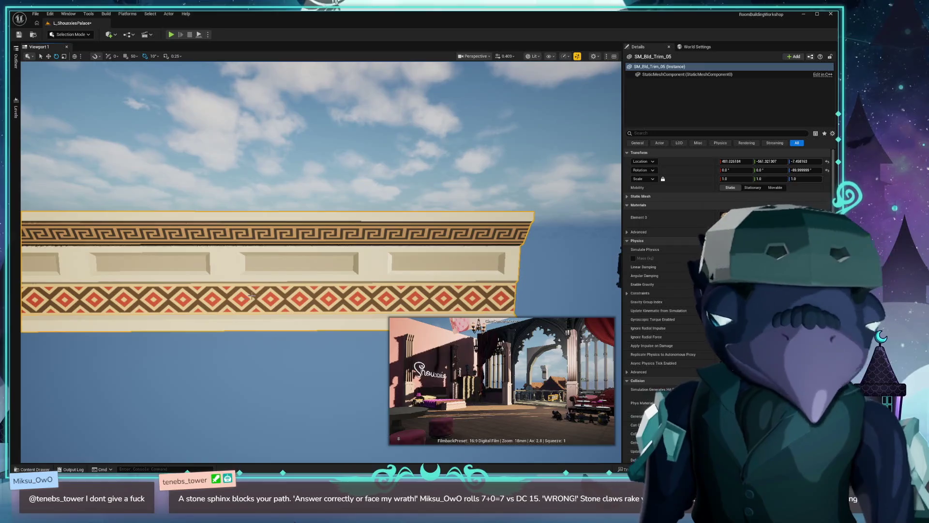
scroll(315, 261, "down", 5)
key("ctrl+space")
left_click(302, 334)
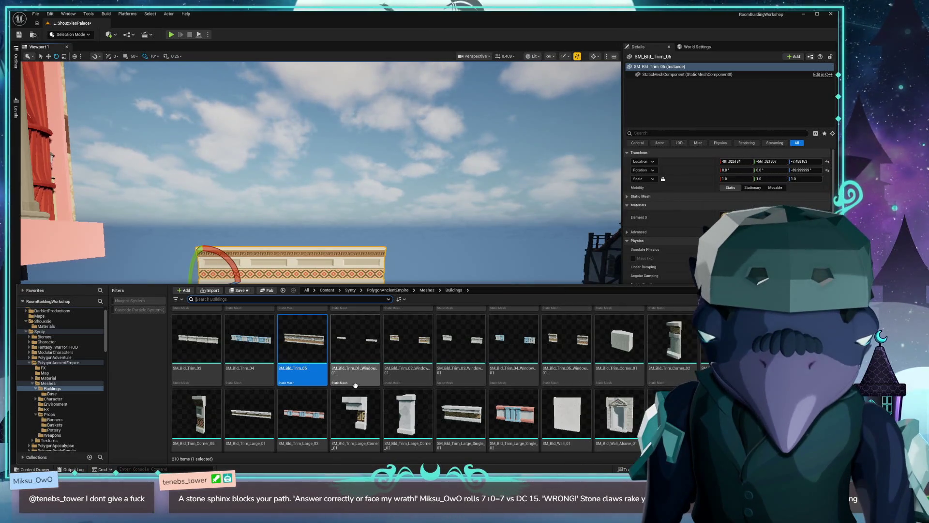
scroll(519, 401, "down", 2)
scroll(519, 401, "down", 3)
scroll(569, 406, "down", 3)
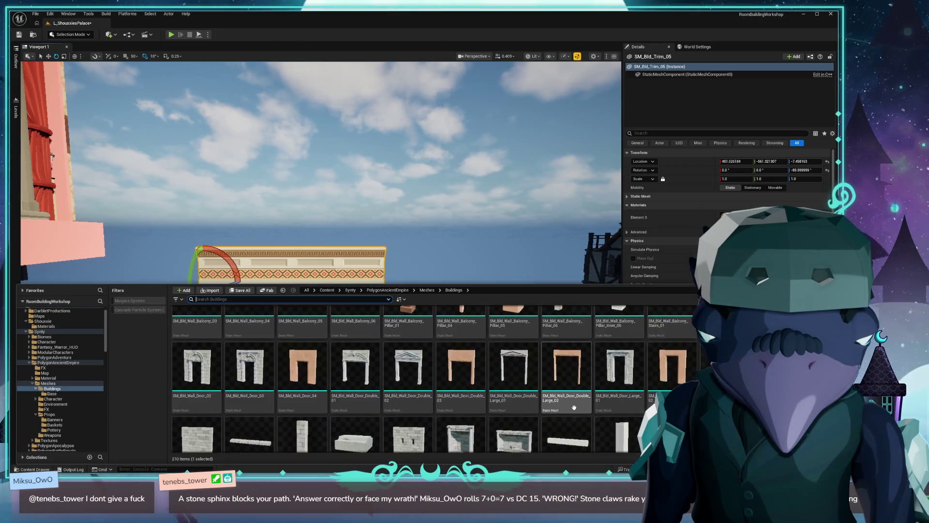
scroll(434, 379, "down", 2)
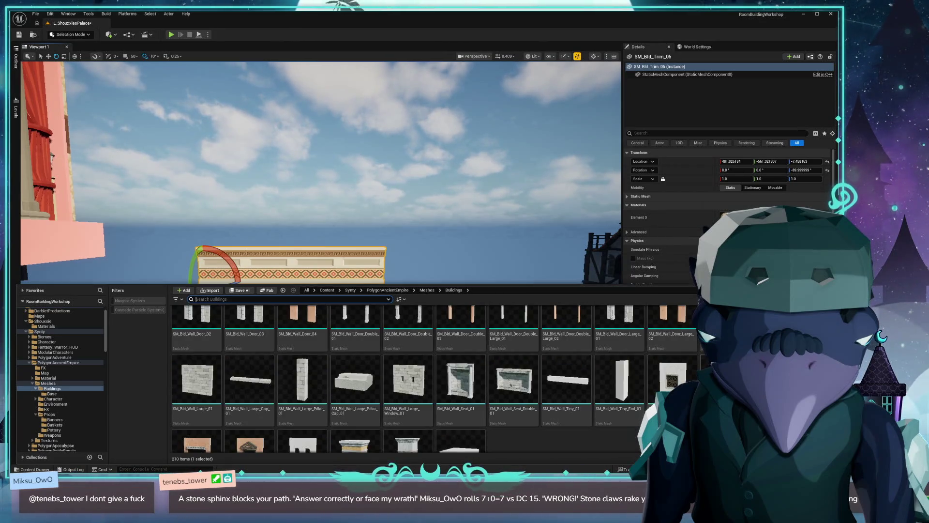
scroll(604, 405, "down", 2)
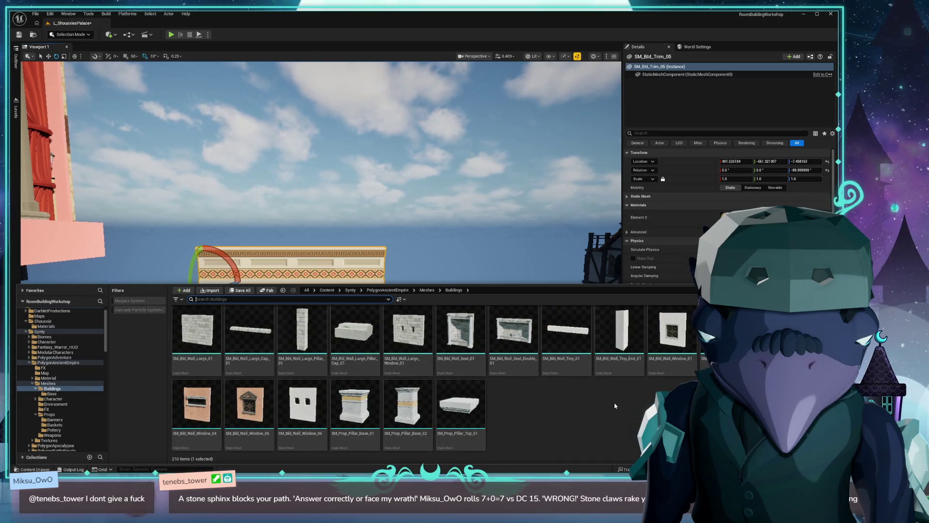
scroll(595, 403, "up", 4)
Step: Place SM_Bld_Wall_Door_Double_01 beneath the trim and rotate it to about -100°
mouse_move(355, 383)
left_mouse_down()
mouse_move(273, 140)
mouse_move(331, 366)
left_mouse_up()
left_click(334, 368)
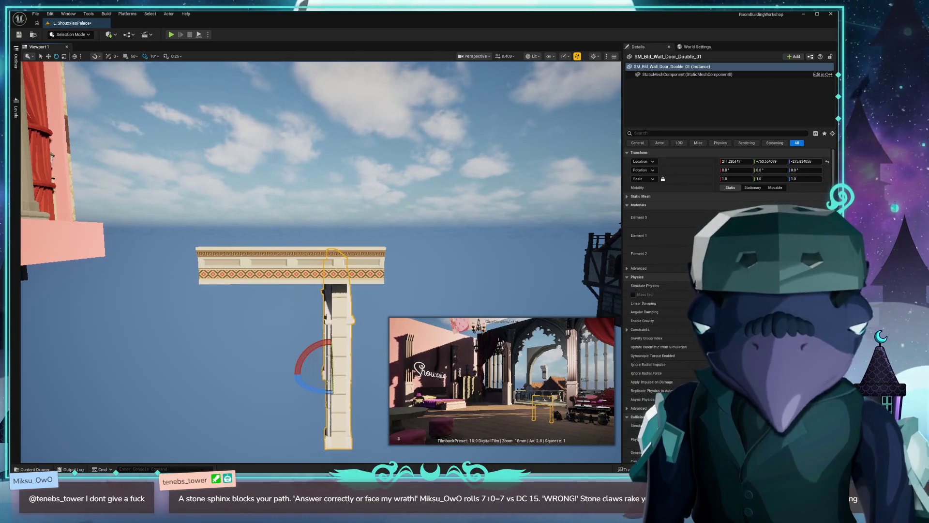
left_click_drag(313, 390, 320, 396)
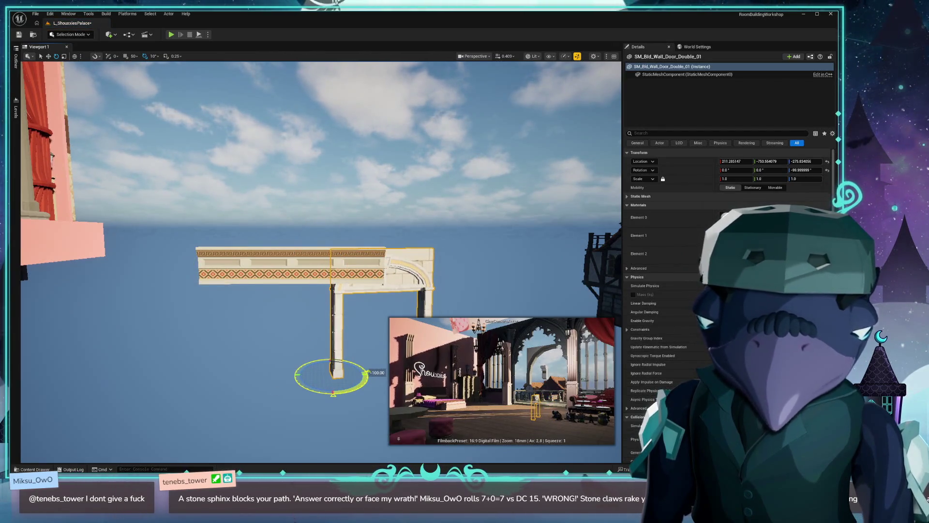
scroll(280, 371, "up", 5)
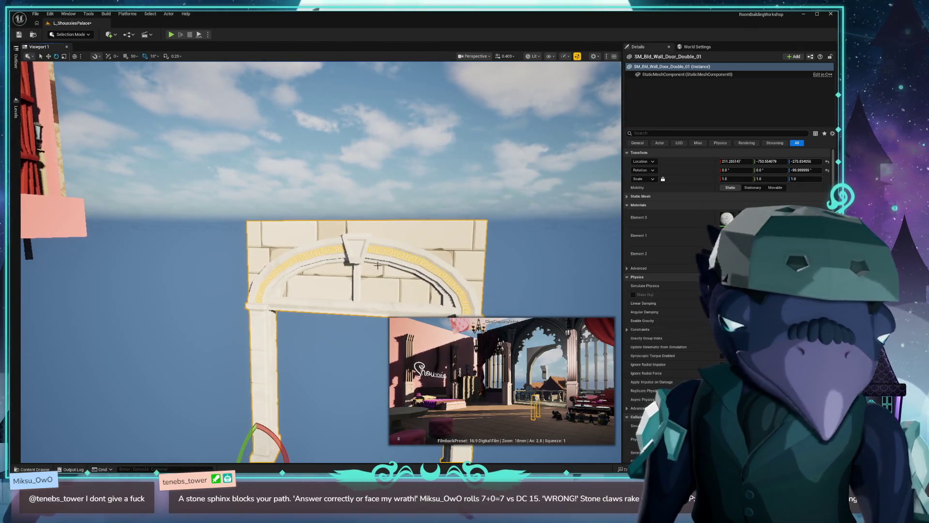
scroll(382, 269, "down", 5)
key("ctrl+space")
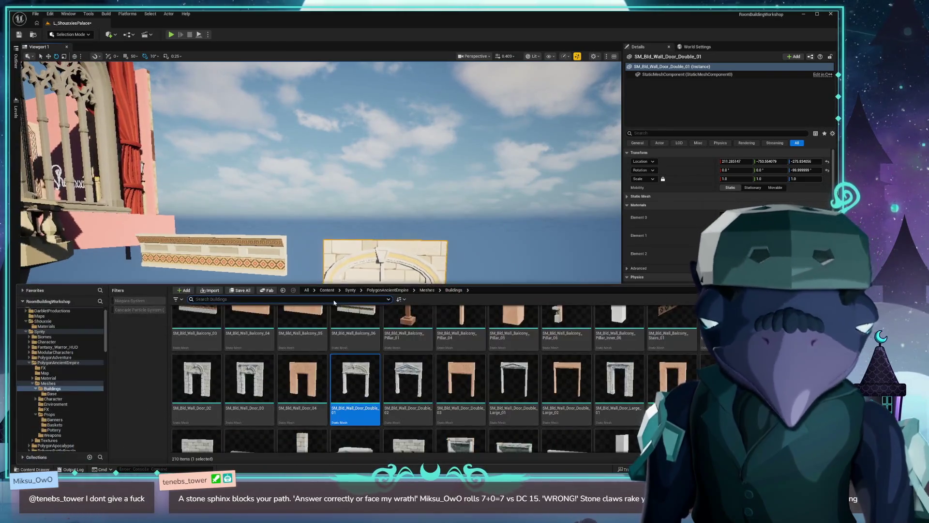
Step: Browse the Buildings and Base meshes, then open the PolygonAncientEmpire Props meshes folder
scroll(537, 334, "down", 1)
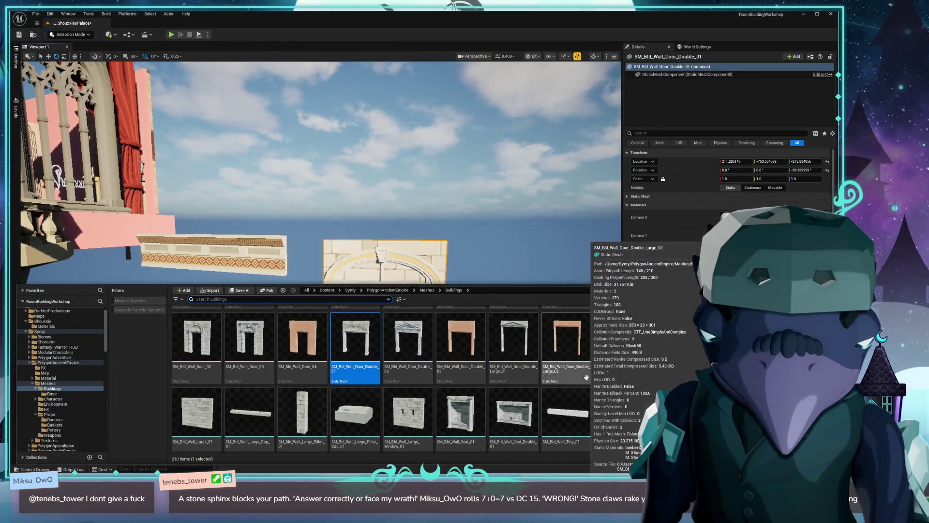
scroll(588, 378, "down", 2)
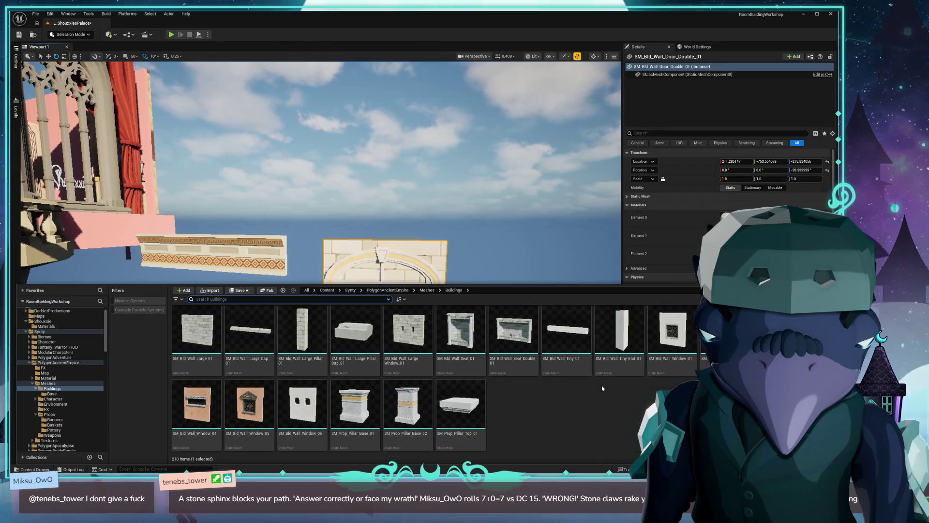
scroll(603, 388, "up", 6)
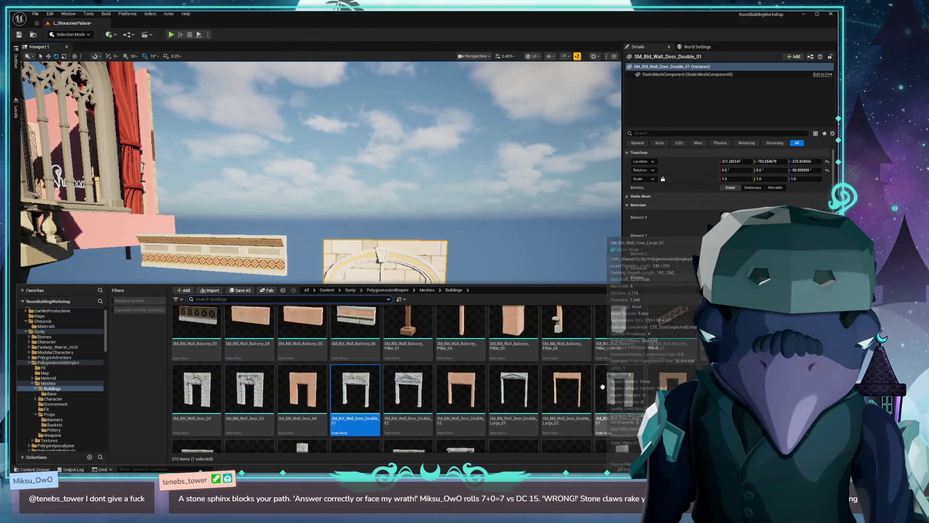
scroll(624, 388, "up", 6)
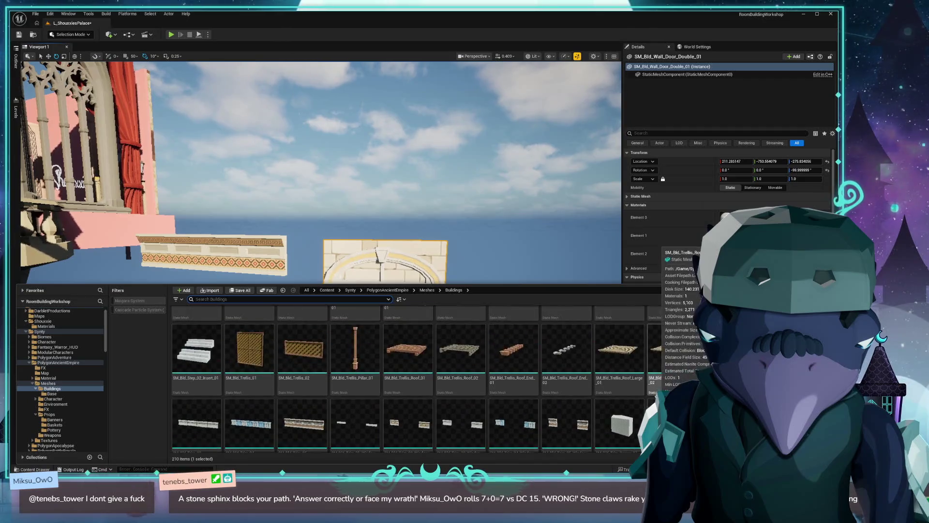
scroll(638, 399, "up", 4)
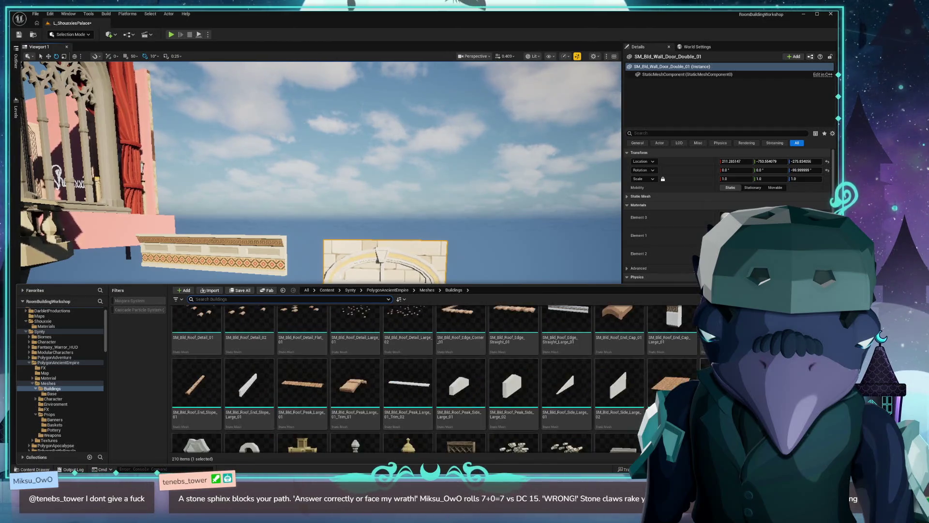
scroll(638, 400, "up", 6)
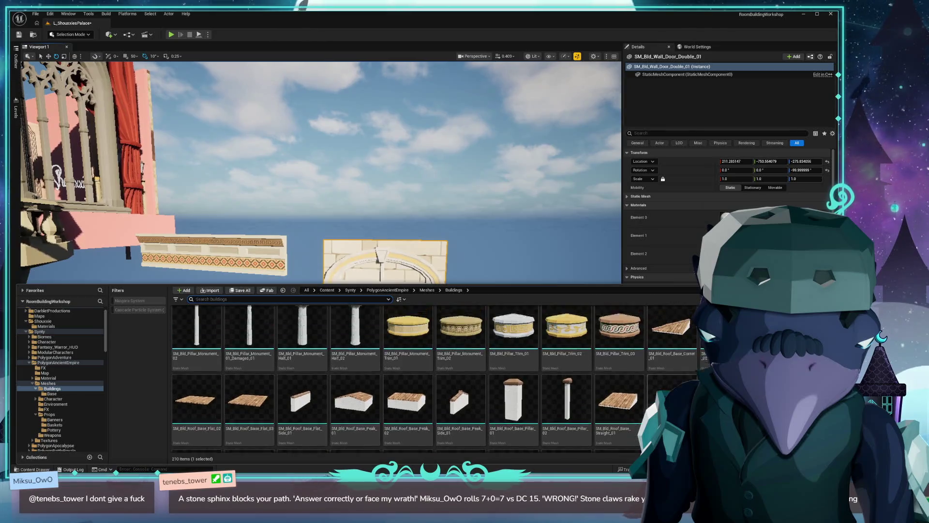
scroll(579, 377, "up", 6)
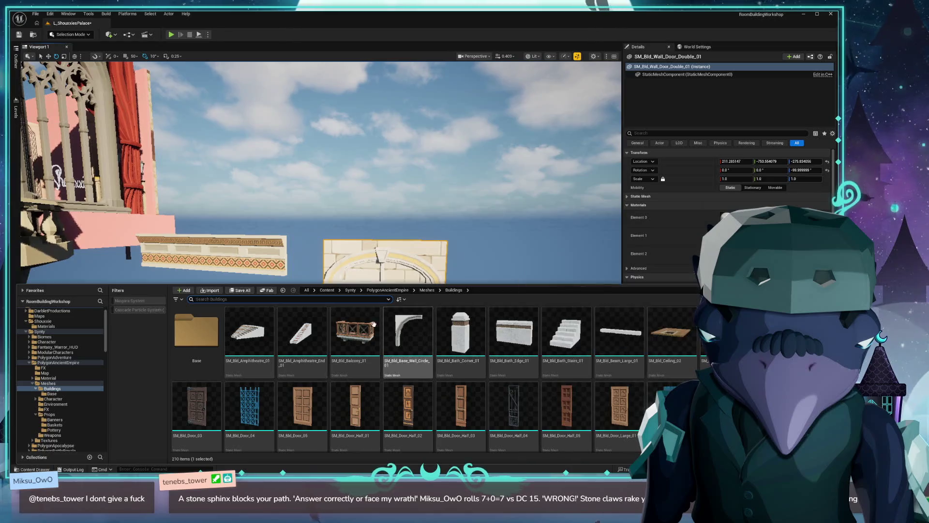
left_click(220, 335)
double_click(221, 335)
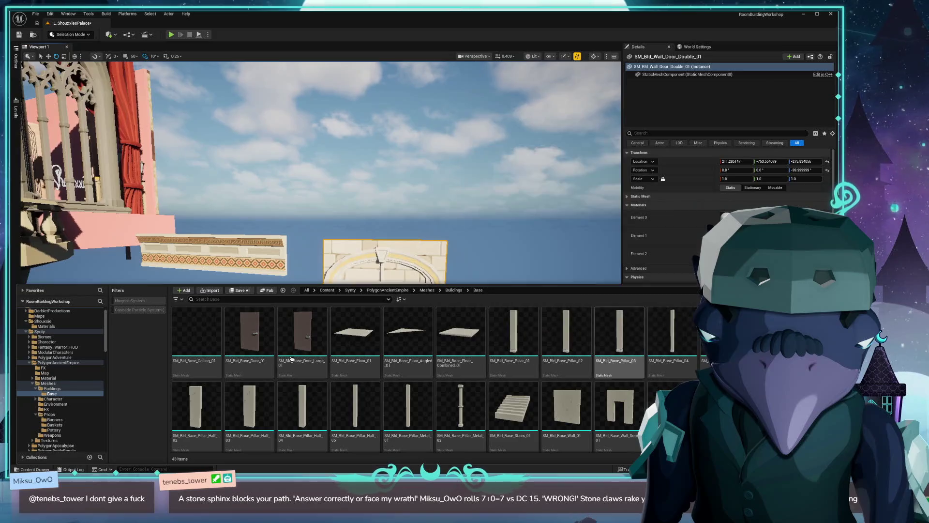
scroll(255, 331, "down", 5)
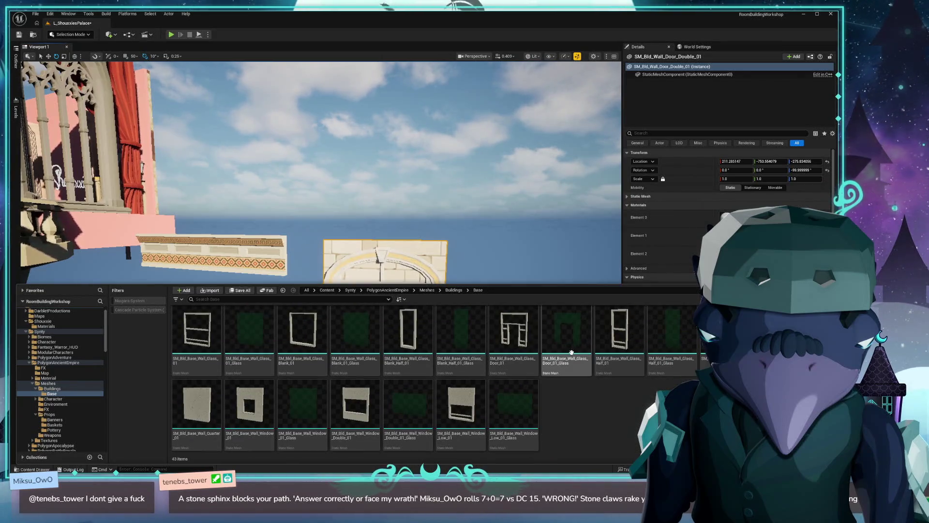
left_click(426, 291)
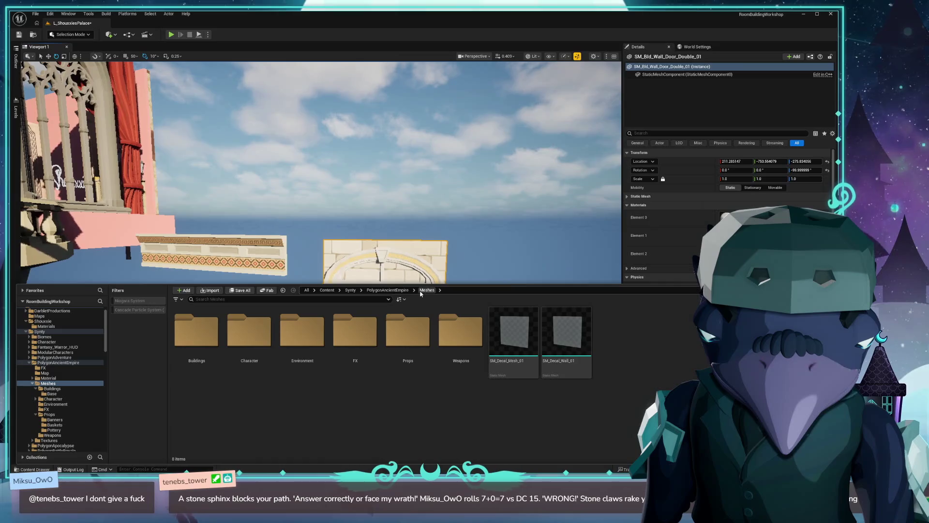
double_click(403, 336)
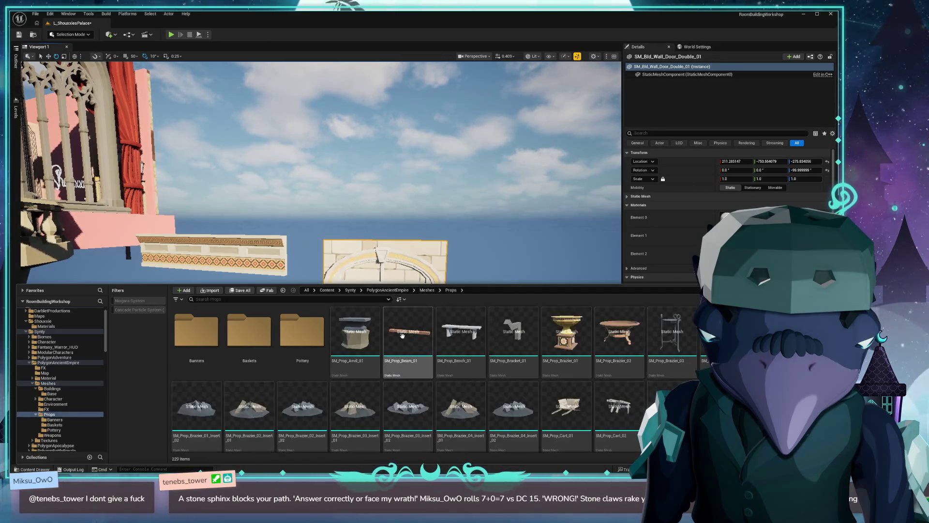
Step: Set SM_Prop_Seat_Stool_02 on top of the door arch outside the balcony
scroll(632, 367, "down", 1)
scroll(631, 368, "up", 1)
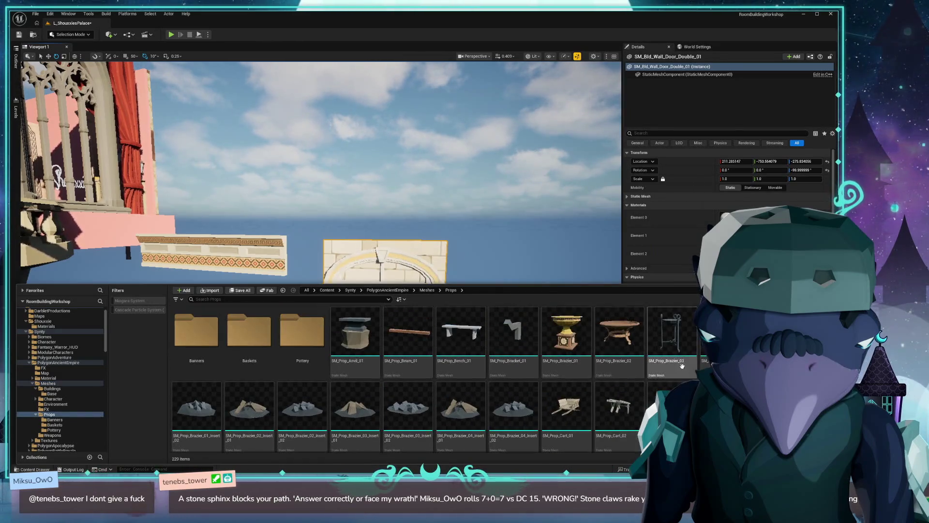
scroll(687, 367, "down", 1)
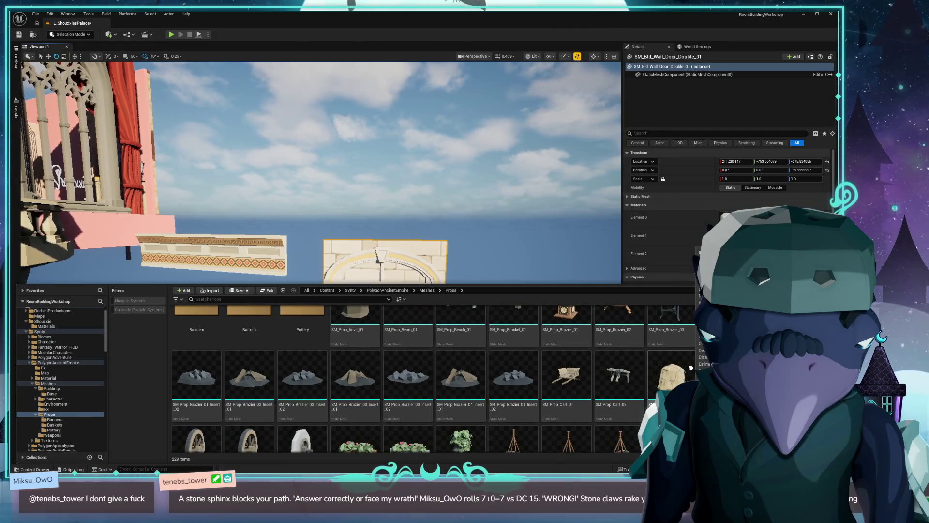
scroll(690, 368, "down", 10)
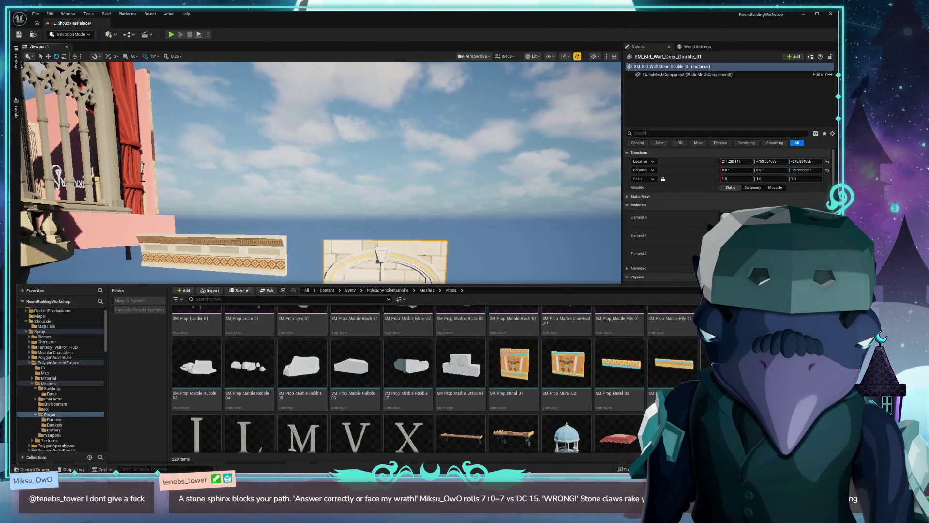
scroll(687, 368, "down", 2)
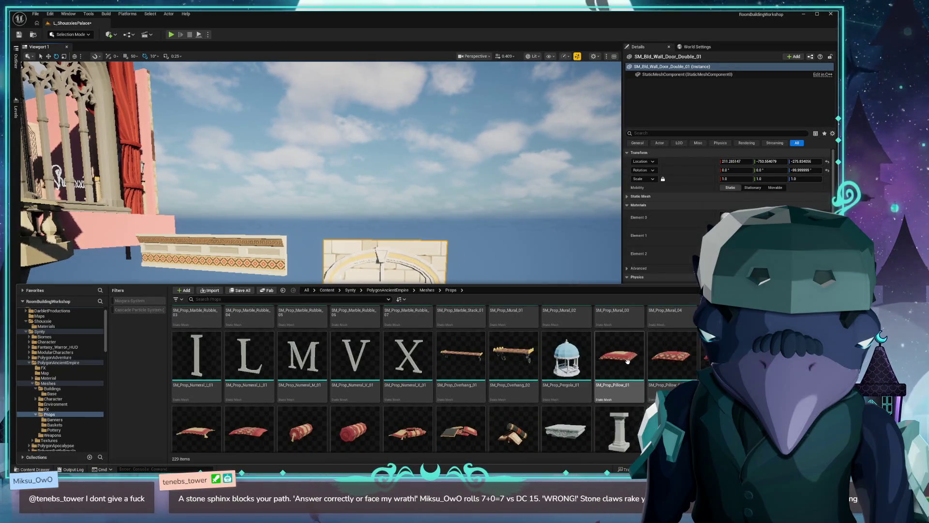
scroll(678, 379, "down", 2)
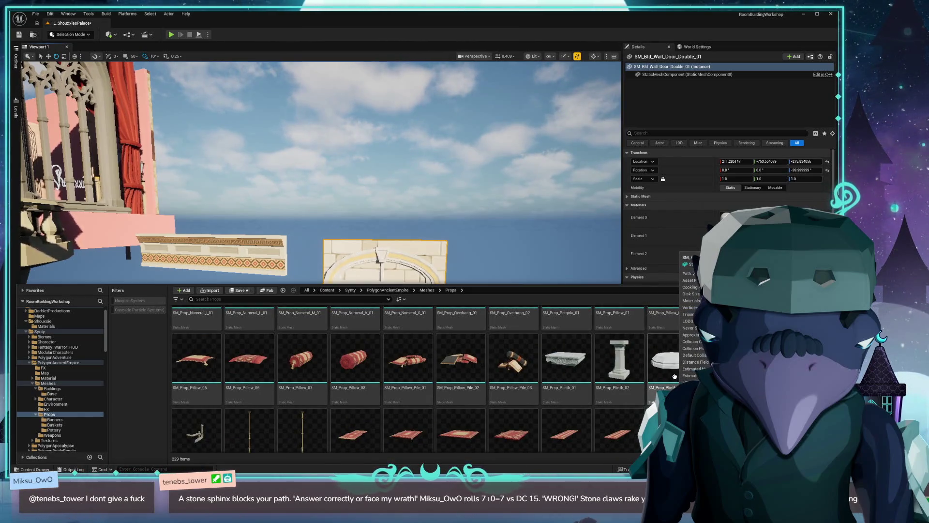
scroll(687, 370, "down", 2)
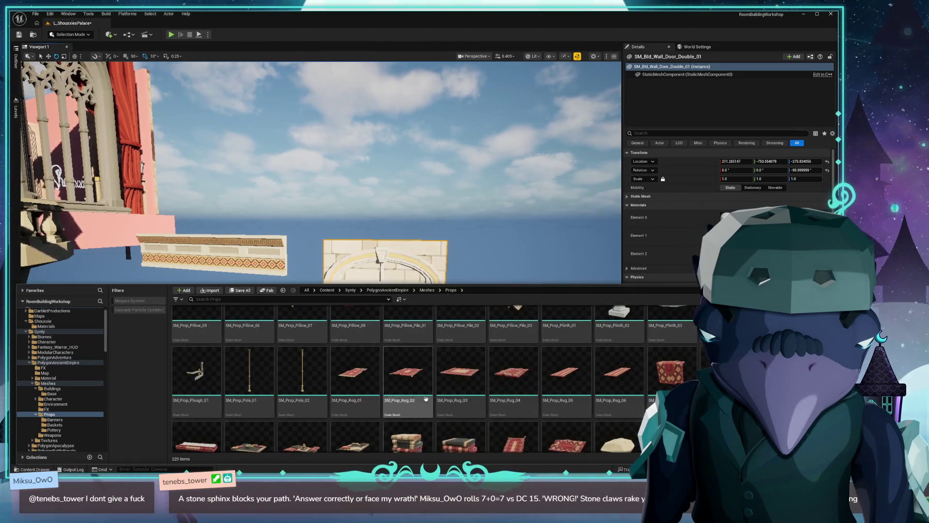
scroll(435, 387, "up", 2)
scroll(449, 384, "down", 10)
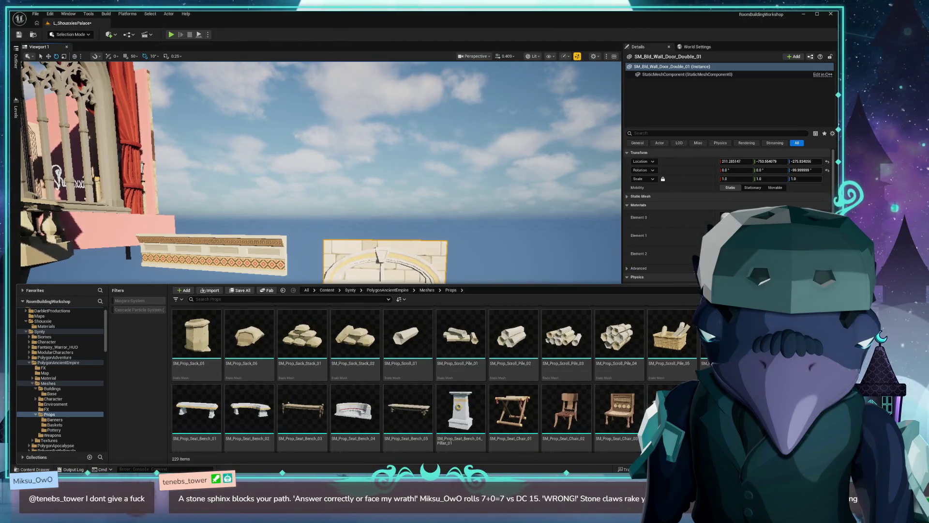
scroll(549, 382, "down", 2)
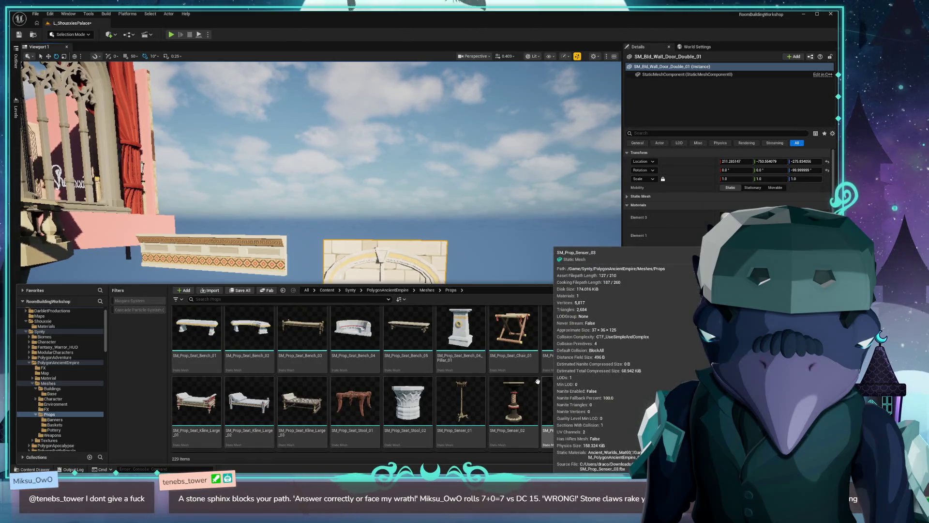
mouse_move(410, 404)
left_mouse_down()
mouse_move(290, 378)
mouse_move(242, 322)
mouse_move(355, 305)
left_mouse_up()
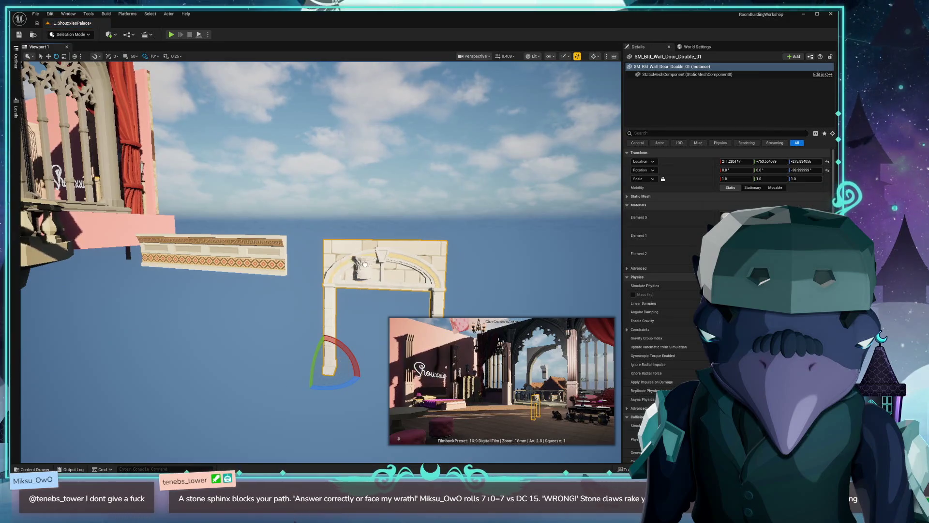
left_click_drag(367, 241, 368, 242)
Step: Add the SM_Prop_Toilet_01 stone toilet prop to the level
key("ctrl+space")
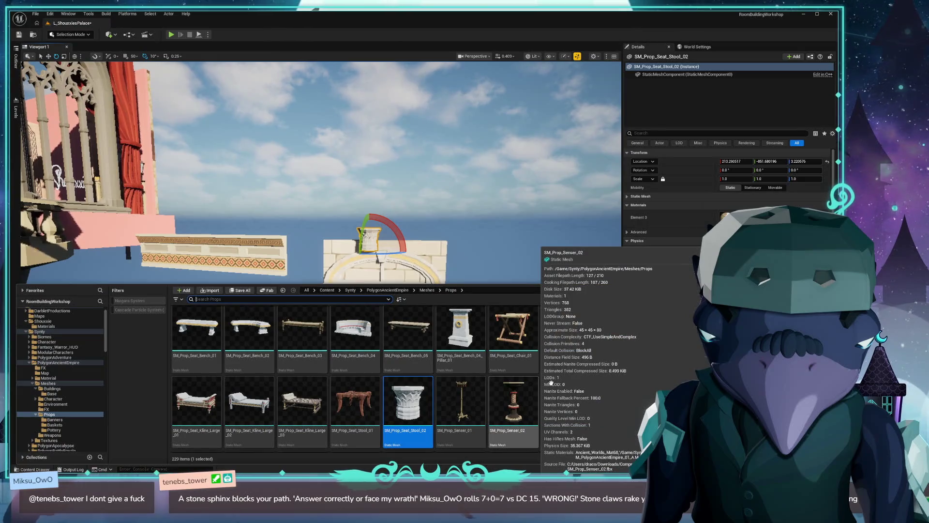
scroll(689, 369, "down", 1)
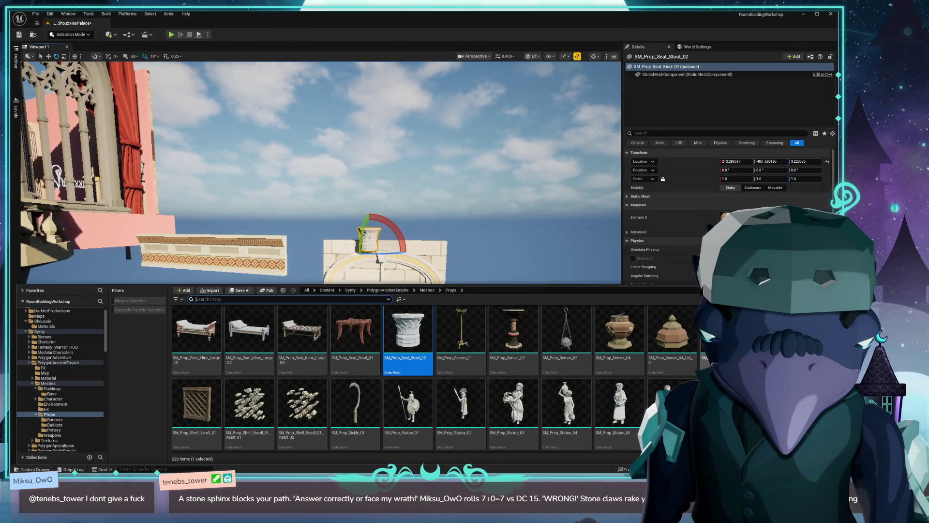
scroll(701, 339, "down", 1)
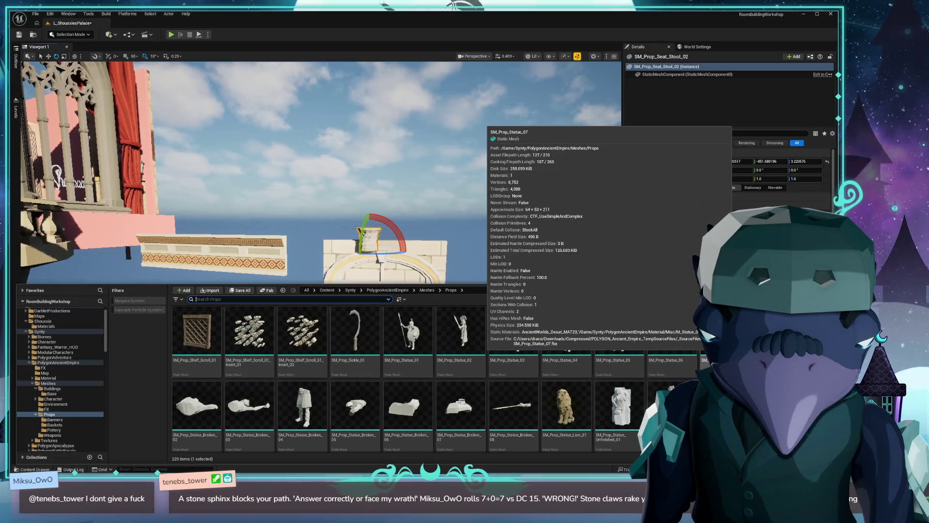
scroll(702, 368, "down", 2)
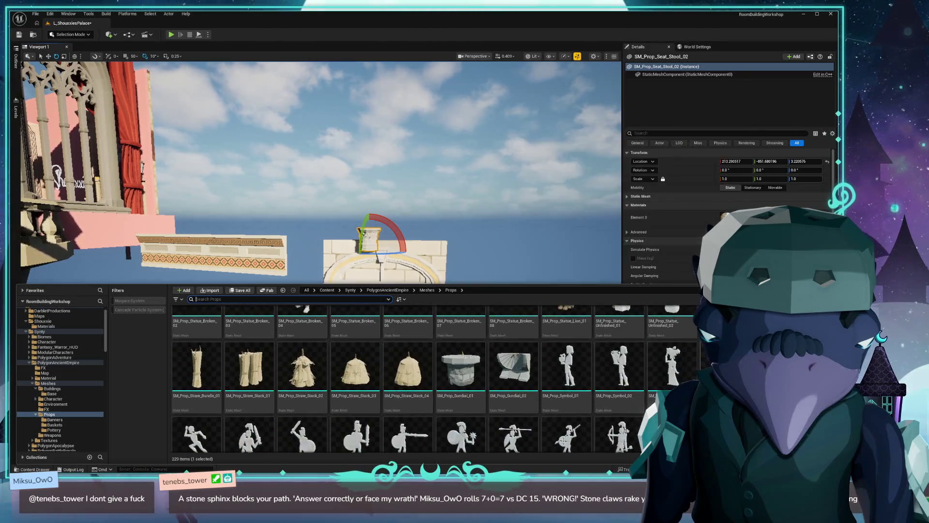
scroll(597, 373, "down", 1)
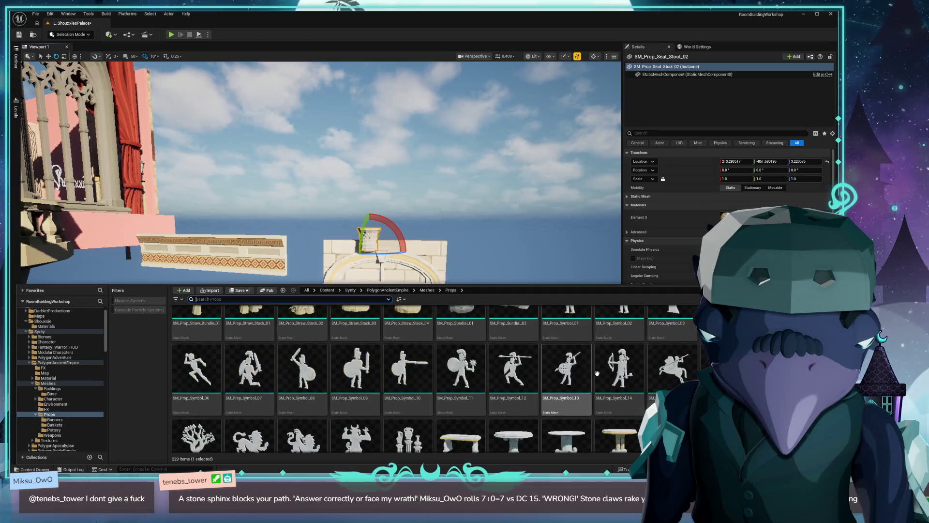
scroll(597, 373, "down", 1)
scroll(537, 377, "down", 1)
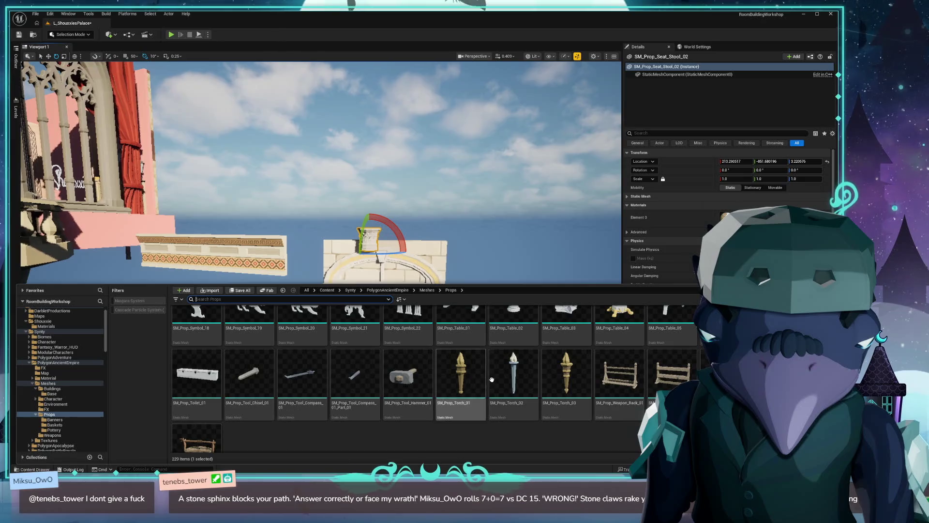
mouse_move(197, 373)
left_mouse_down()
mouse_move(439, 269)
mouse_move(436, 247)
mouse_move(486, 259)
left_mouse_up()
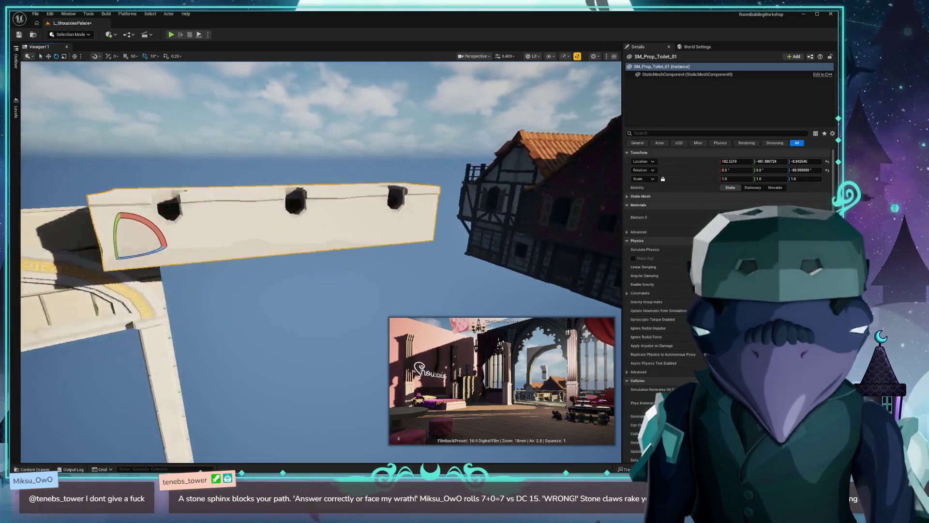
Step: Pull the view back to see SM_Prop_Toilet_01 beside the stone beam
key("s")
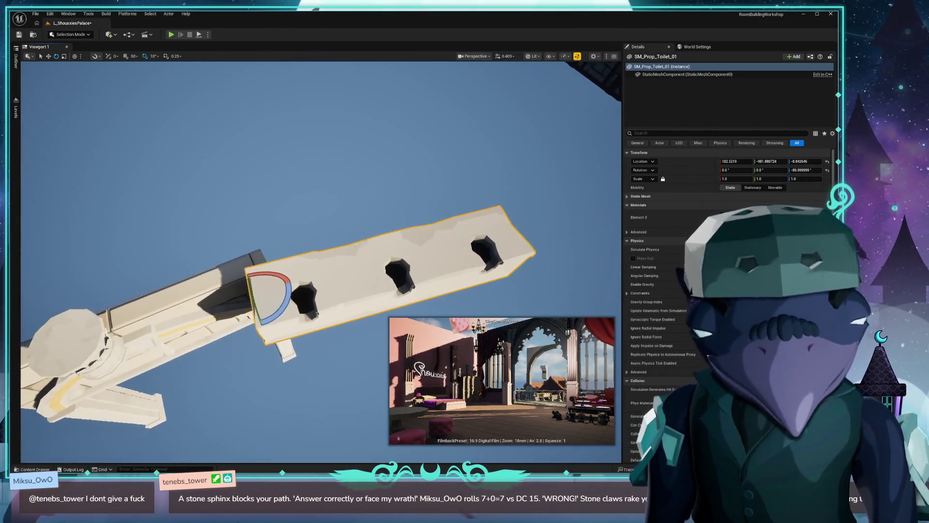
key("ctrl+space")
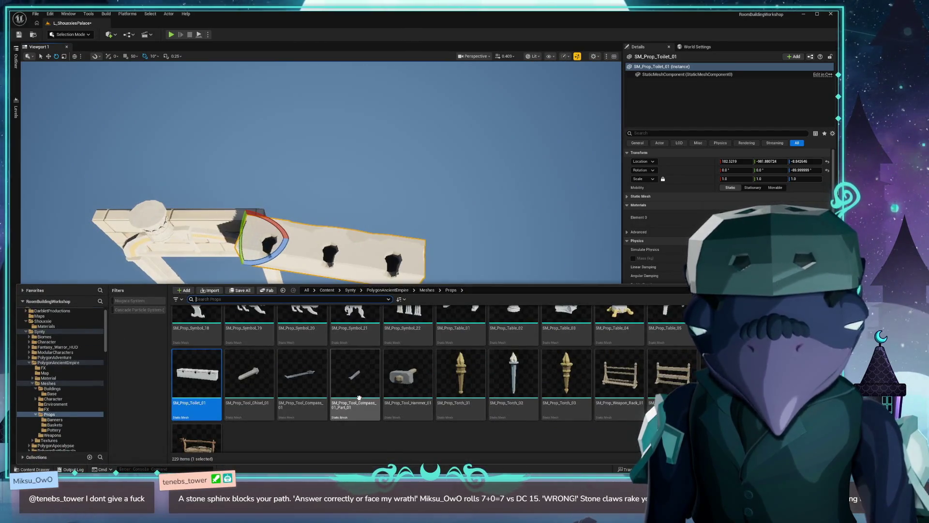
Step: Browse the Banners, Baskets and Pottery prop folders, then close the drawer and deselect
scroll(366, 441, "down", 1)
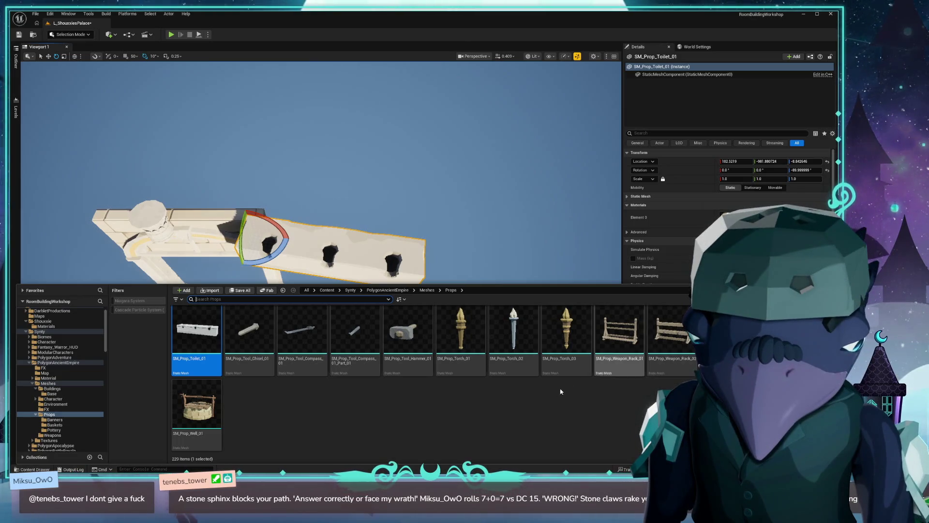
scroll(339, 438, "up", 2)
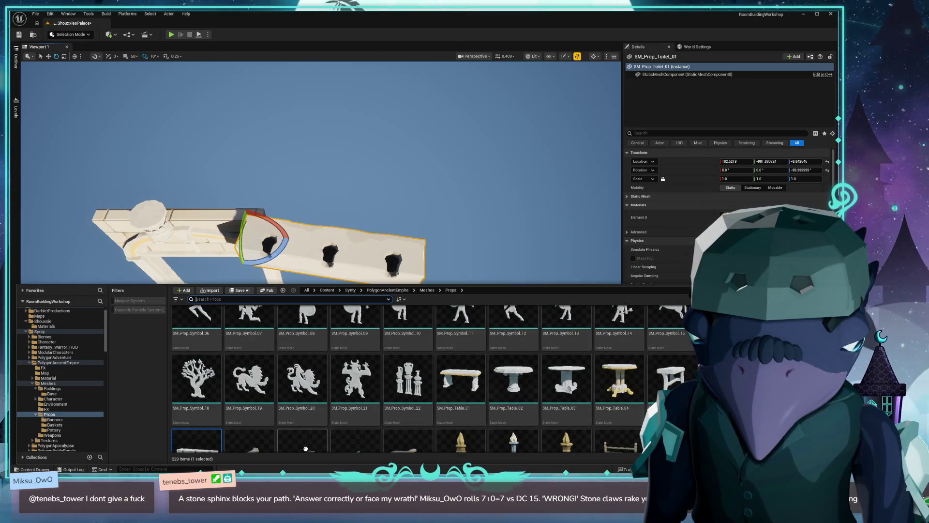
scroll(301, 448, "up", 5)
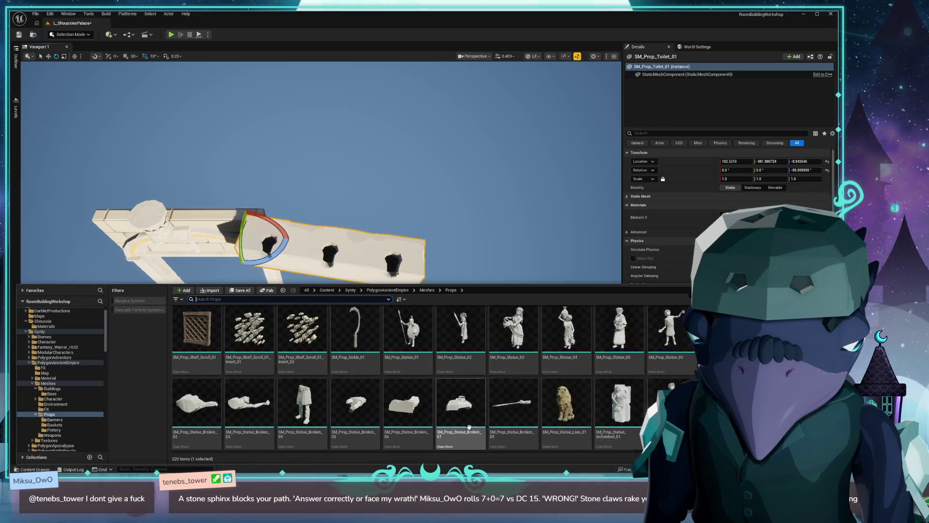
scroll(469, 425, "up", 2)
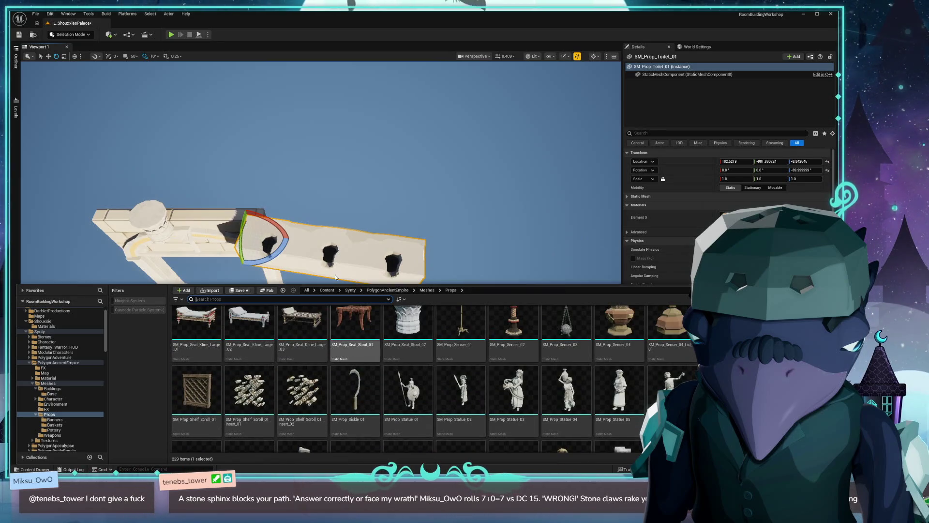
scroll(458, 340, "up", 3)
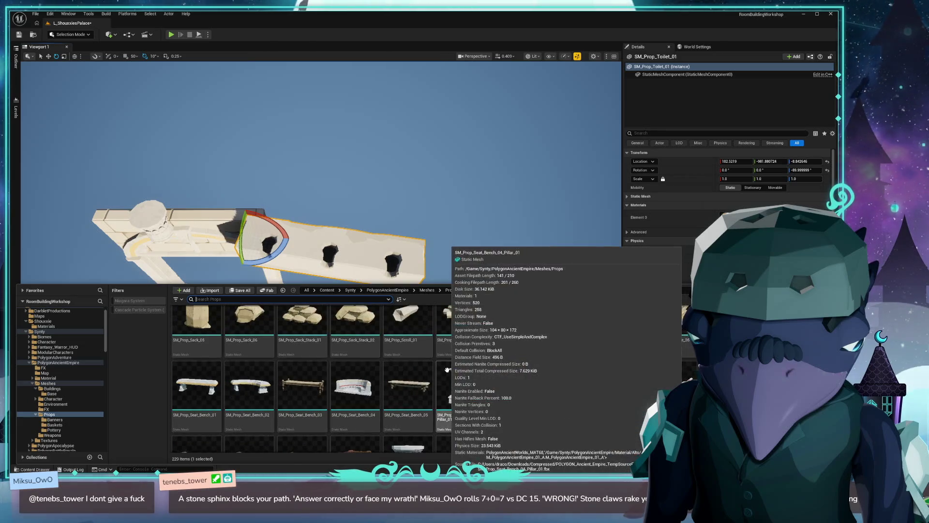
left_click(54, 419)
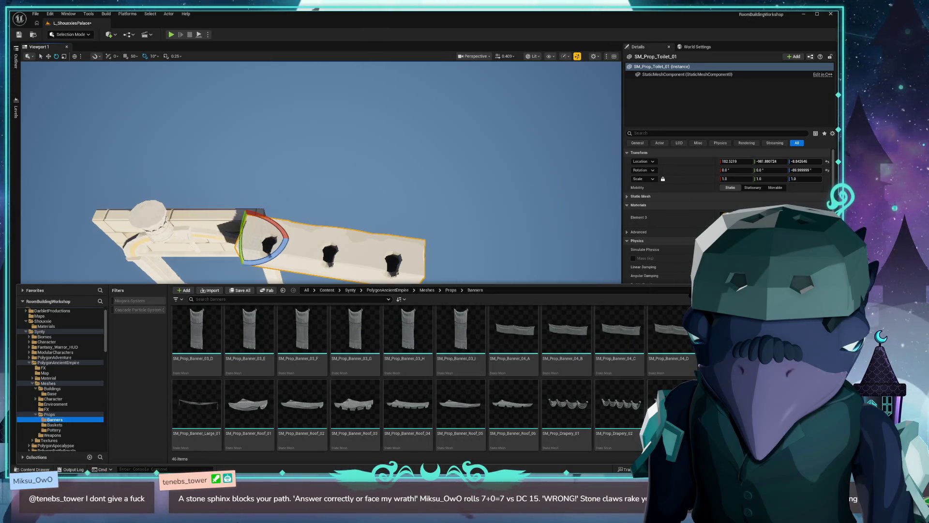
left_click(65, 425)
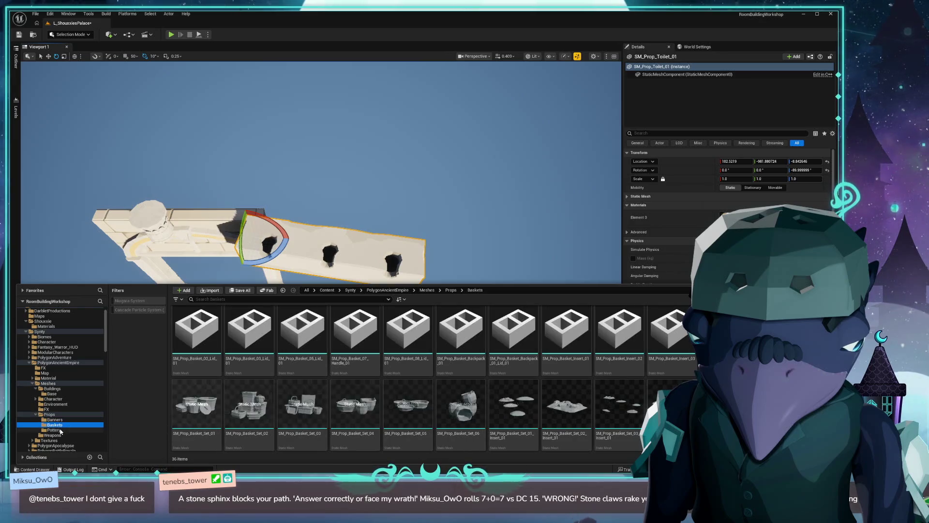
left_click(71, 431)
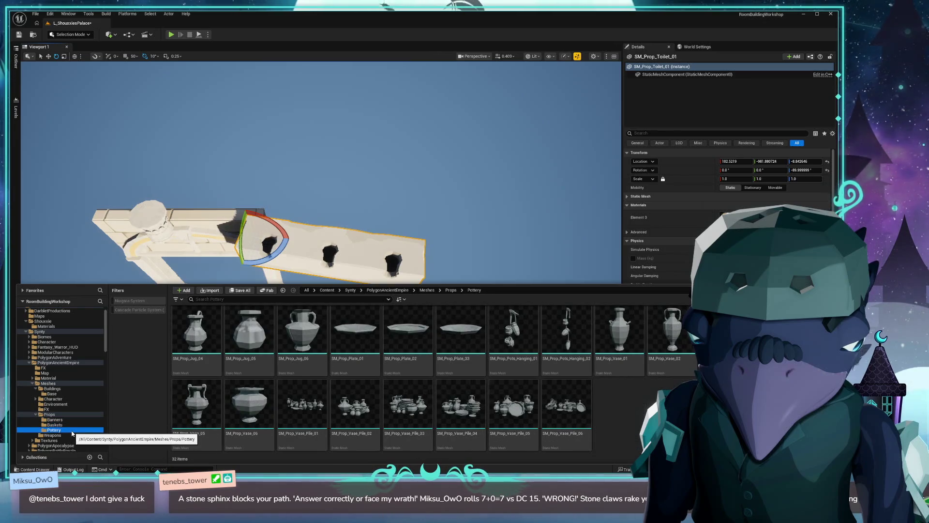
left_click(58, 363)
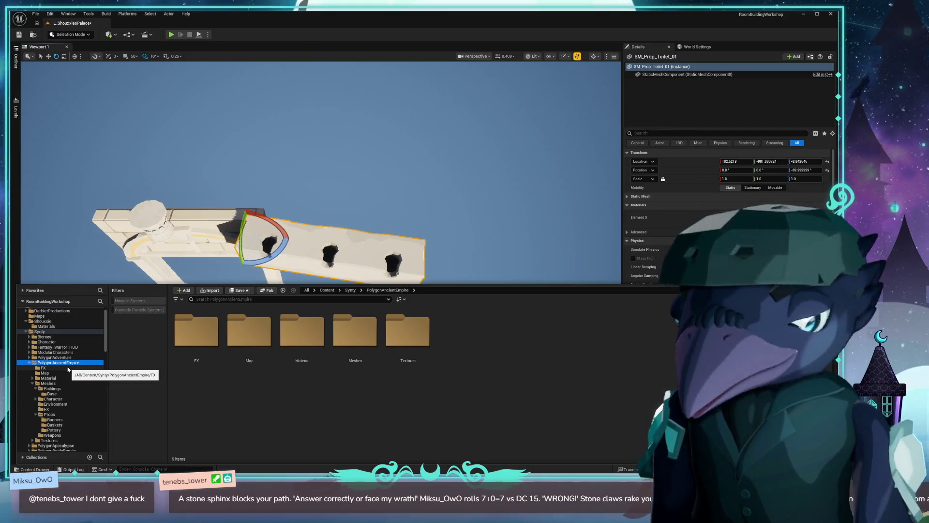
left_click(389, 203)
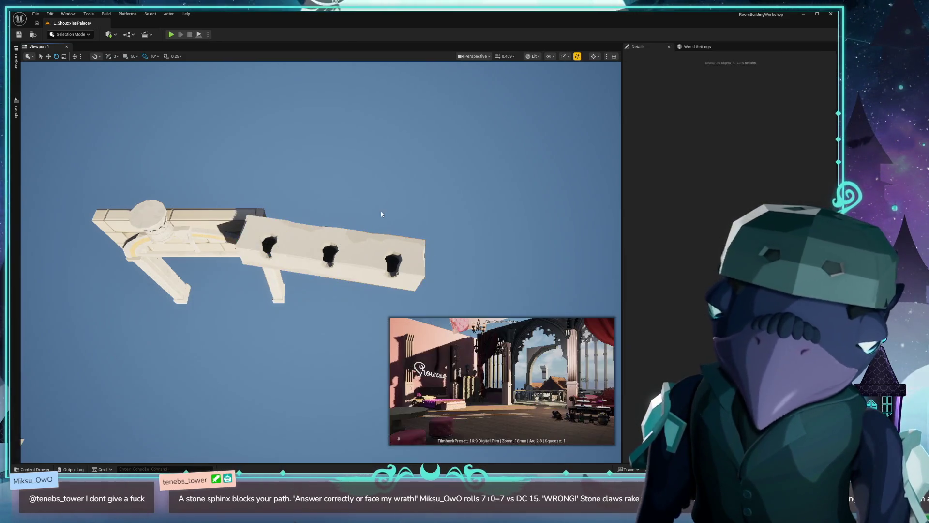
Step: Delete the white SM_Bld_Roof_End_Cap_Large_01 piece behind the balcony arch
left_click_drag(390, 203, 348, 184)
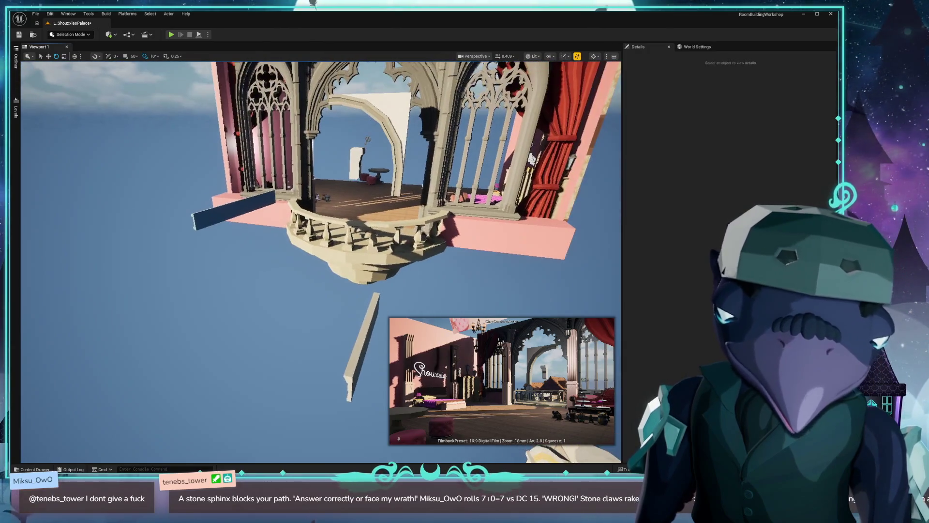
left_click(356, 166)
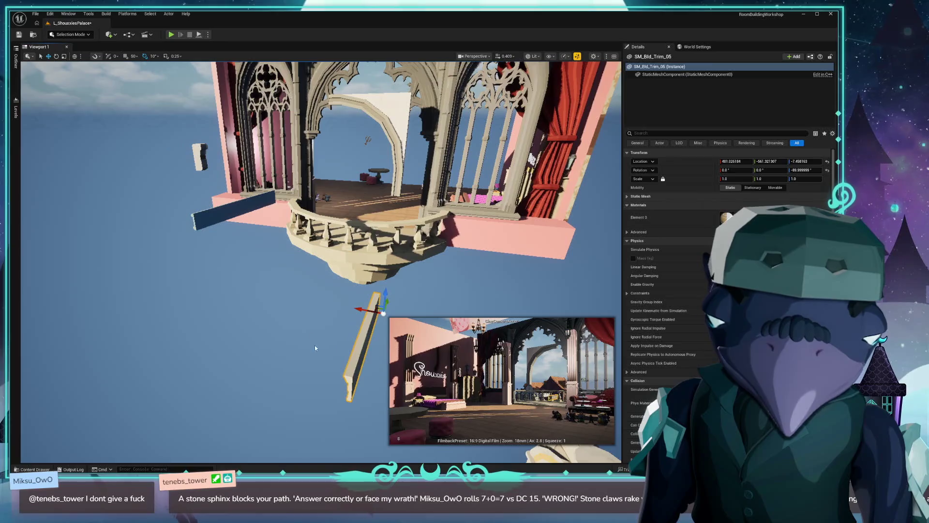
left_click(376, 126)
key("Delete")
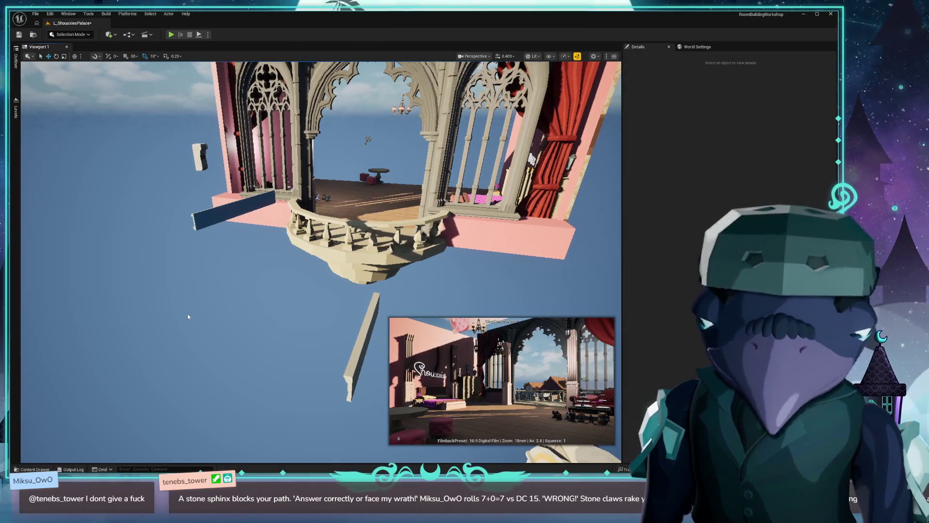